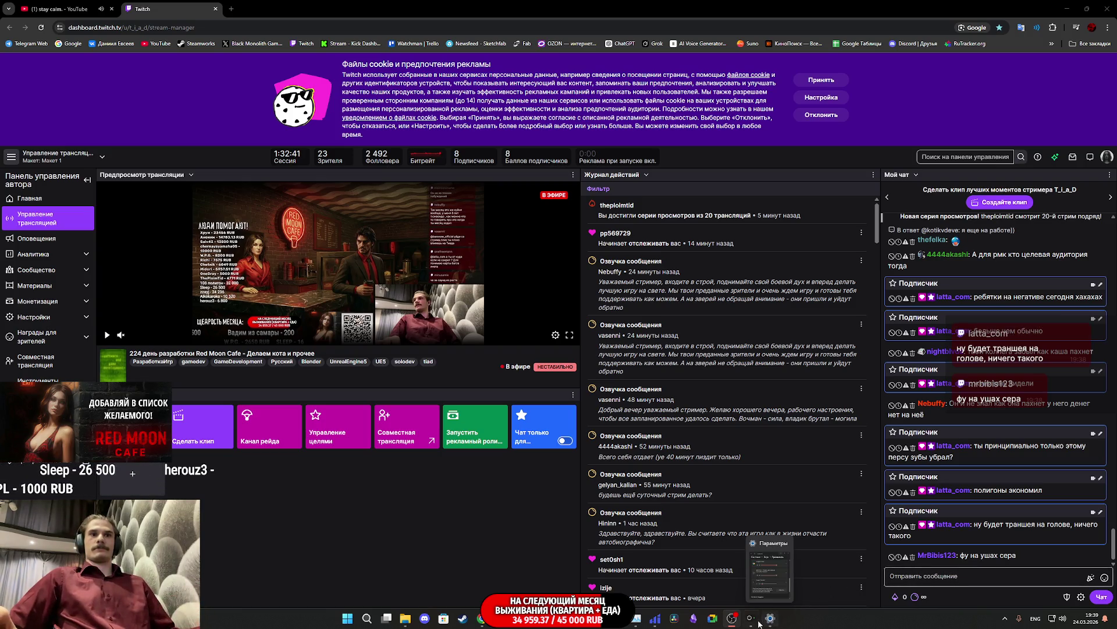
# Step: Bring the loading Unreal Editor splash forward, then send it back behind the Twitch dashboard
pyautogui.moveTo(750, 618)
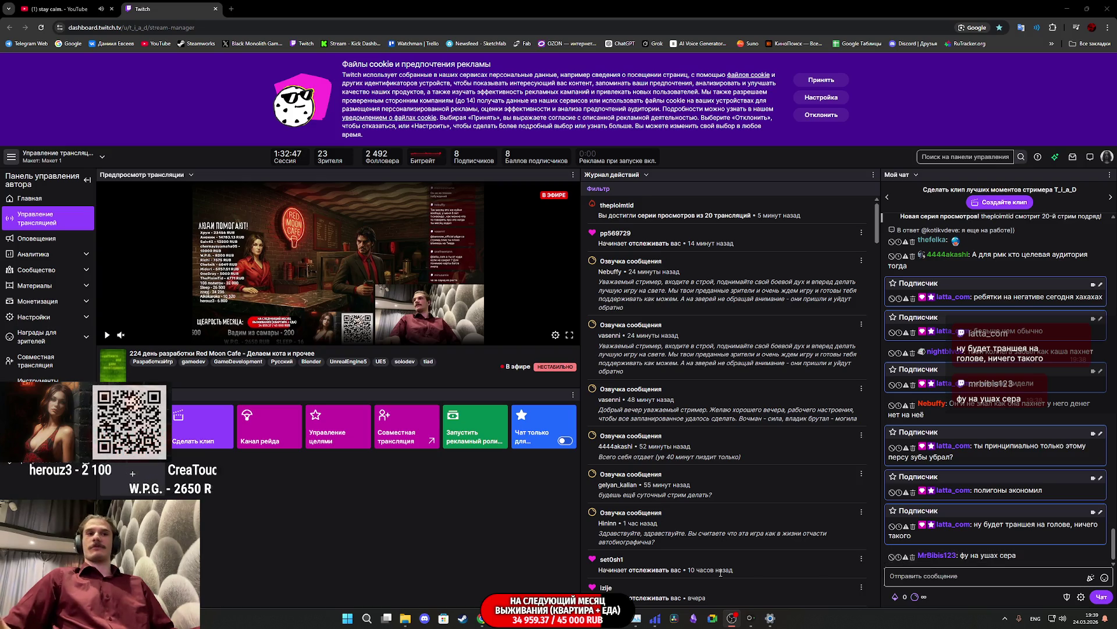
pyautogui.moveTo(520, 619)
pyautogui.click(520, 574)
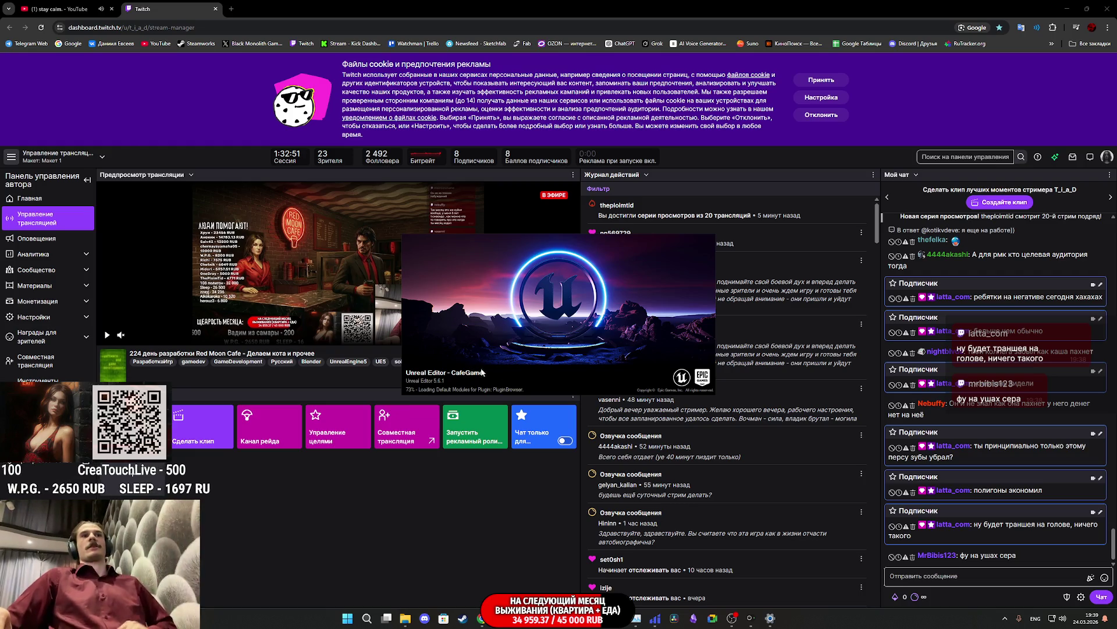
pyautogui.moveTo(519, 618)
pyautogui.click(520, 573)
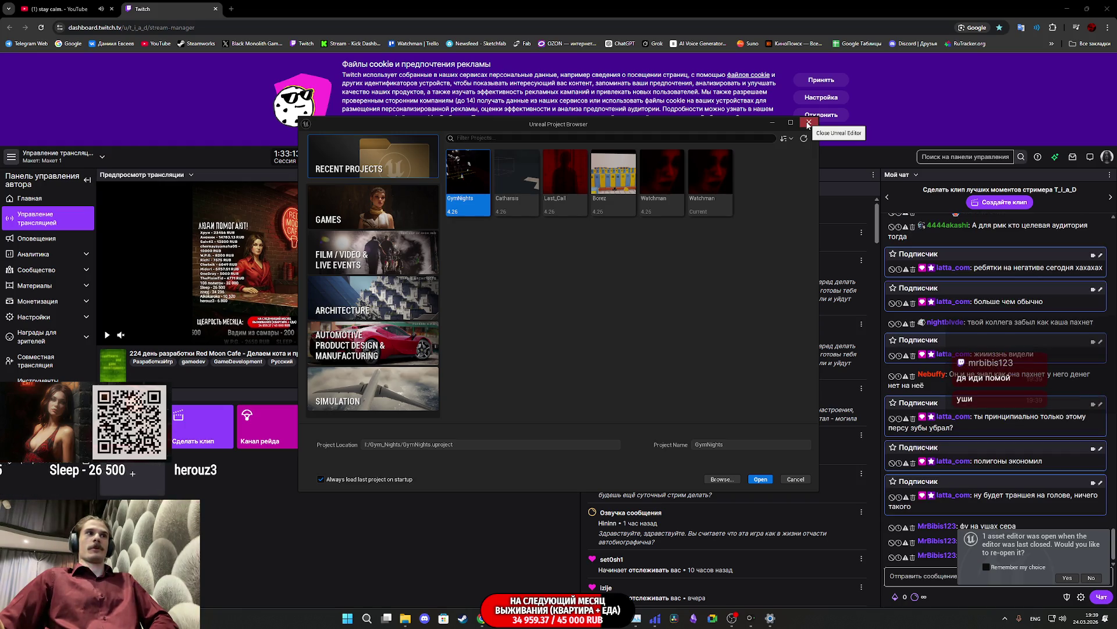
# Step: Close the Project Browser and Message Log, nudge the editor left, and dismiss the validation warning
pyautogui.click(809, 123)
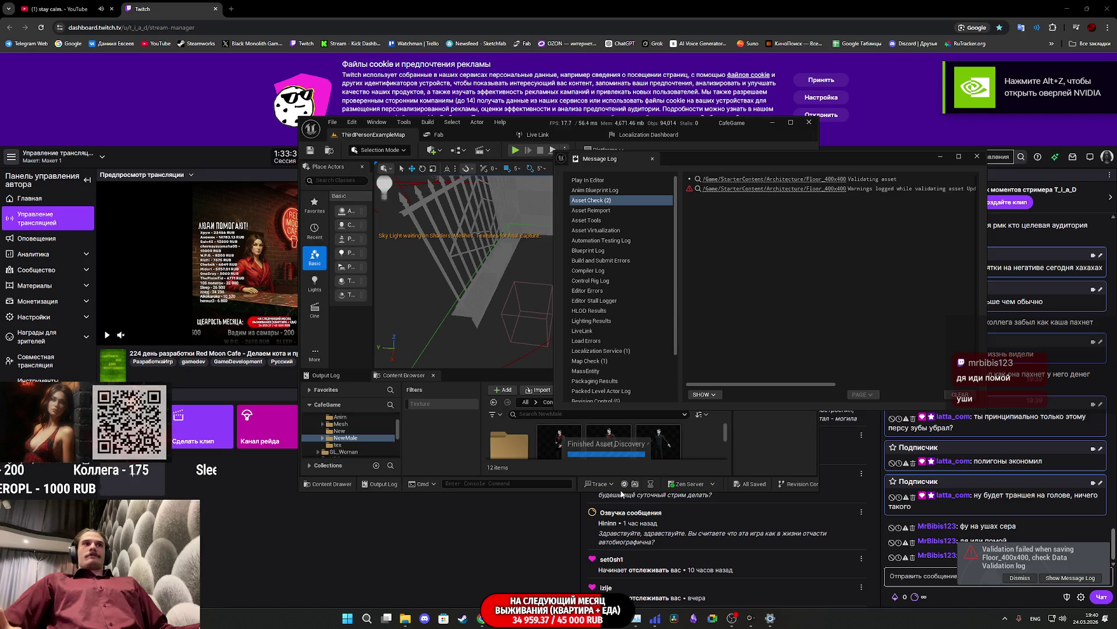
pyautogui.click(977, 156)
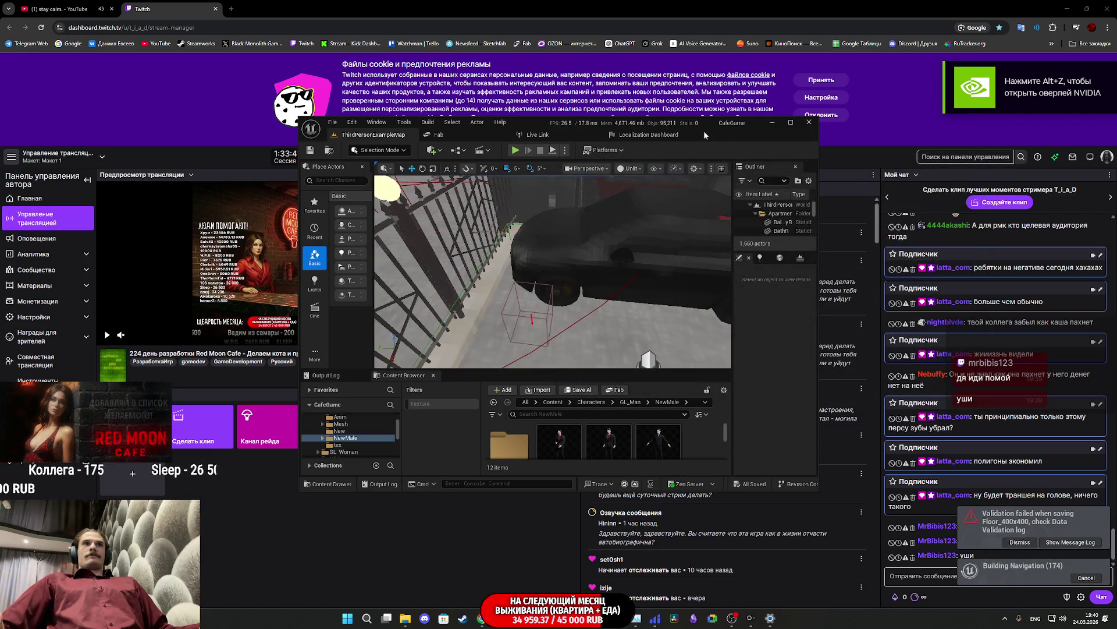
pyautogui.moveTo(704, 136); pyautogui.dragTo(685, 143)
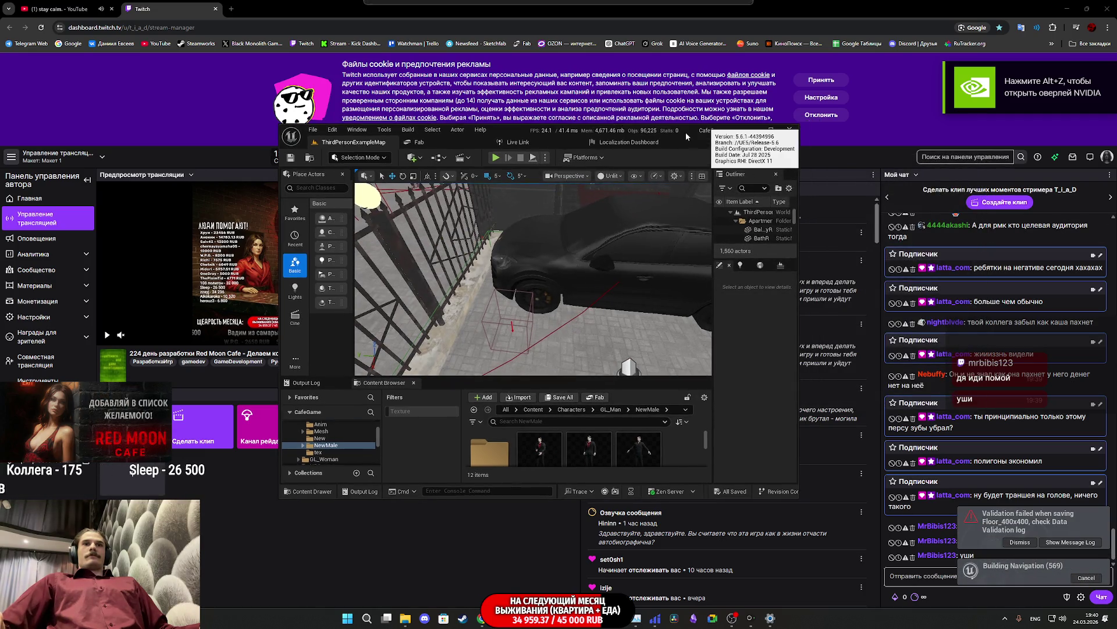
pyautogui.click(1020, 545)
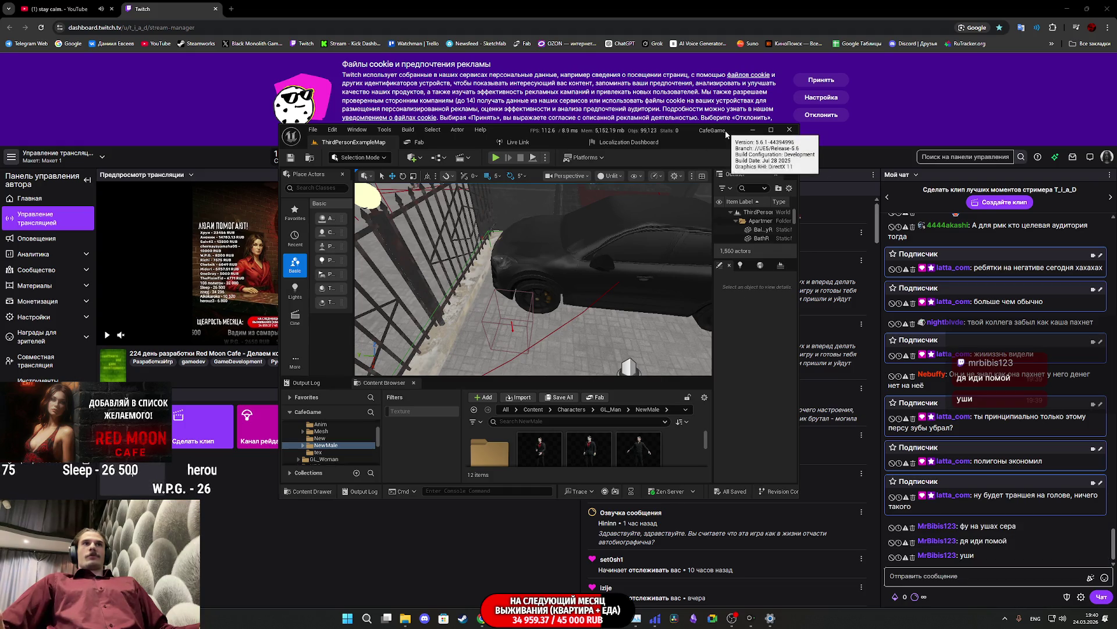
# Step: Maximize the editor and fly the viewport camera past the black car toward the fence and street lamp
pyautogui.doubleClick(633, 133)
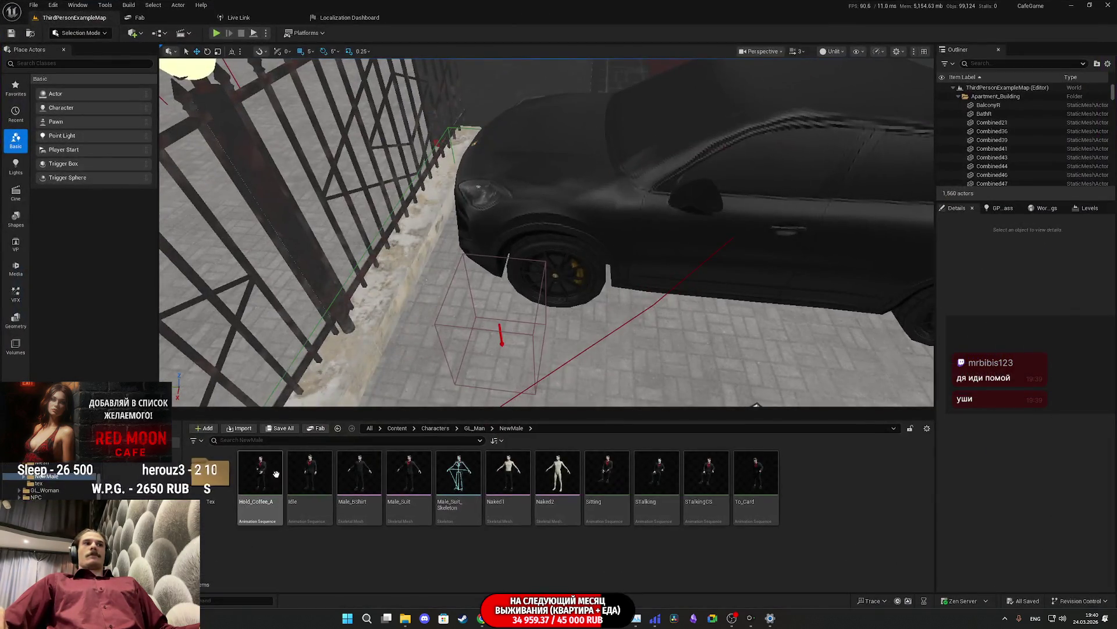
pyautogui.moveTo(442, 326)
pyautogui.mouseDown()
pyautogui.moveTo(466, 279)
pyautogui.moveTo(513, 256)
pyautogui.moveTo(590, 261)
pyautogui.mouseUp()
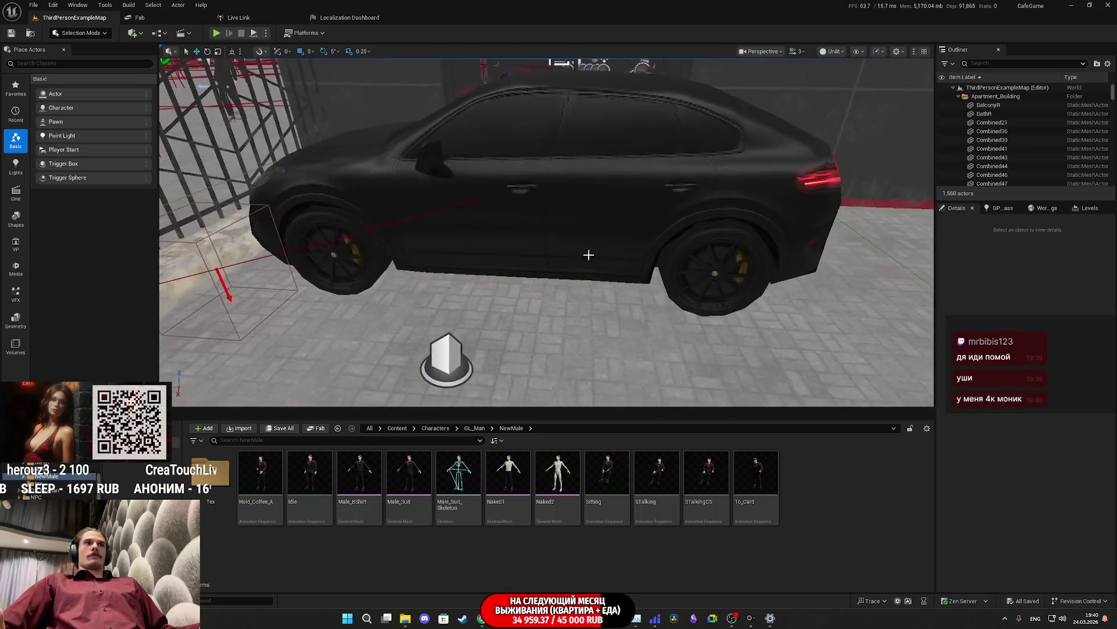
pyautogui.click(548, 156)
pyautogui.moveTo(928, 344); pyautogui.dragTo(852, 338)
pyautogui.moveTo(524, 262)
pyautogui.mouseDown()
pyautogui.moveTo(461, 244)
pyautogui.moveTo(460, 232)
pyautogui.moveTo(384, 236)
pyautogui.moveTo(431, 239)
pyautogui.moveTo(445, 195)
pyautogui.moveTo(428, 187)
pyautogui.moveTo(439, 171)
pyautogui.moveTo(554, 378)
pyautogui.mouseUp()
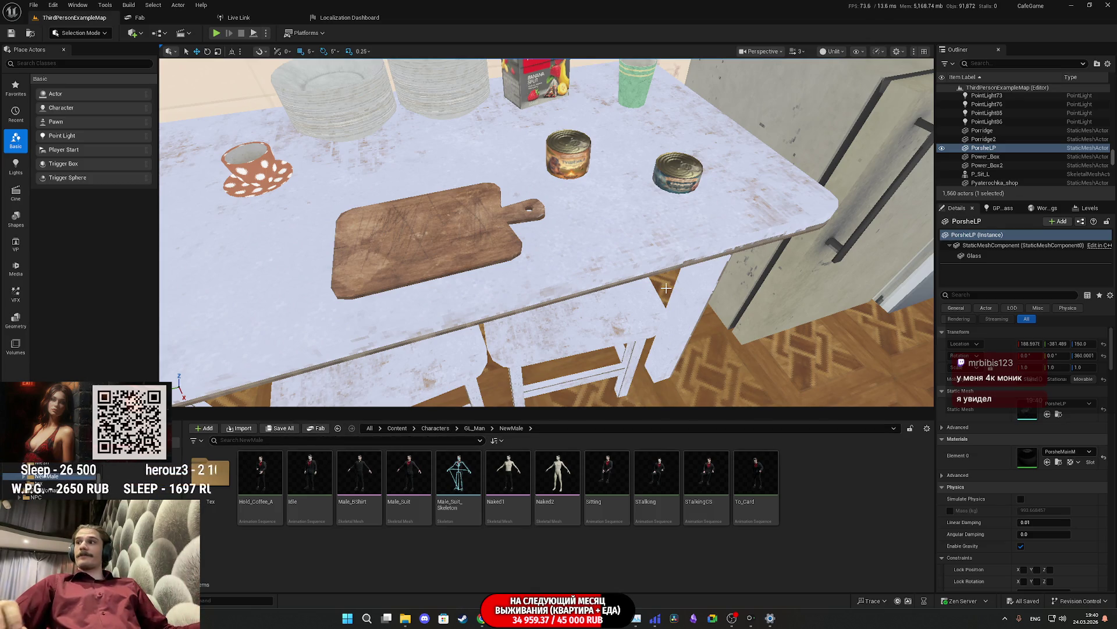
pyautogui.moveTo(728, 277); pyautogui.dragTo(719, 317)
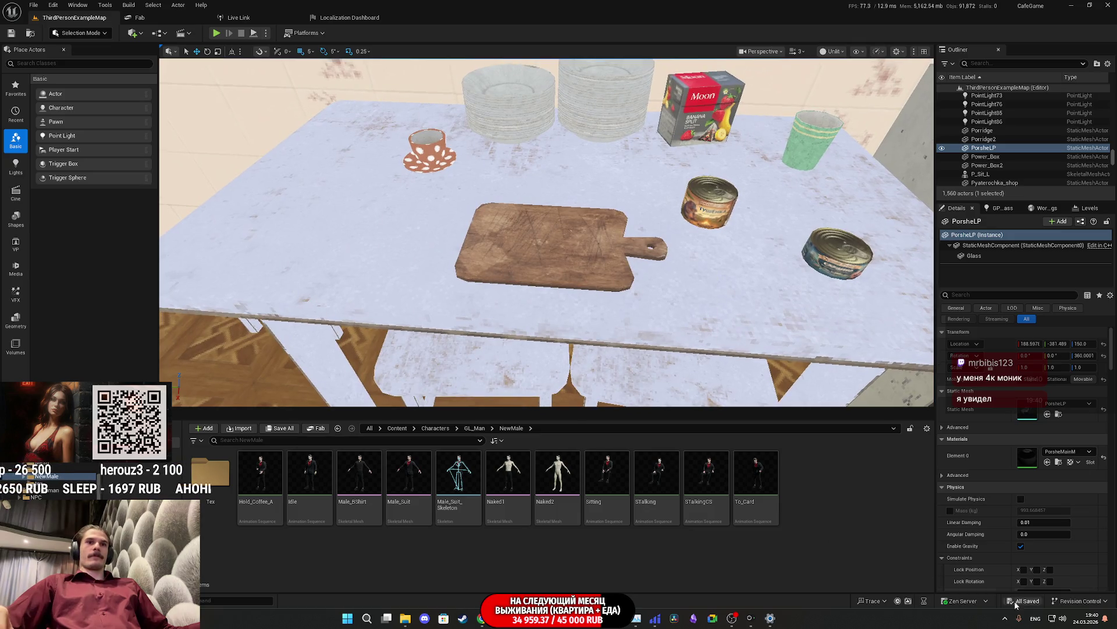
pyautogui.click(1062, 622)
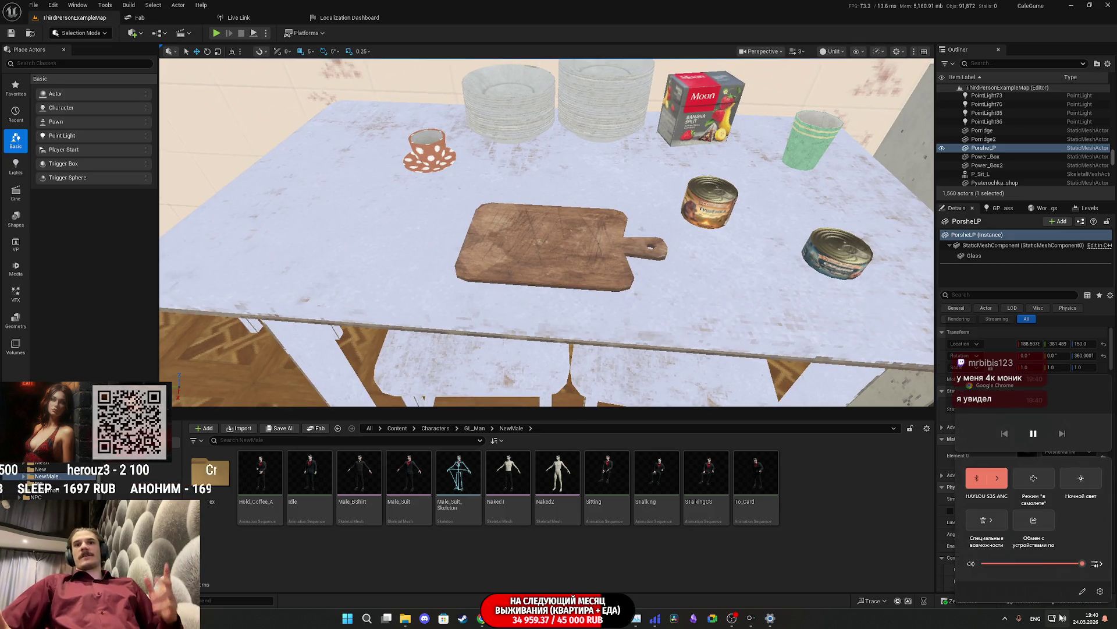
pyautogui.click(999, 477)
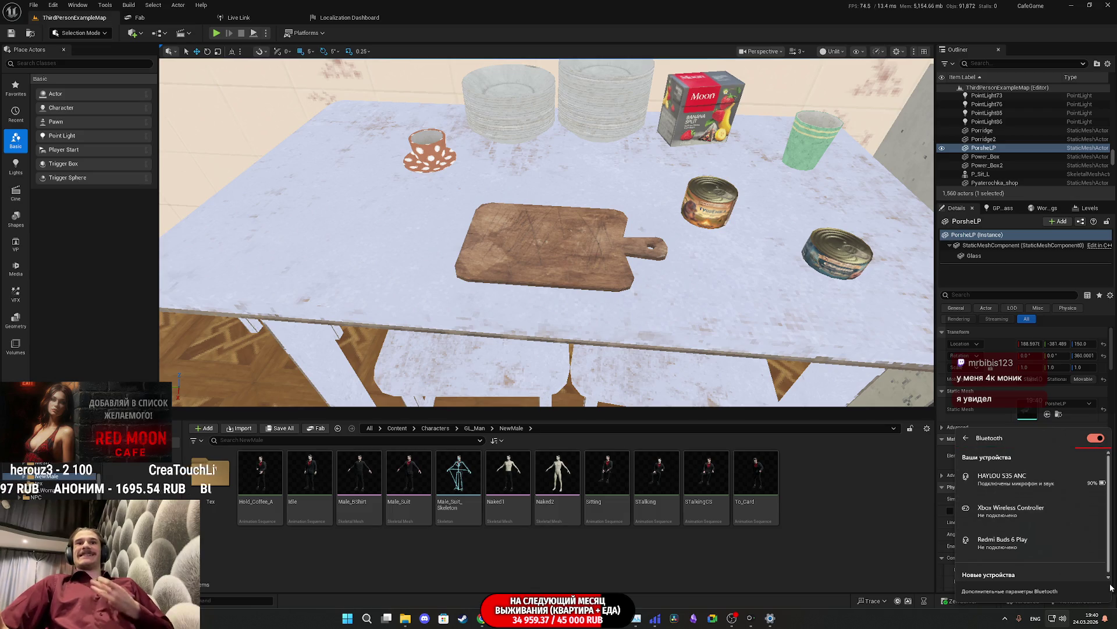
pyautogui.click(1065, 621)
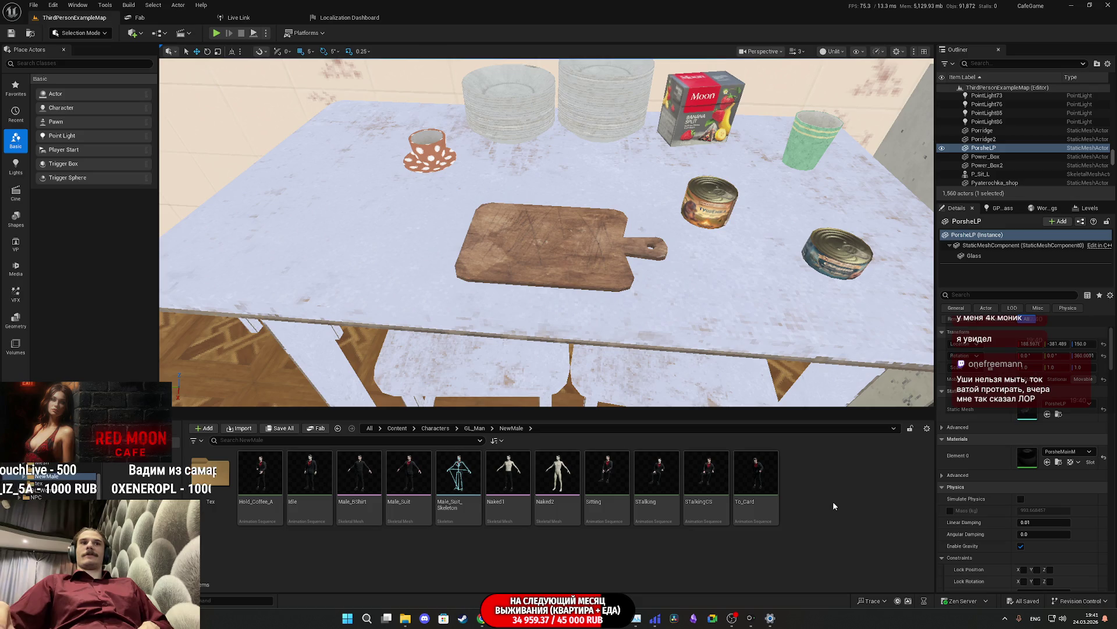
# Step: Create a new Actor-based Blueprint class in the Content > BPs folder
pyautogui.click(397, 428)
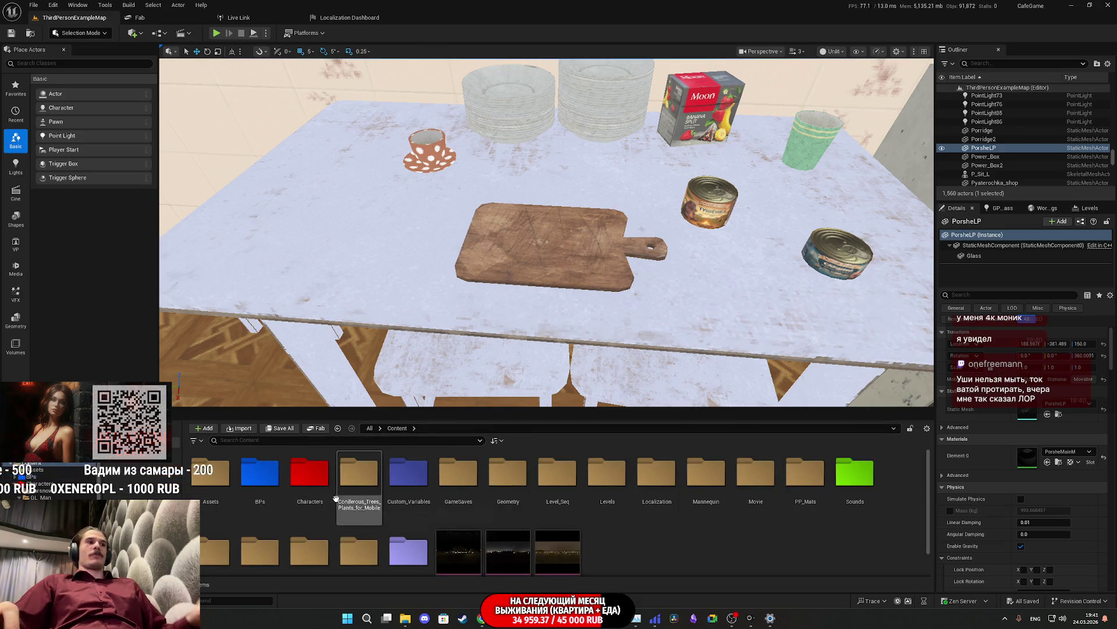
pyautogui.doubleClick(260, 474)
pyautogui.scroll(-2, 736, 555)
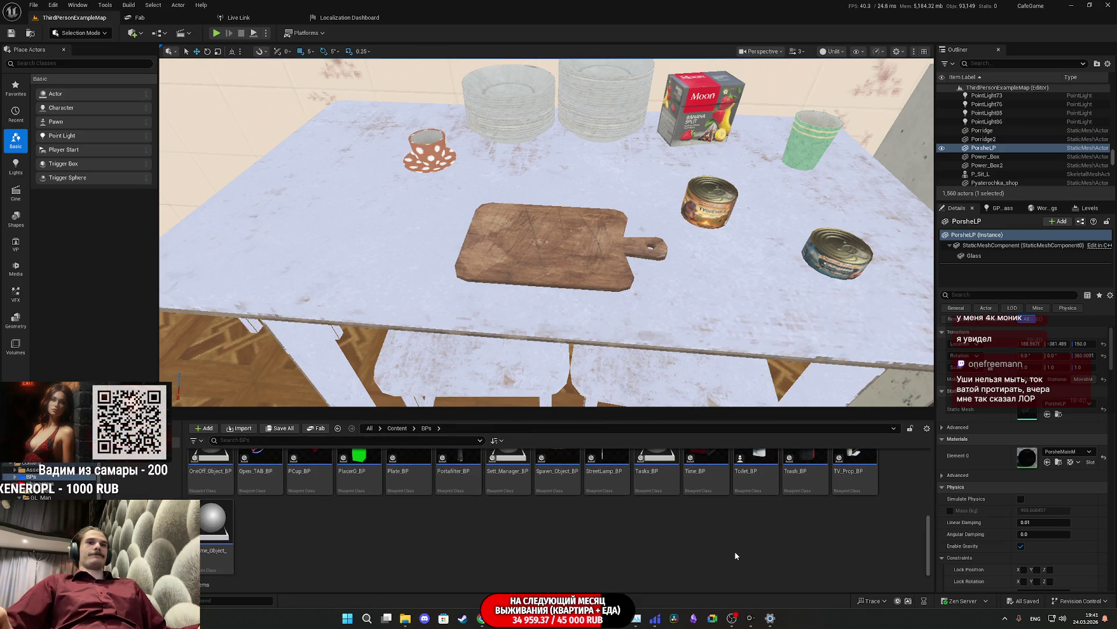
pyautogui.rightClick(735, 549)
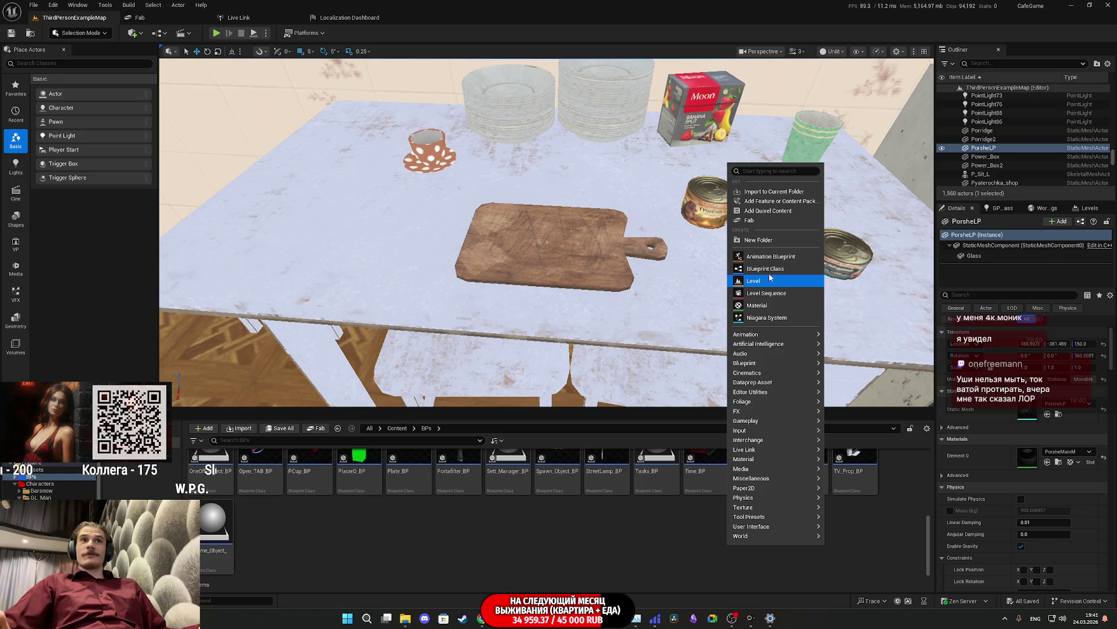
pyautogui.click(762, 271)
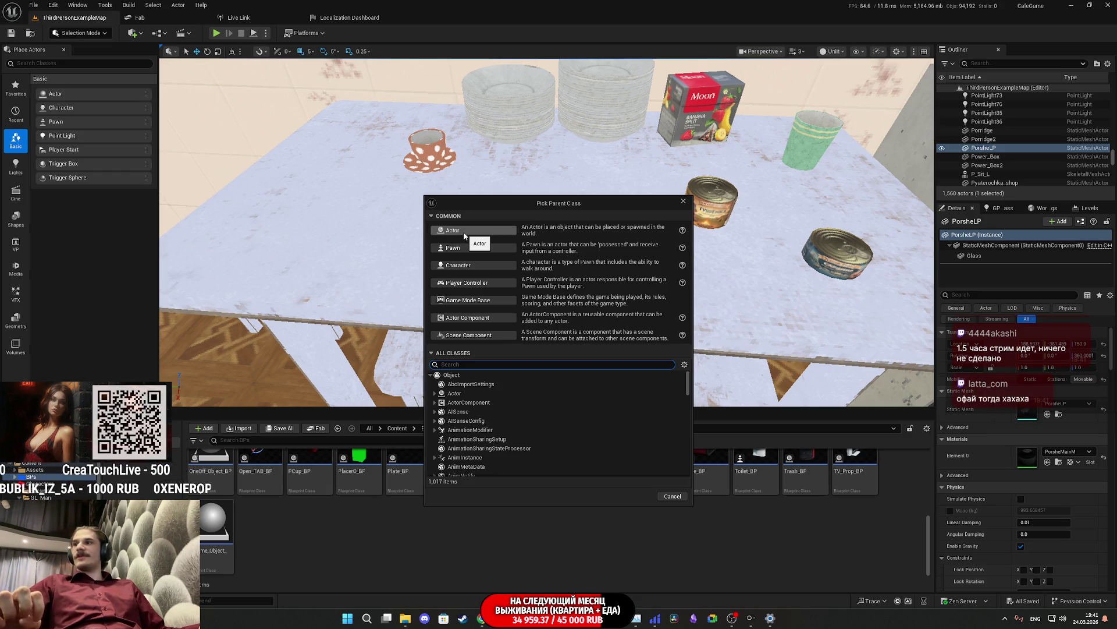
pyautogui.click(464, 234)
pyautogui.write('Inventory')
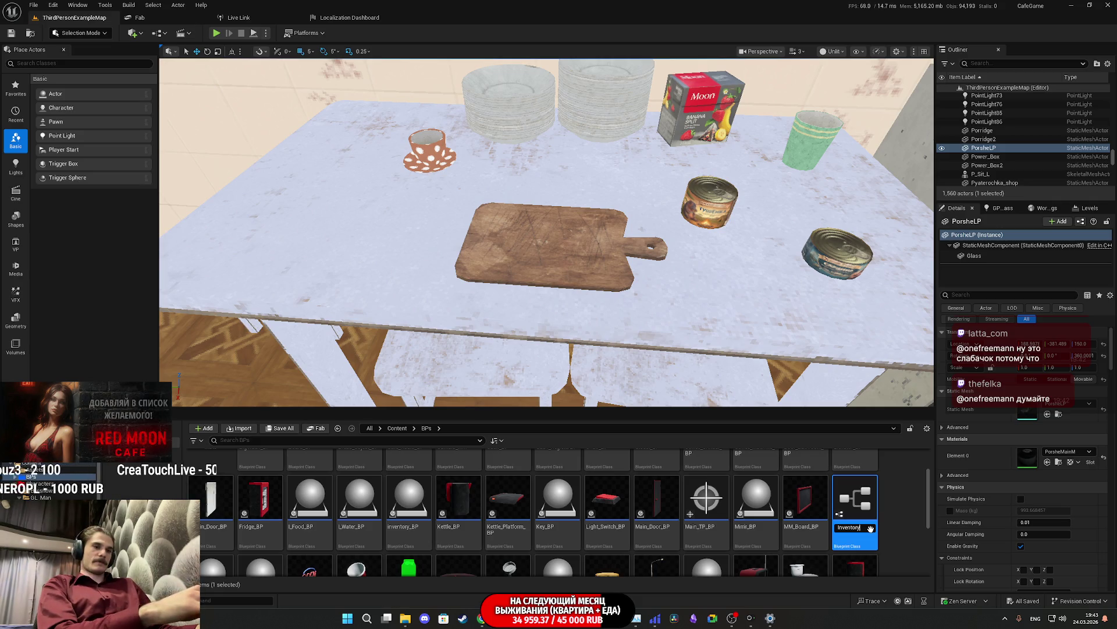
# Step: Complete and confirm the name Inventory_Add_BP, then start Save All for it
pyautogui.write('_Add_BP')
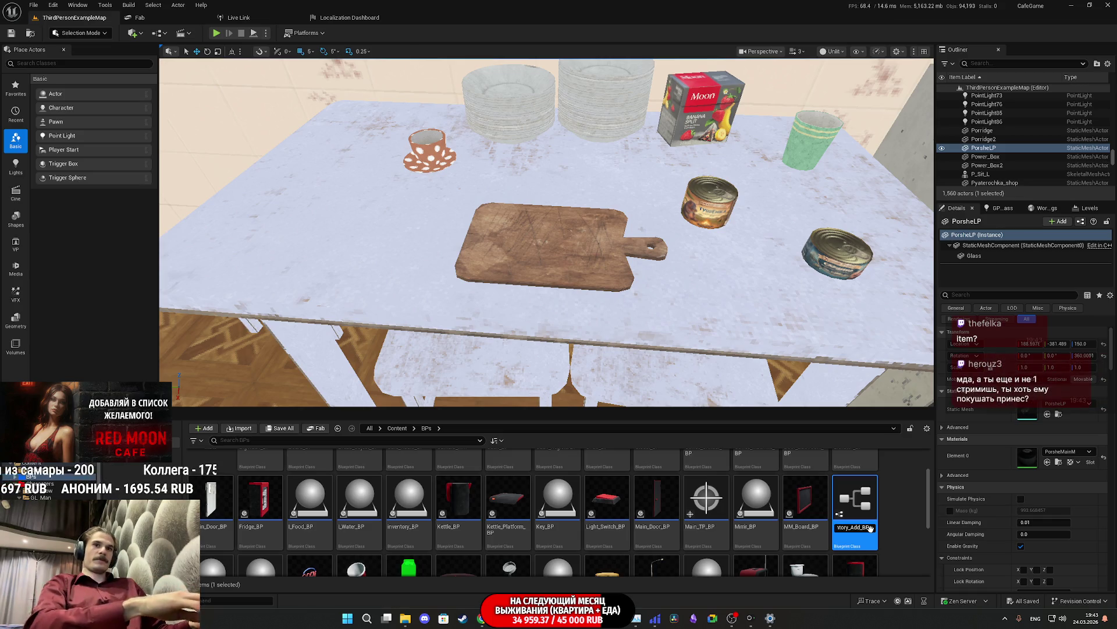
pyautogui.press('Return')
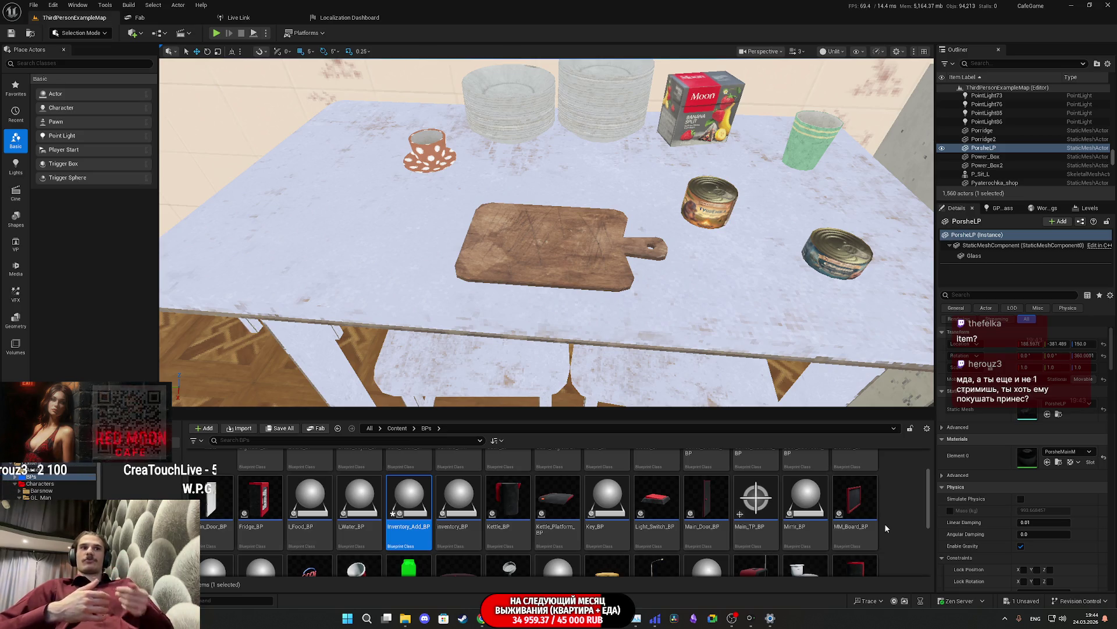
pyautogui.click(291, 430)
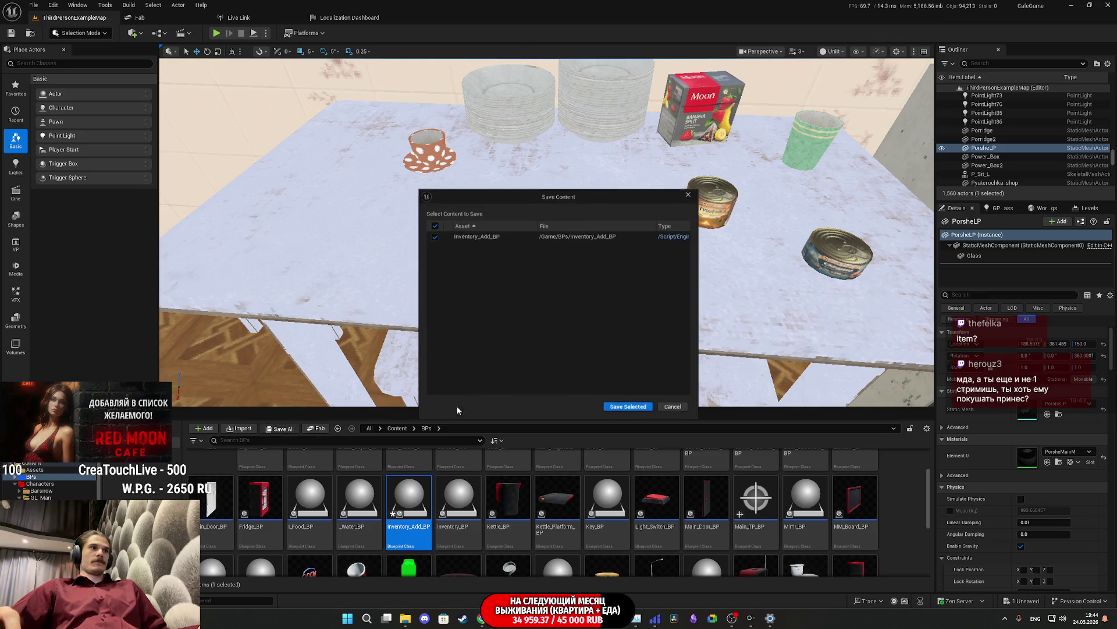
# Step: Save Inventory_Add_BP with Save Selected and open it in the Blueprint editor
pyautogui.click(628, 405)
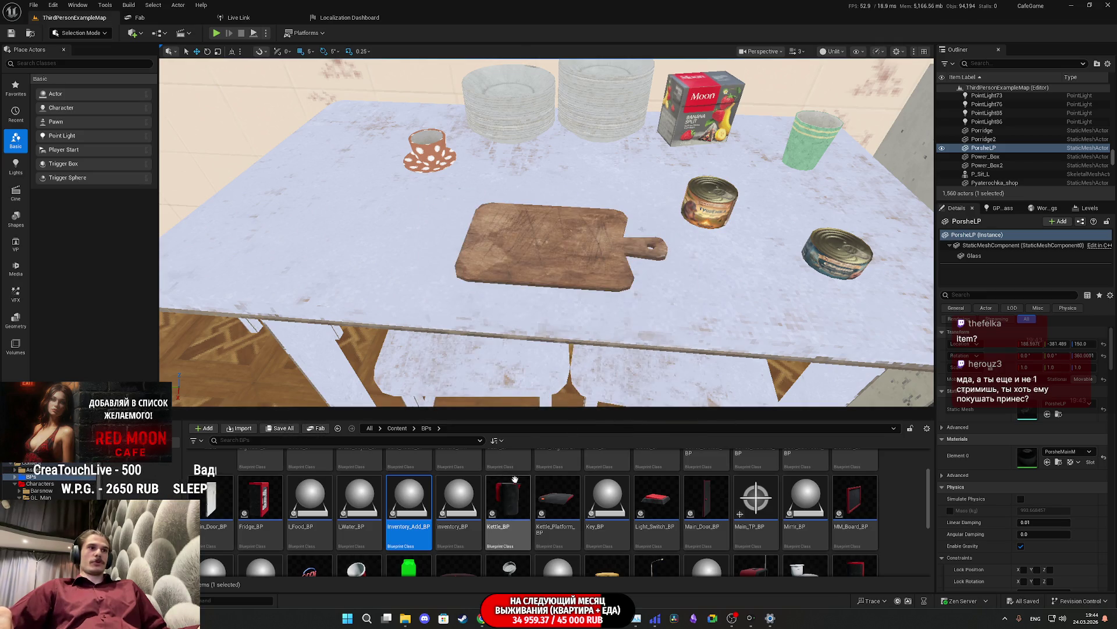
pyautogui.doubleClick(418, 508)
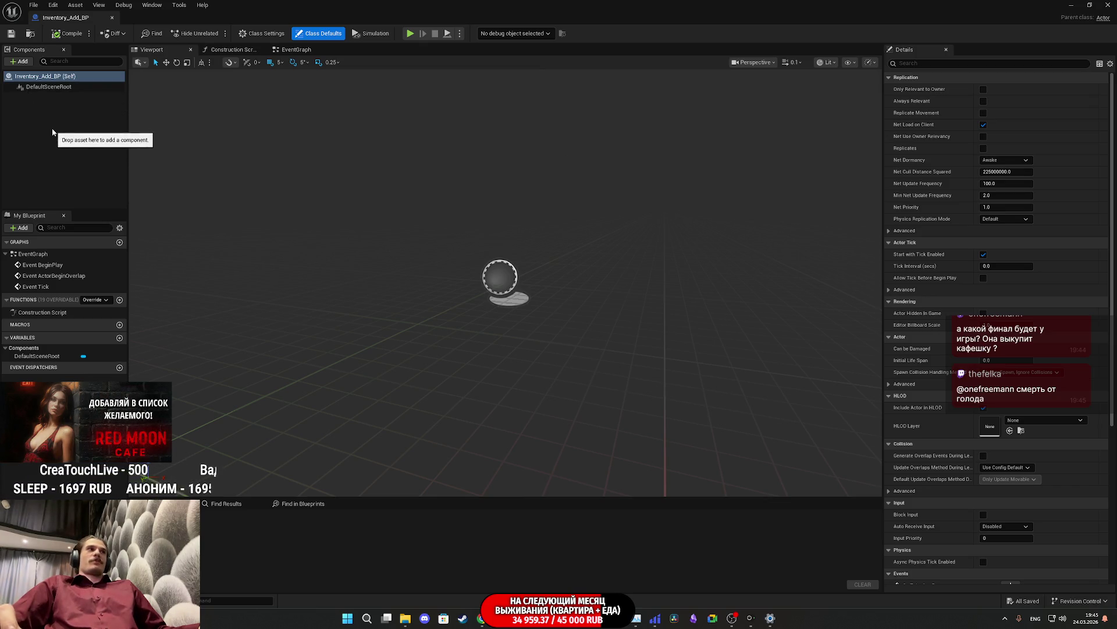
# Step: Deselect Inventory_Add_BP (Self) so the Details panel is empty
pyautogui.click(72, 116)
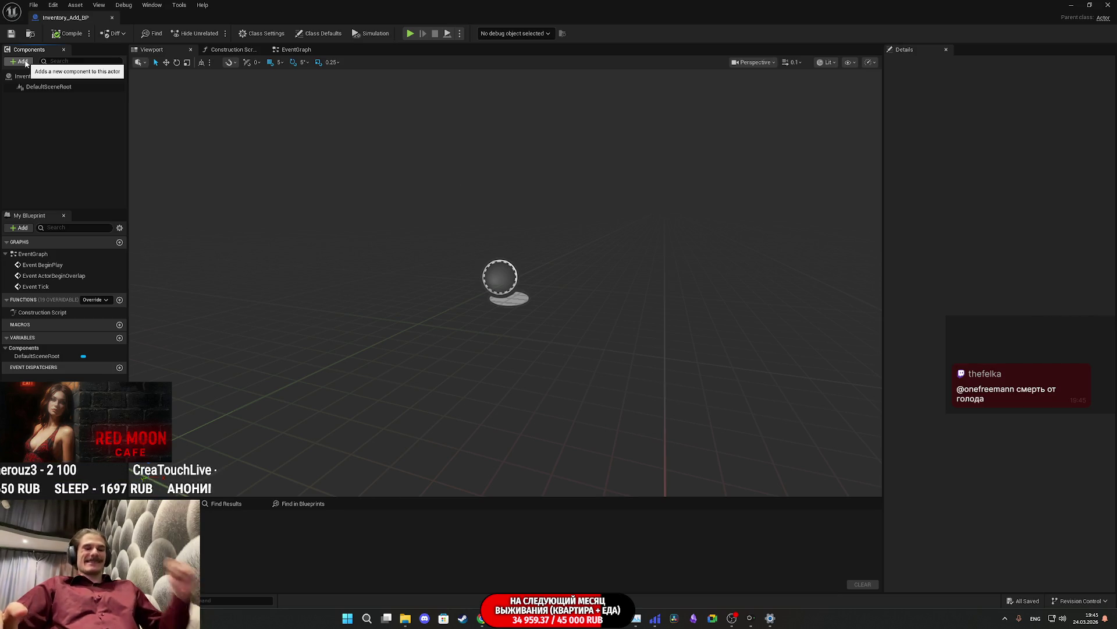
# Step: View and clear DefaultSceneRoot's properties, then return to the main level editor
pyautogui.click(3, 86)
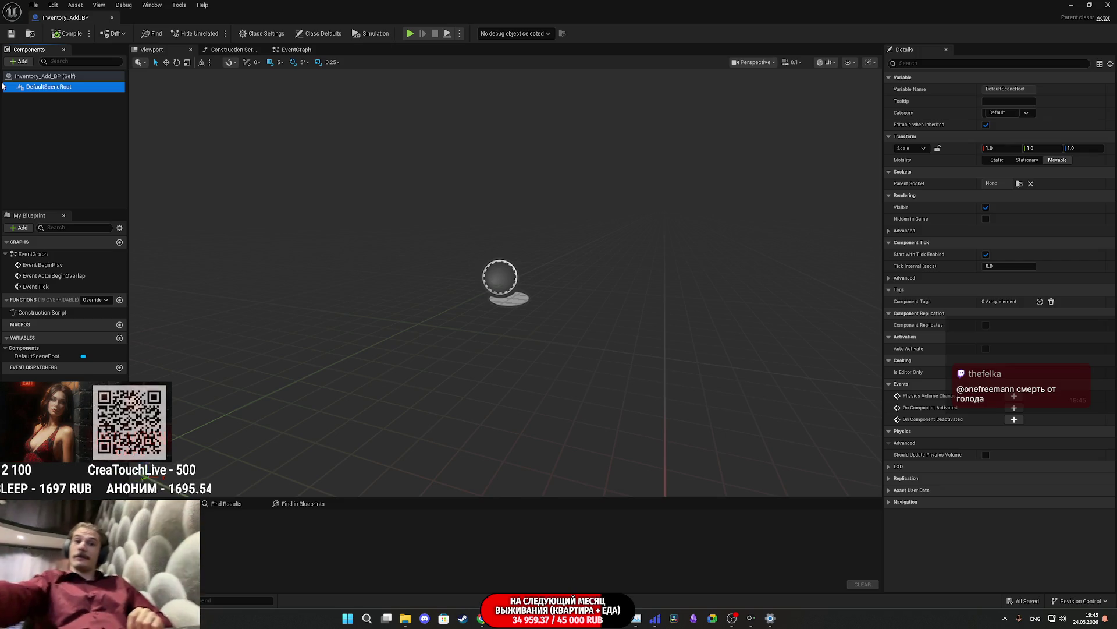
pyautogui.click(33, 158)
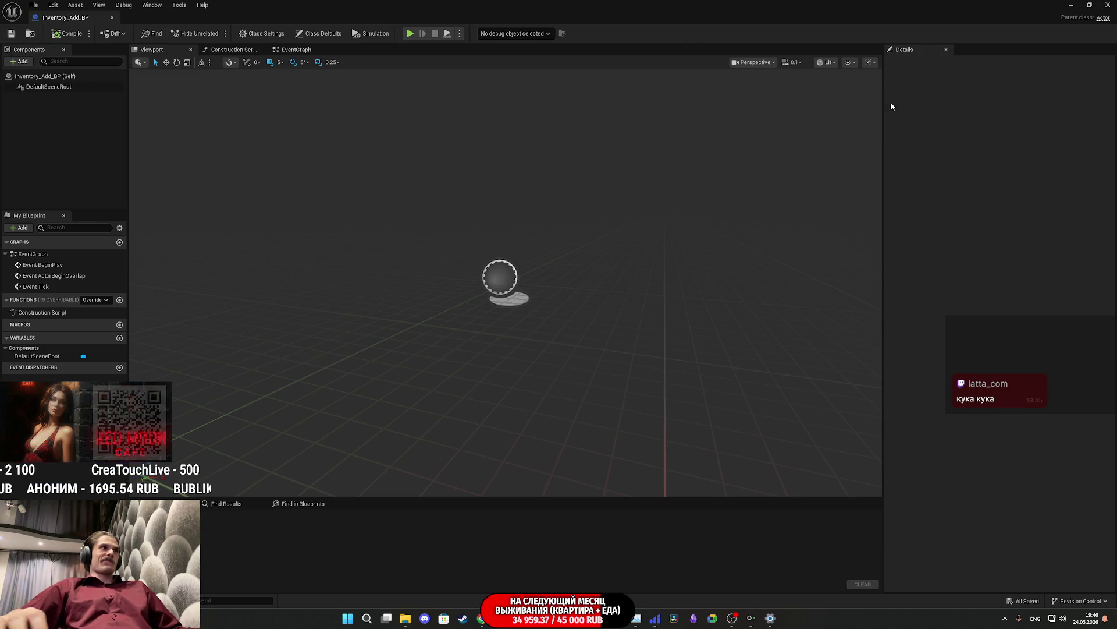
pyautogui.click(1071, 4)
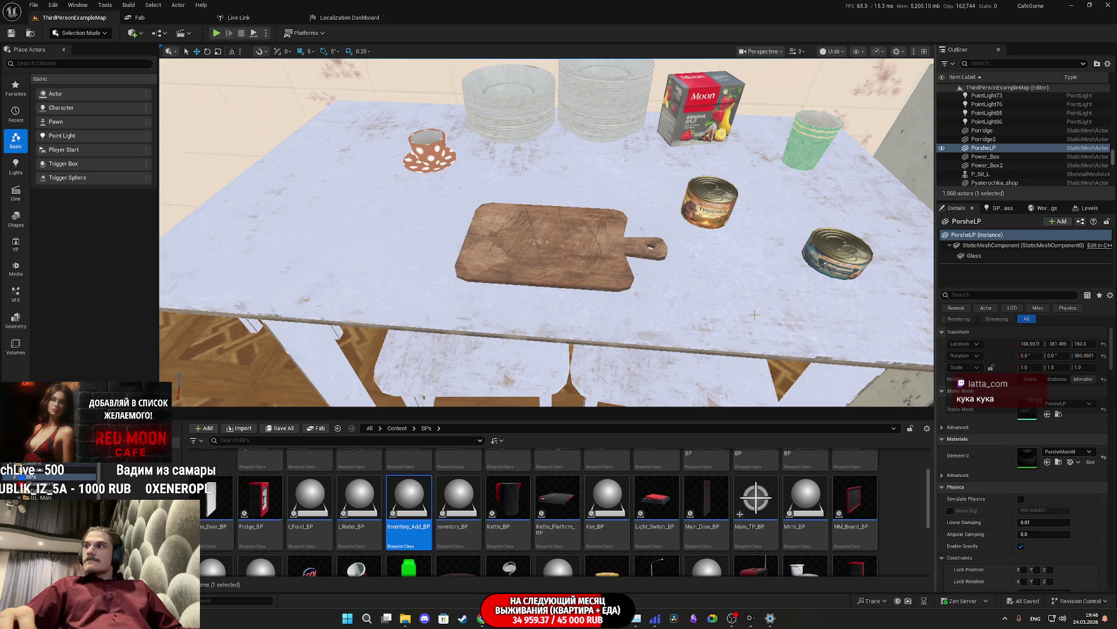
# Step: Pull the level camera back over the table and scroll the BPs folder toward inventory_BP
pyautogui.moveTo(751, 315)
pyautogui.mouseDown()
pyautogui.moveTo(751, 350)
pyautogui.moveTo(746, 326)
pyautogui.mouseUp()
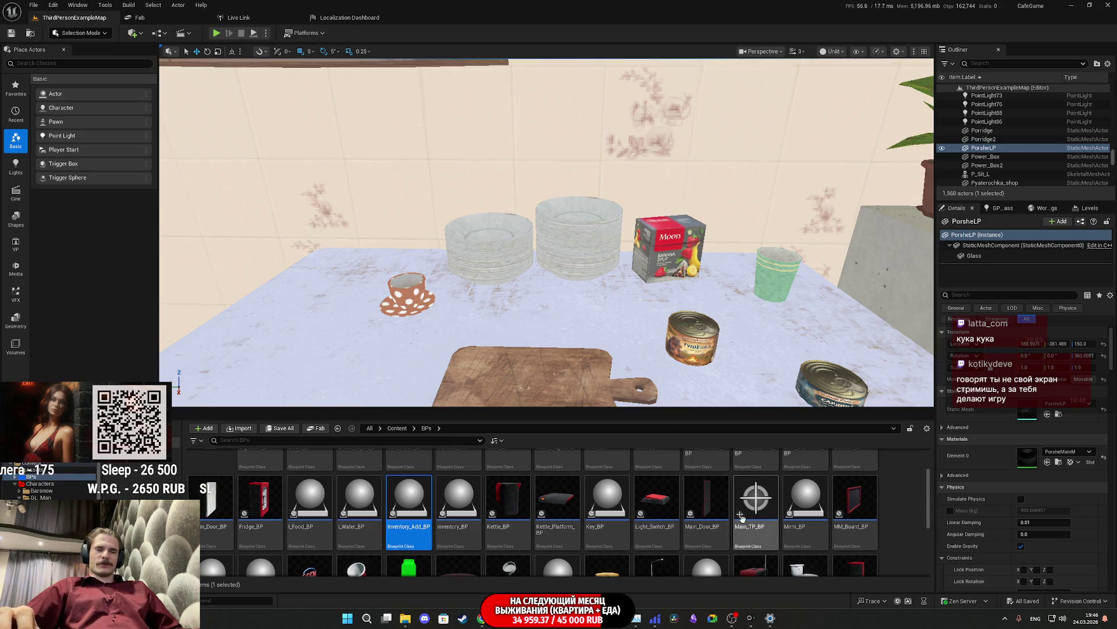
pyautogui.scroll(1, 662, 540)
pyautogui.scroll(-5, 661, 540)
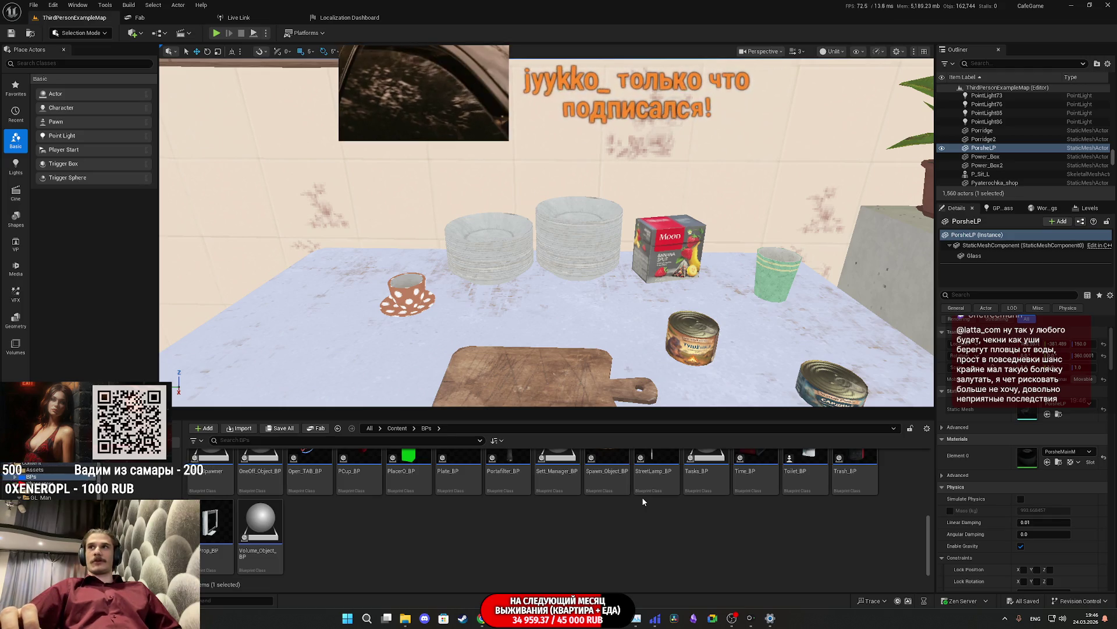
pyautogui.moveTo(638, 492)
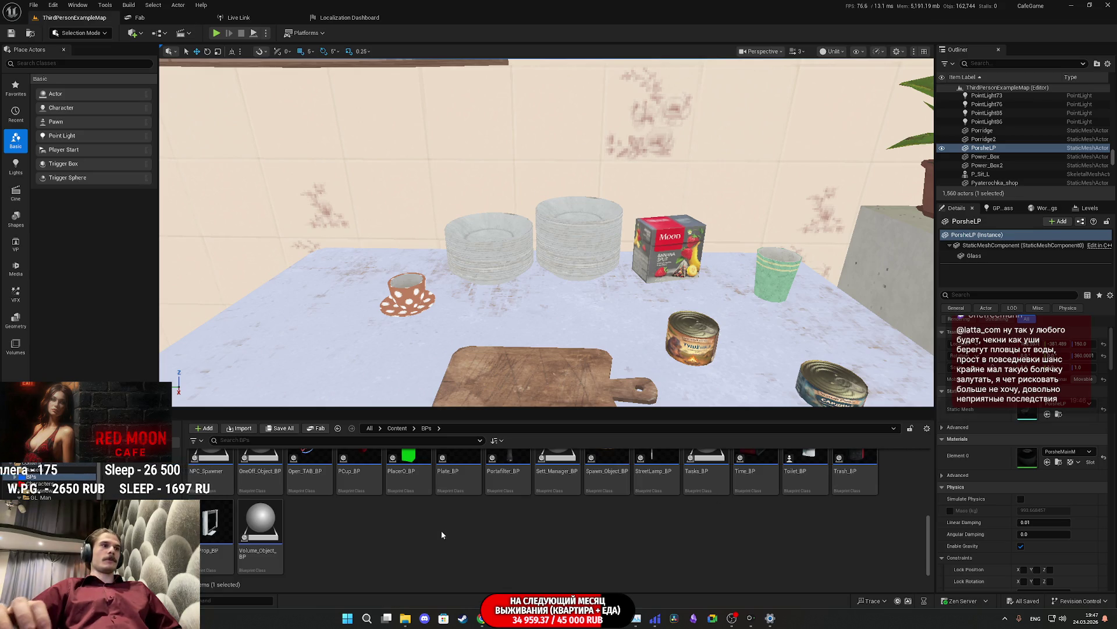
pyautogui.scroll(3, 442, 534)
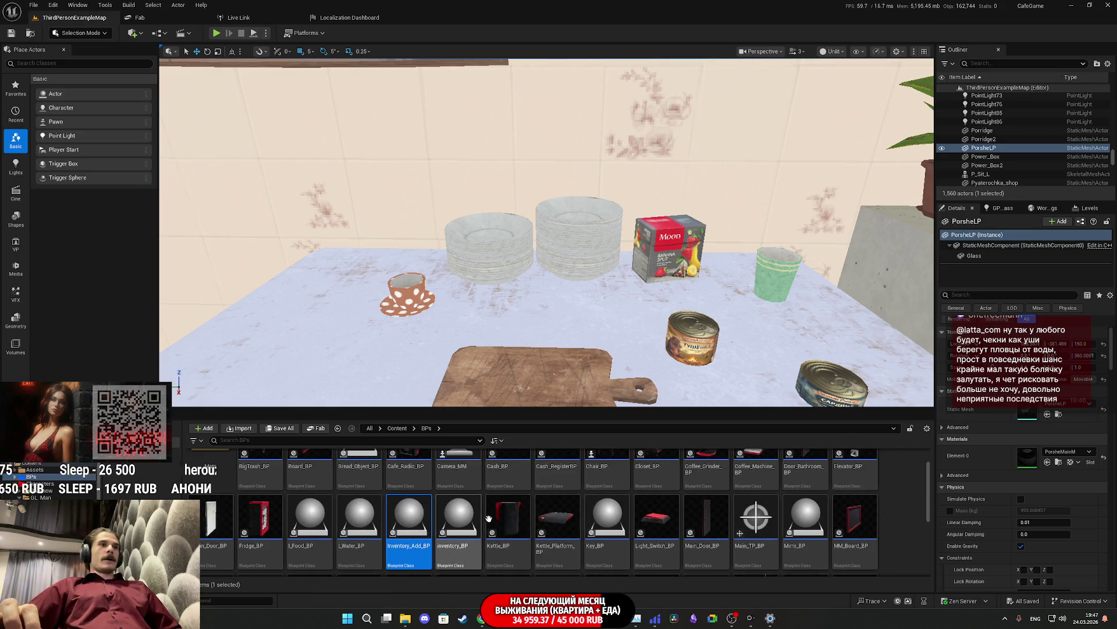
# Step: Open inventory_BP and inspect its PROTECT and KEYS variable properties
pyautogui.doubleClick(458, 493)
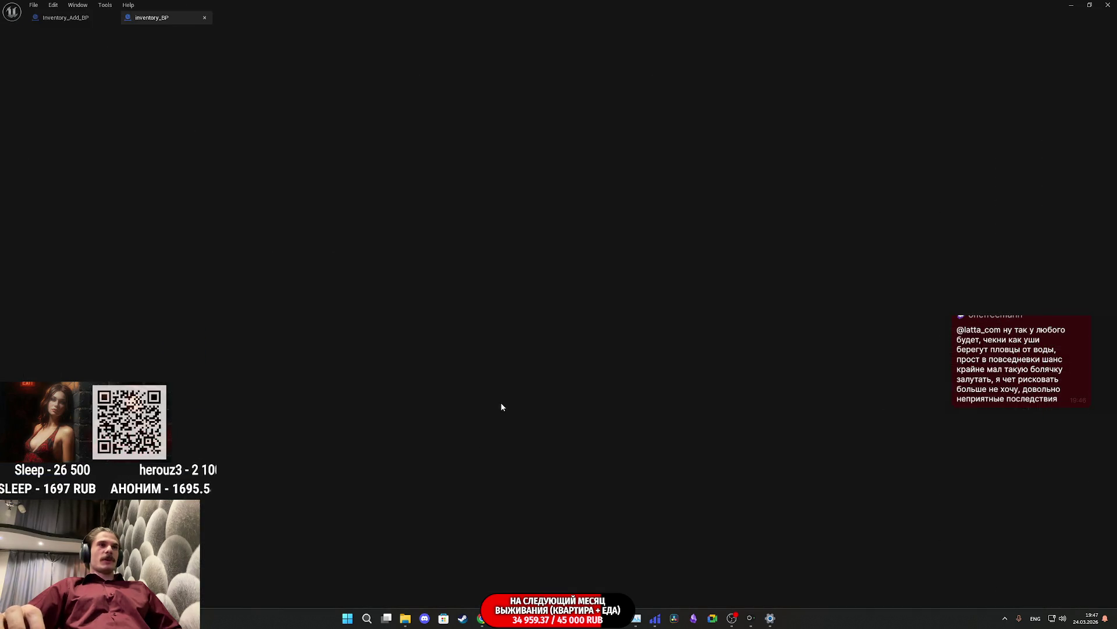
pyautogui.scroll(6, 810, 355)
pyautogui.scroll(-5, 810, 354)
pyautogui.scroll(5, 519, 336)
pyautogui.scroll(-5, 471, 292)
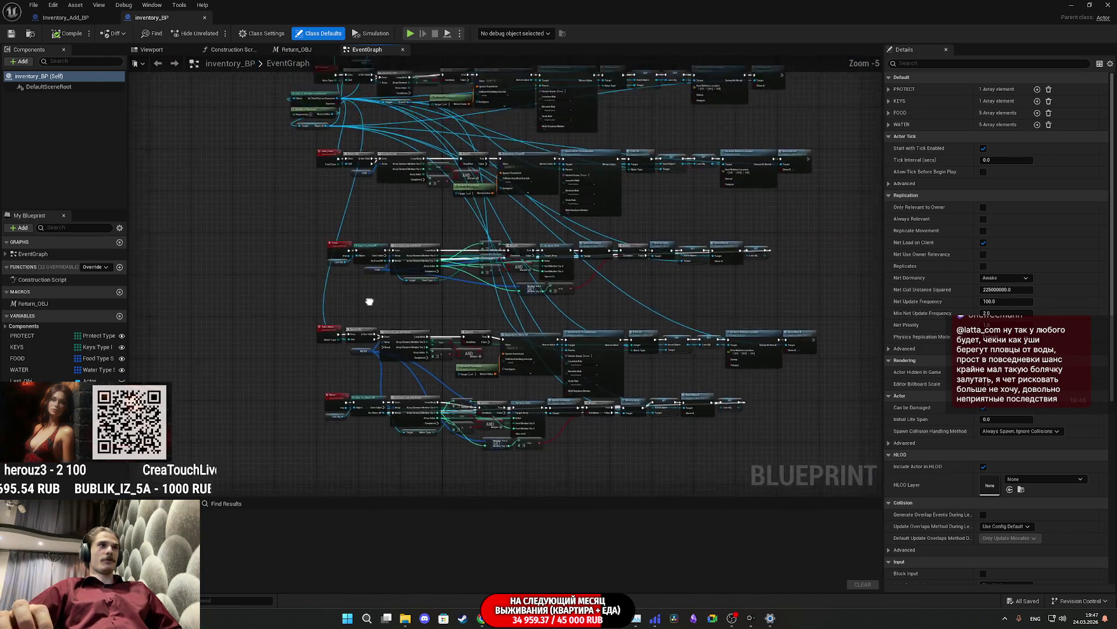
pyautogui.scroll(5, 369, 301)
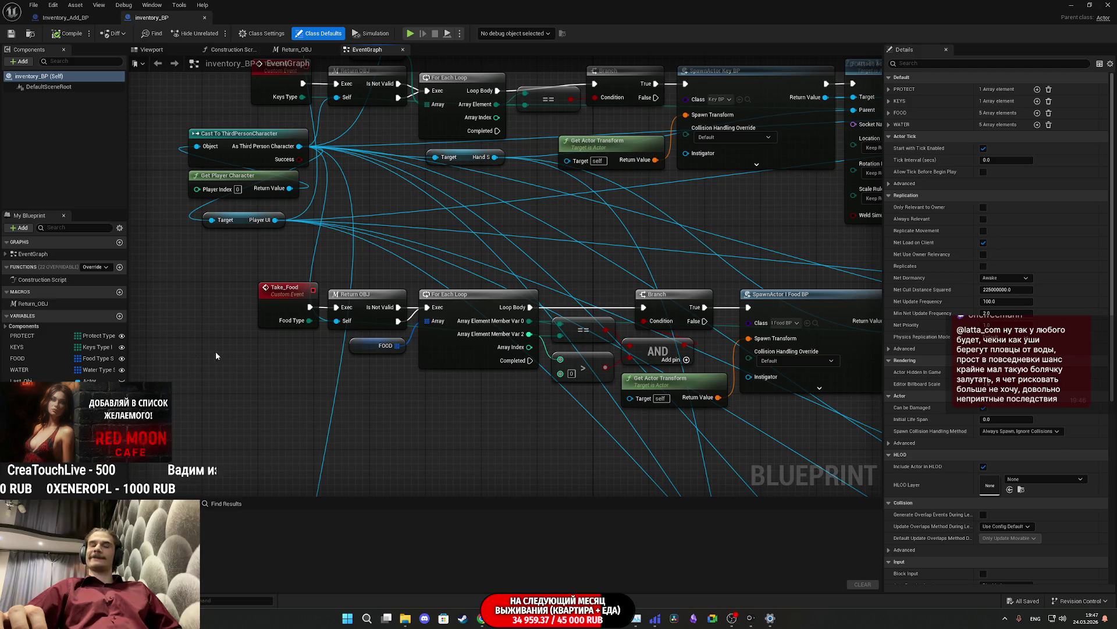
pyautogui.click(41, 336)
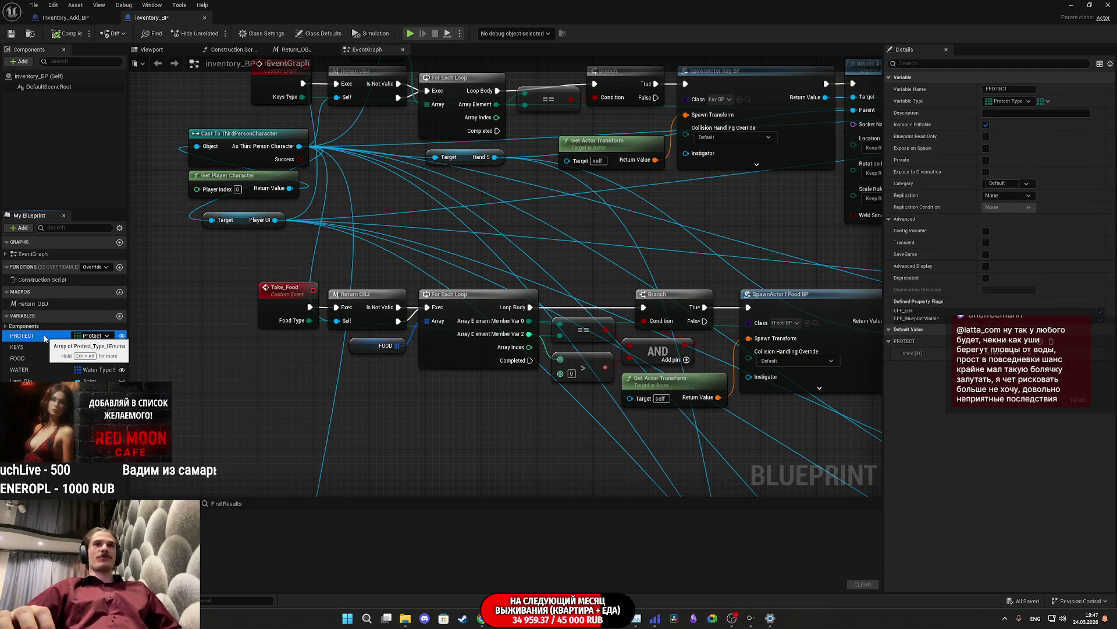
pyautogui.click(40, 347)
# Step: Expand FOOD's defaults to check Chips 3, Energy_Bar 6, Nuts 0, Fish 2, Meat 1
pyautogui.click(38, 358)
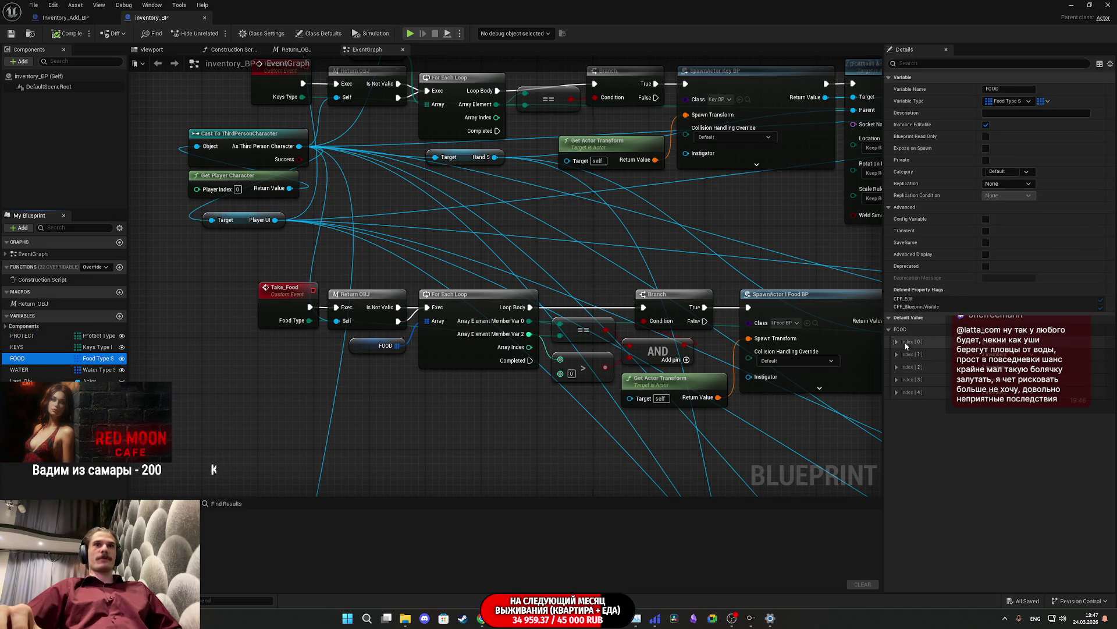
pyautogui.keyDown('shift'); pyautogui.click(888, 330); pyautogui.keyUp('shift')
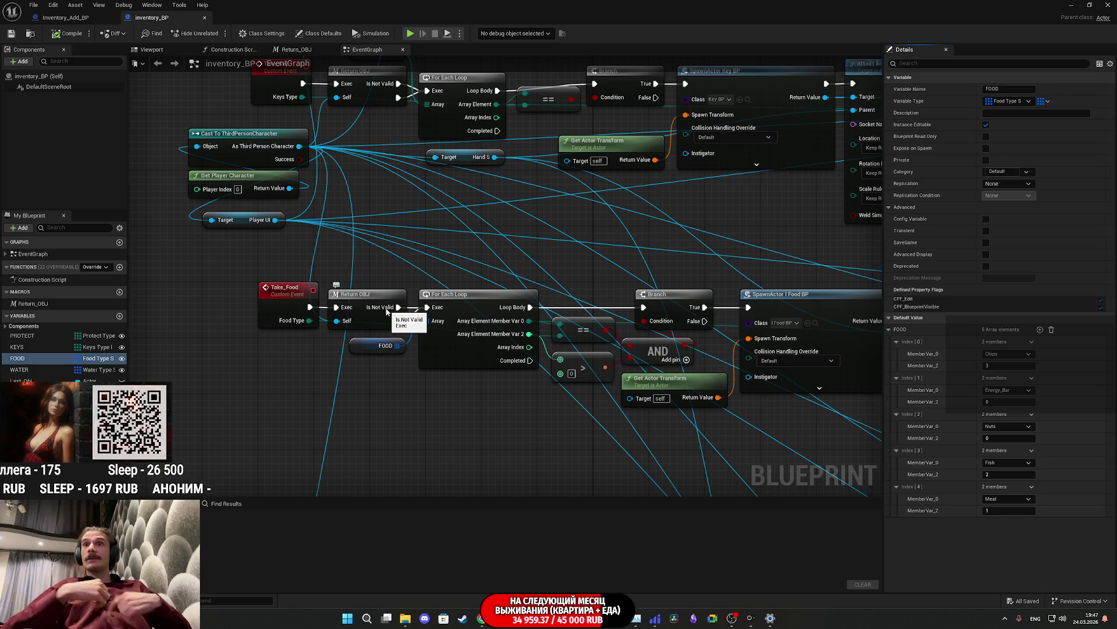
pyautogui.moveTo(480, 249)
pyautogui.mouseDown()
pyautogui.moveTo(567, 365)
pyautogui.moveTo(483, 345)
pyautogui.mouseUp()
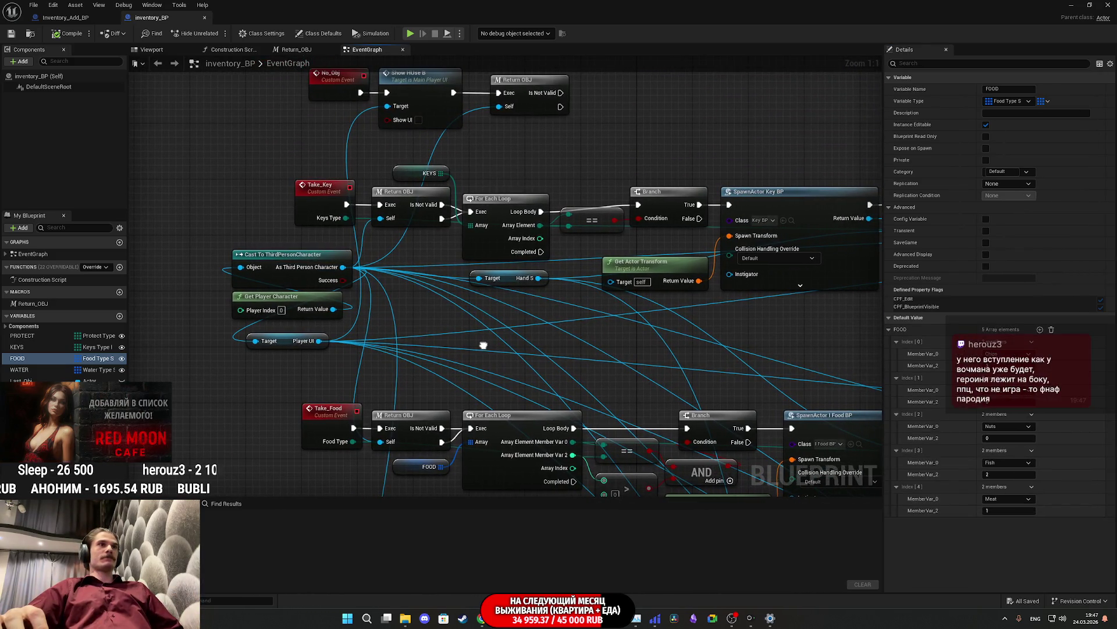
# Step: Pan around the event graph to look over the Take_Food and No_Obj node rows
pyautogui.scroll(-5, 483, 346)
pyautogui.scroll(4, 503, 345)
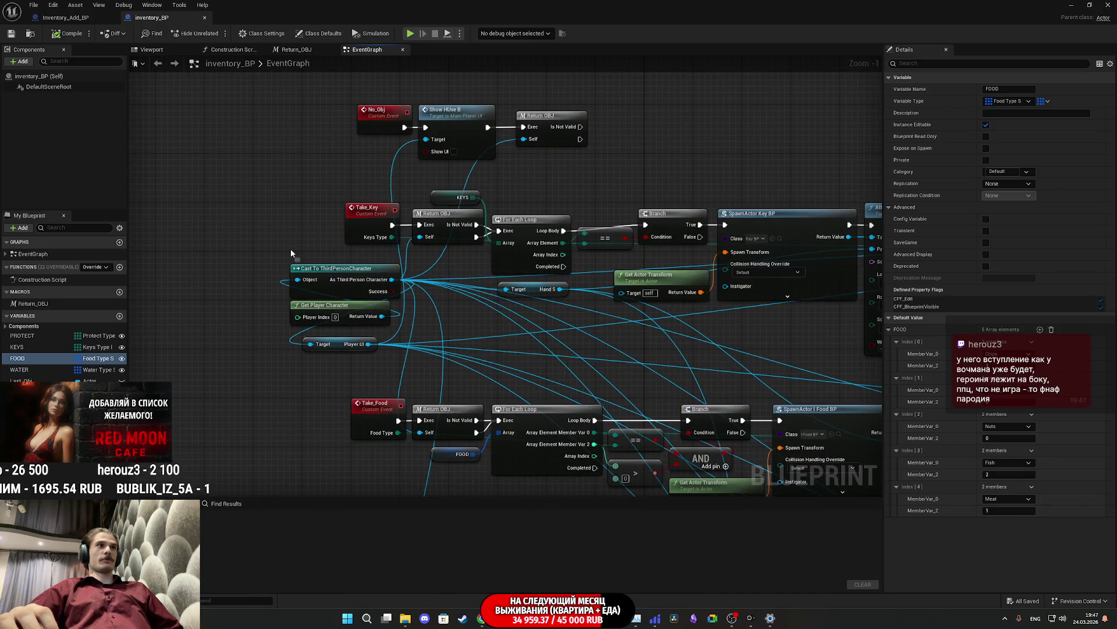
pyautogui.click(268, 285)
pyautogui.moveTo(272, 295)
pyautogui.mouseDown()
pyautogui.moveTo(312, 129)
pyautogui.moveTo(417, 115)
pyautogui.moveTo(507, 125)
pyautogui.moveTo(687, 267)
pyautogui.mouseUp()
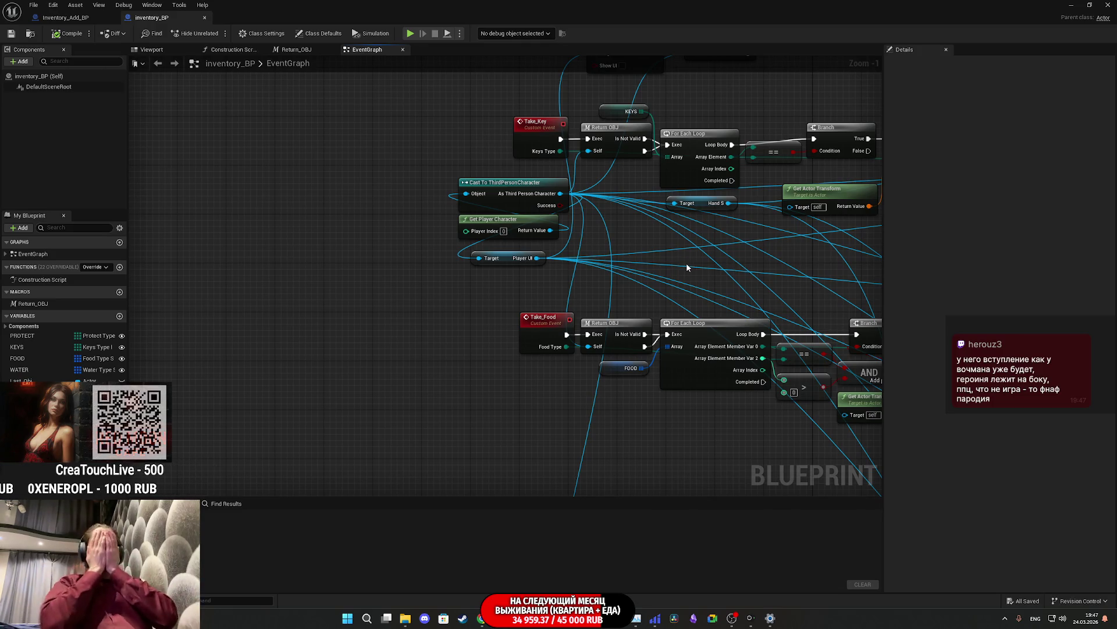
pyautogui.moveTo(686, 263); pyautogui.dragTo(553, 496)
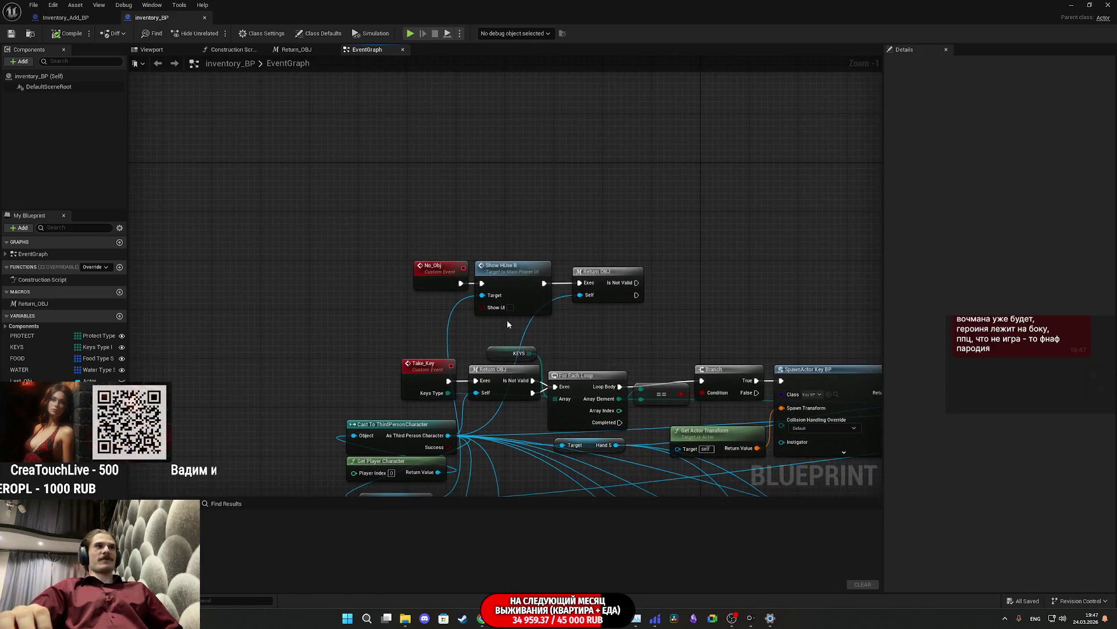
pyautogui.scroll(-4, 508, 320)
pyautogui.scroll(4, 502, 434)
pyautogui.moveTo(503, 434); pyautogui.dragTo(613, 247)
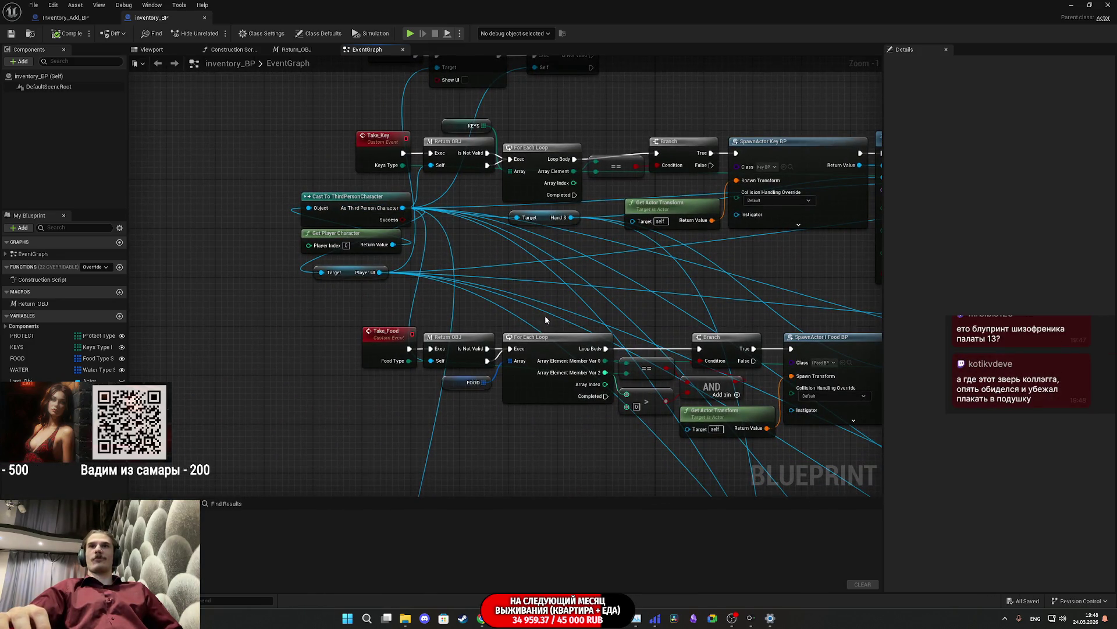
pyautogui.moveTo(481, 310)
pyautogui.mouseDown()
pyautogui.moveTo(319, 224)
pyautogui.moveTo(314, 208)
pyautogui.mouseUp()
pyautogui.click(459, 294)
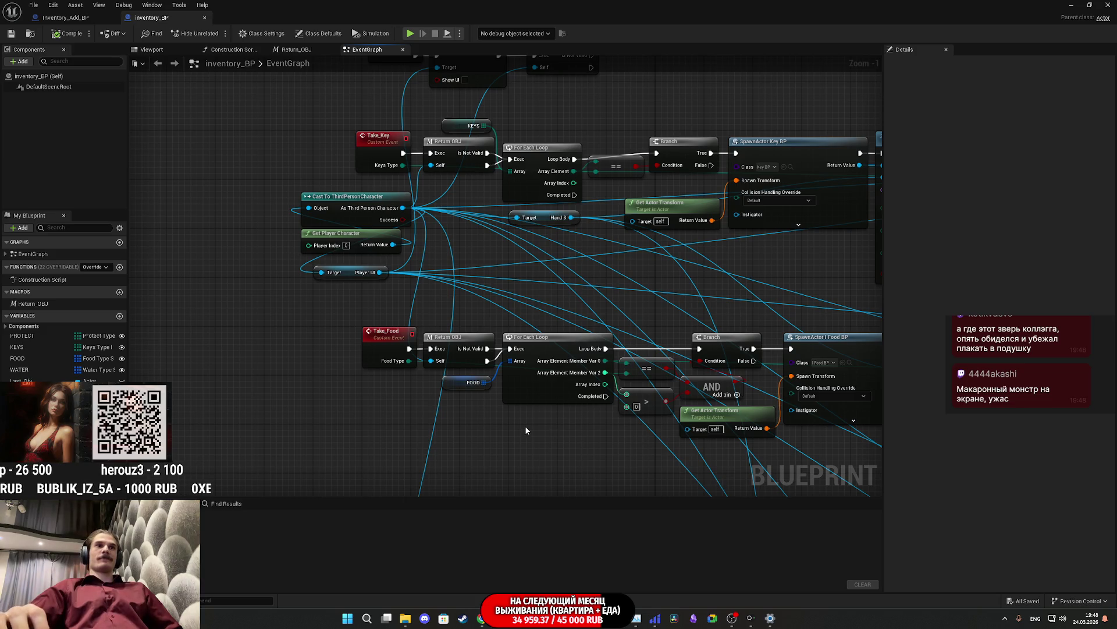
# Step: Recentre the graph to review the No_Obj, Take_Key and Take_Food rows together
pyautogui.scroll(-6, 525, 429)
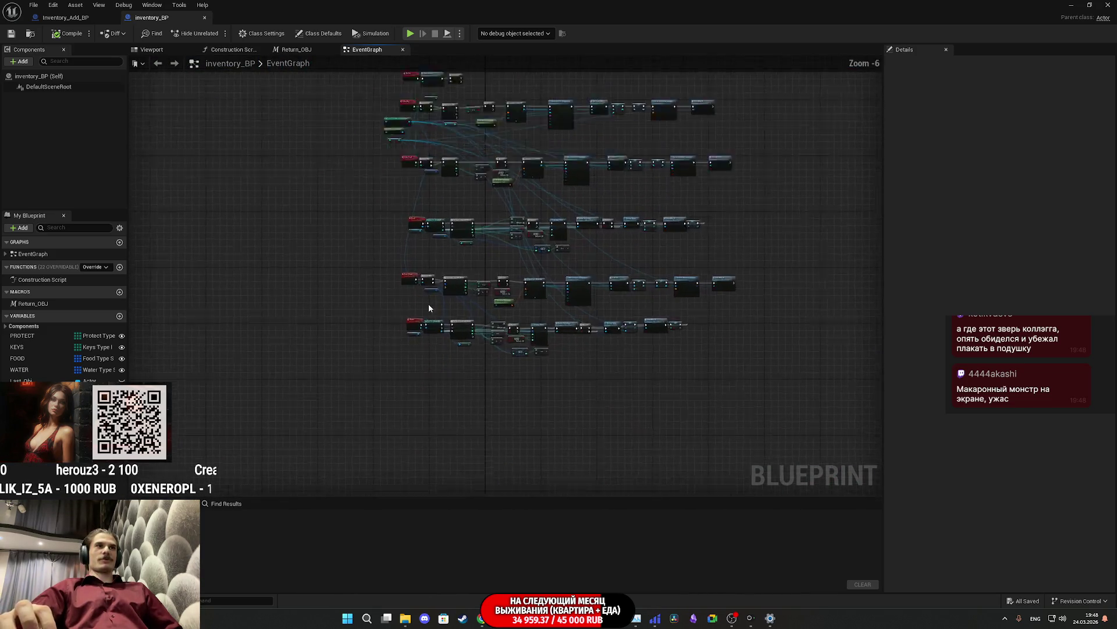
pyautogui.scroll(5, 428, 301)
pyautogui.scroll(-3, 297, 369)
pyautogui.scroll(1, 297, 369)
pyautogui.moveTo(296, 368)
pyautogui.mouseDown()
pyautogui.moveTo(429, 319)
pyautogui.moveTo(616, 444)
pyautogui.moveTo(601, 427)
pyautogui.moveTo(635, 481)
pyautogui.mouseUp()
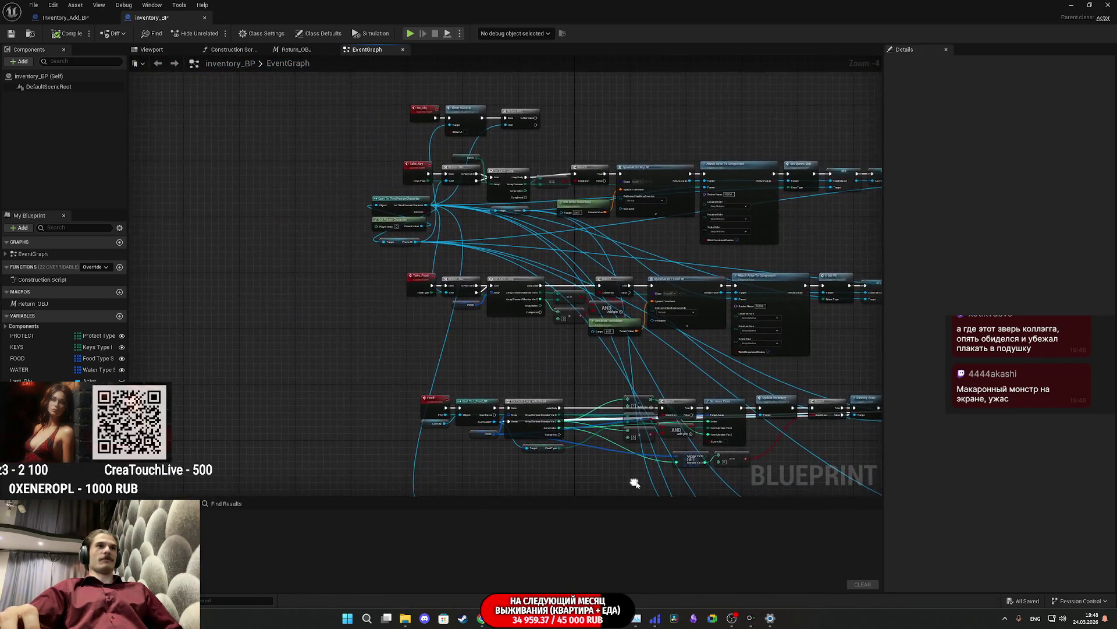
pyautogui.moveTo(543, 356)
pyautogui.mouseDown()
pyautogui.moveTo(569, 424)
pyautogui.moveTo(606, 459)
pyautogui.mouseUp()
pyautogui.moveTo(578, 366); pyautogui.dragTo(414, 343)
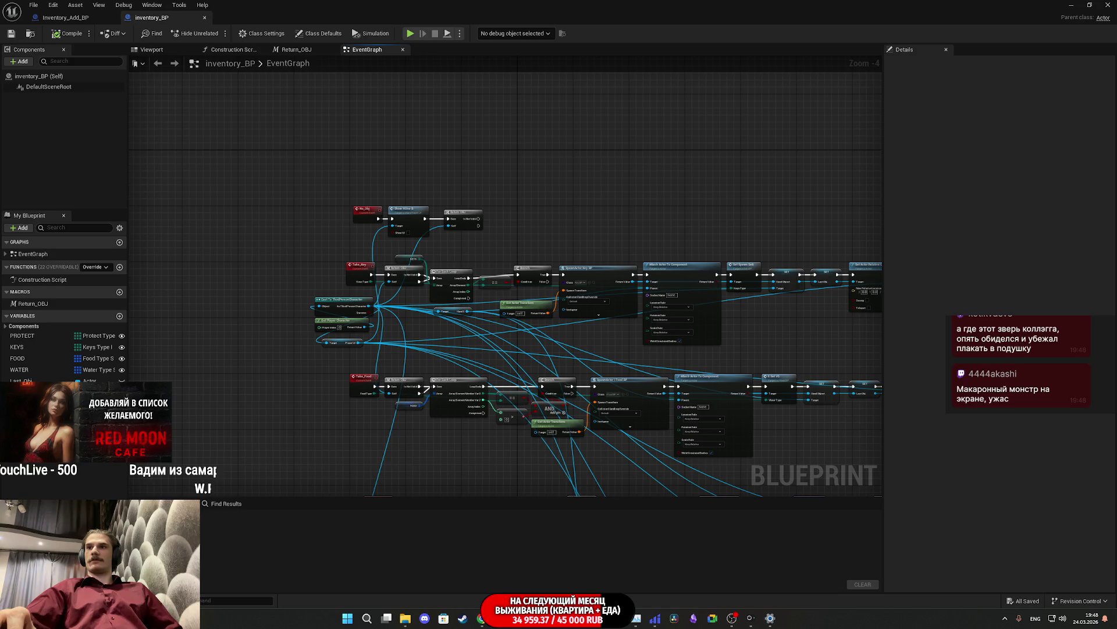
pyautogui.moveTo(698, 487)
pyautogui.mouseDown()
pyautogui.moveTo(629, 464)
pyautogui.moveTo(597, 372)
pyautogui.mouseUp()
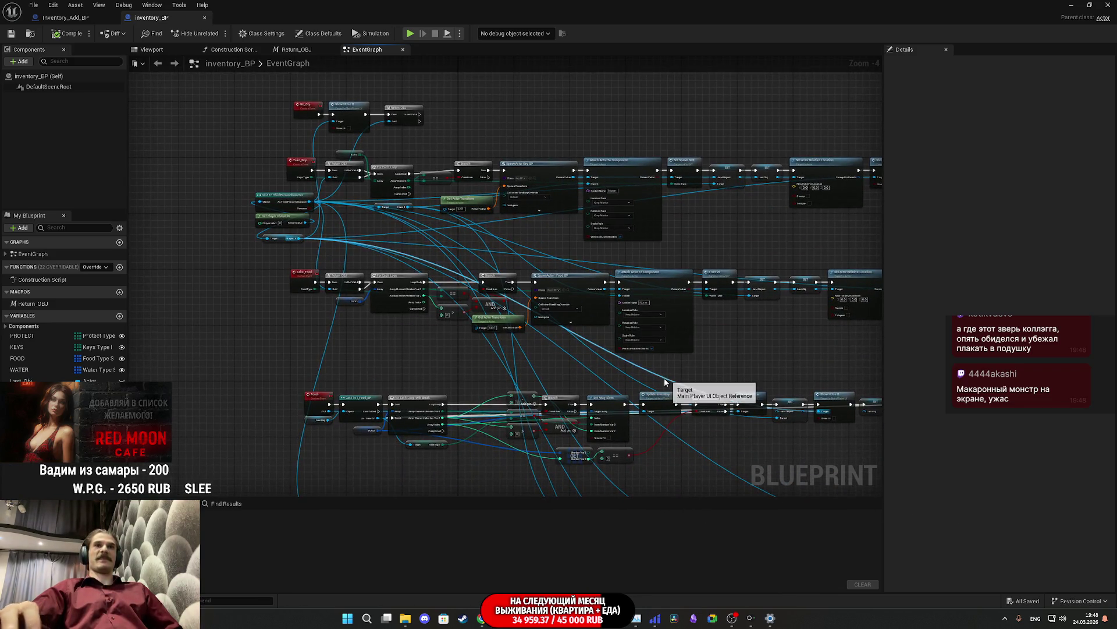
pyautogui.scroll(4, 478, 352)
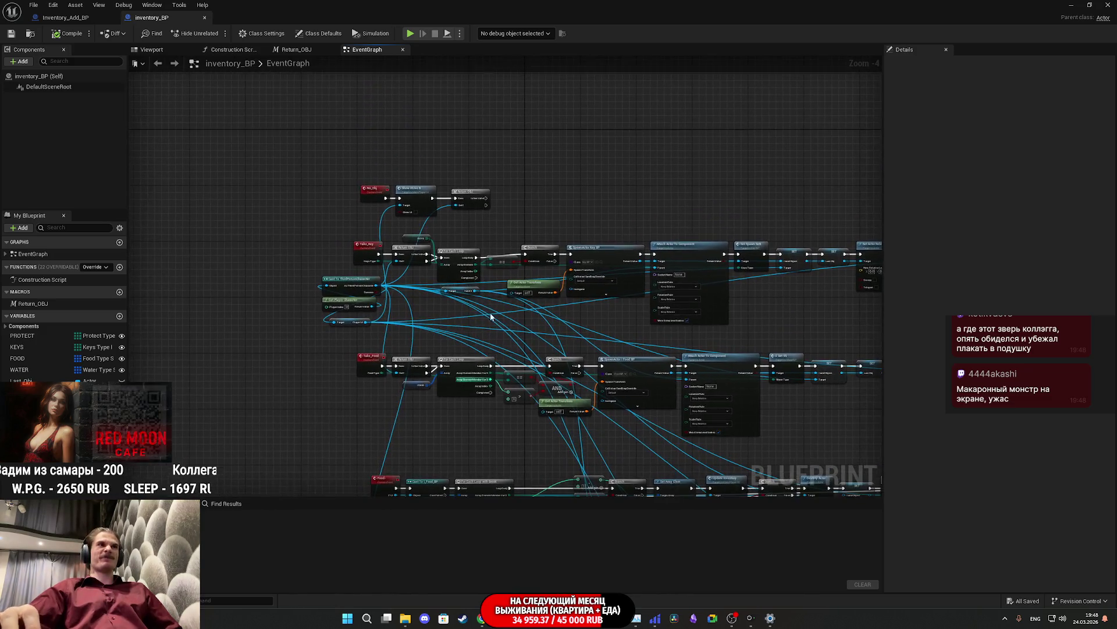
# Step: Nudge Return OBJ slightly left, save inventory_BP, and glance at Inventory_Add_BP
pyautogui.moveTo(577, 244); pyautogui.dragTo(563, 244)
pyautogui.click(550, 299)
pyautogui.scroll(-5, 541, 274)
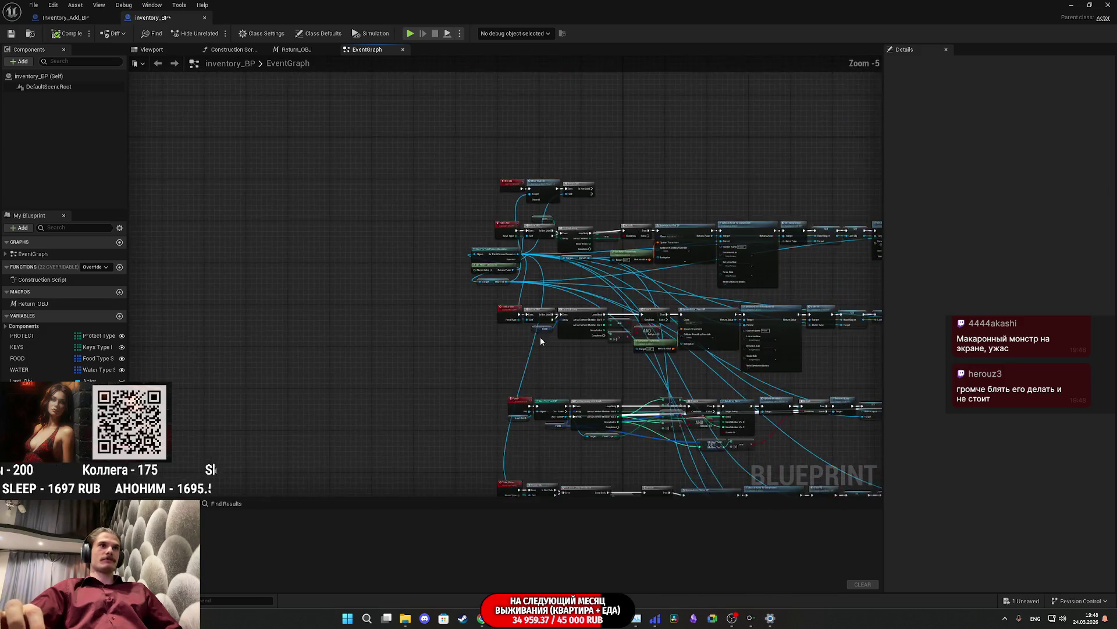
pyautogui.click(11, 34)
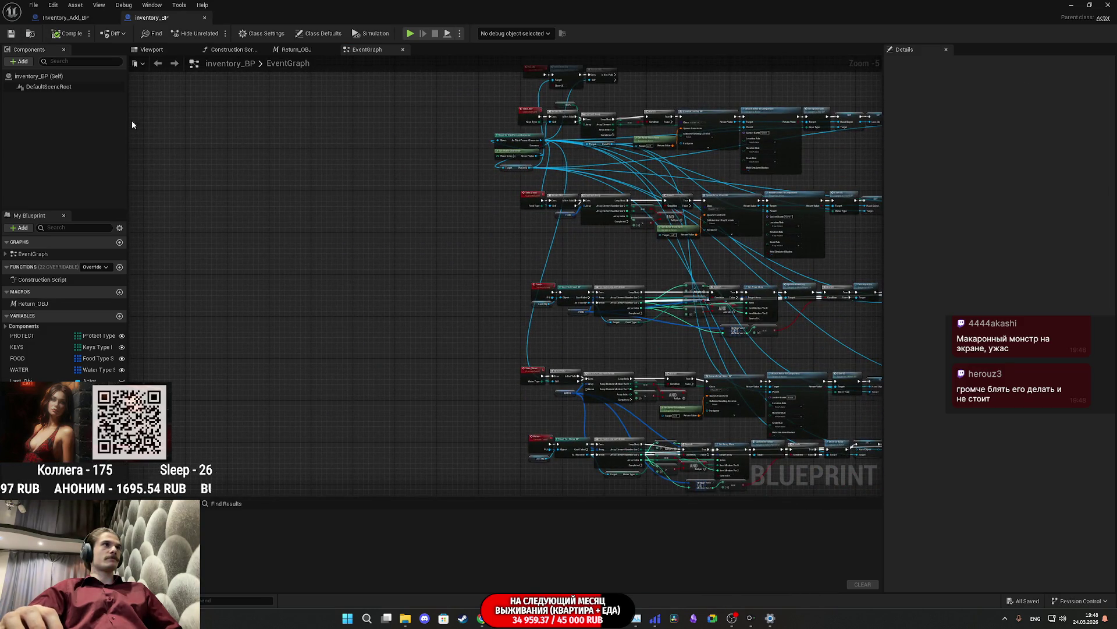
pyautogui.click(86, 20)
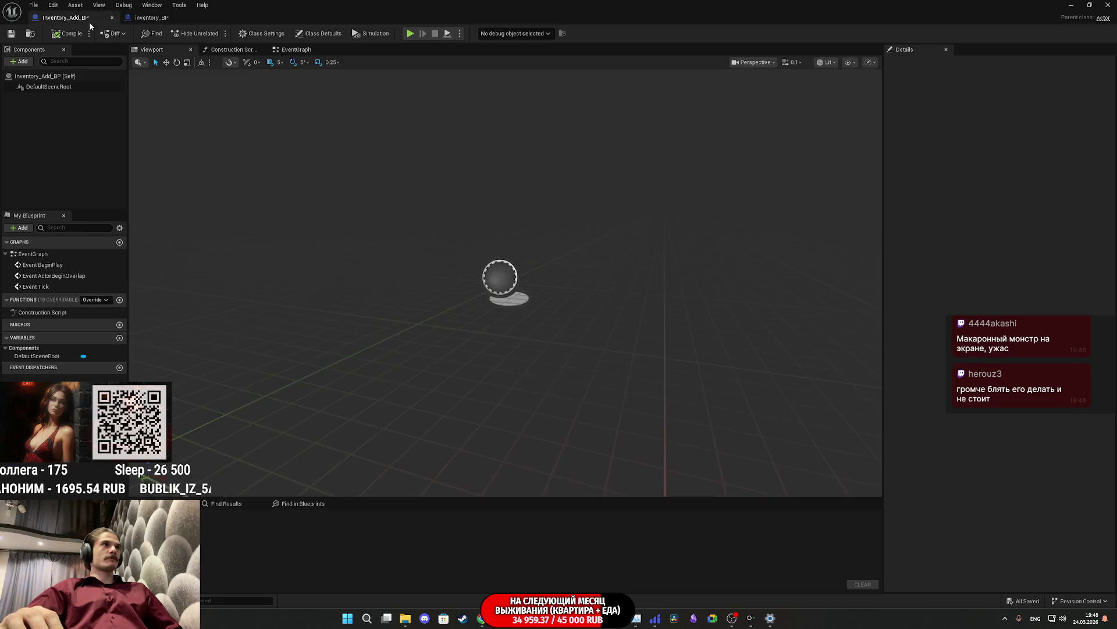
pyautogui.click(174, 20)
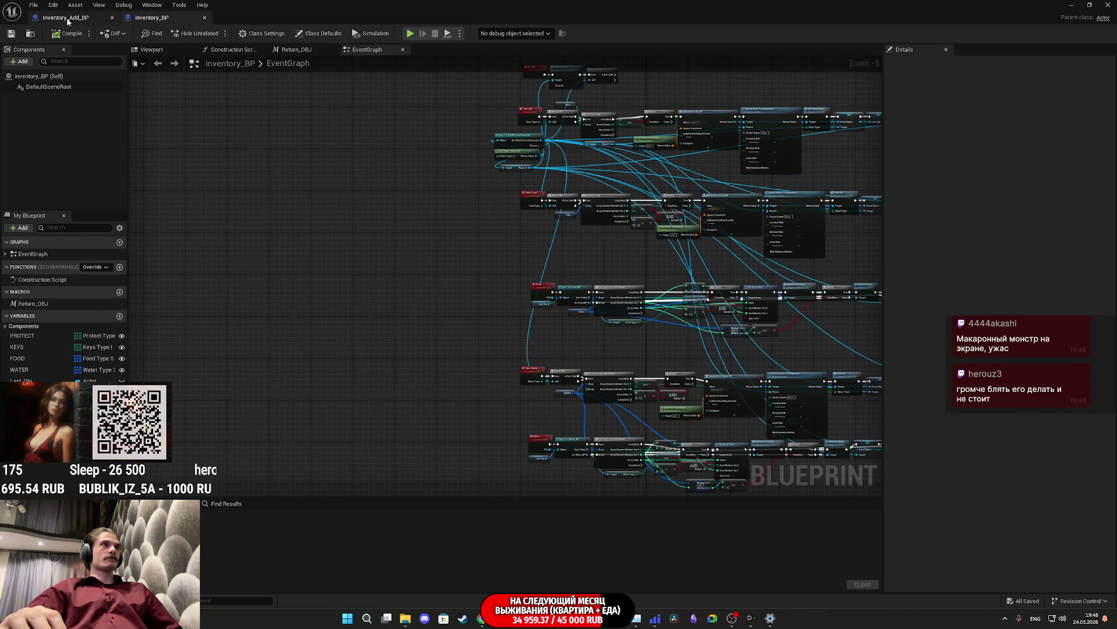
pyautogui.scroll(2, 628, 388)
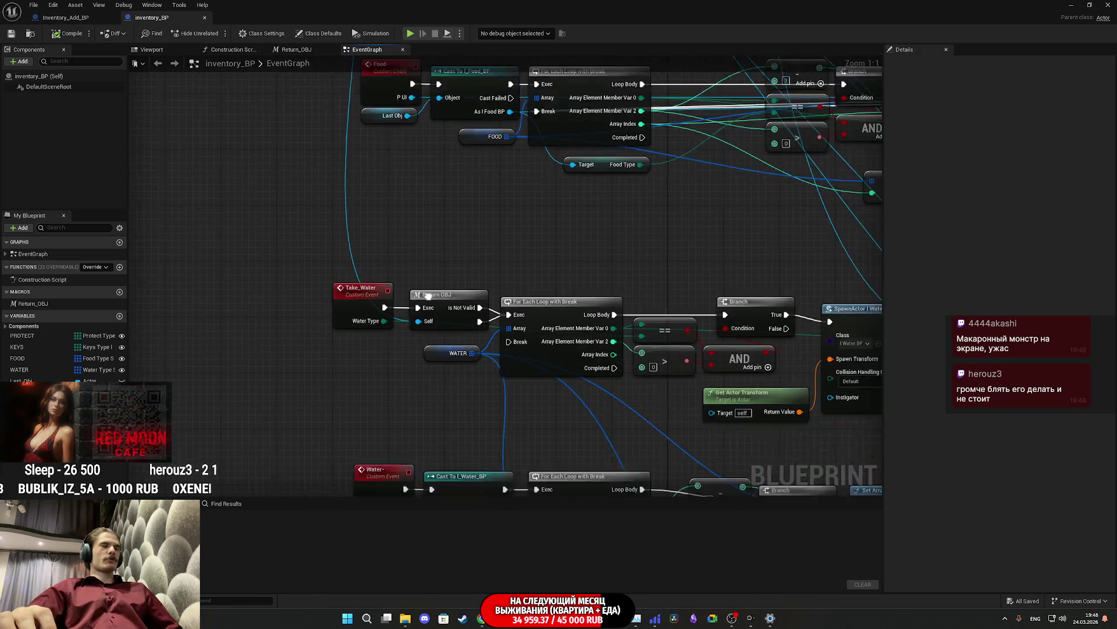
# Step: Pan through the graph to review the Take_Key, No_Obj, Take_Water, Water and Food events
pyautogui.scroll(-3, 408, 340)
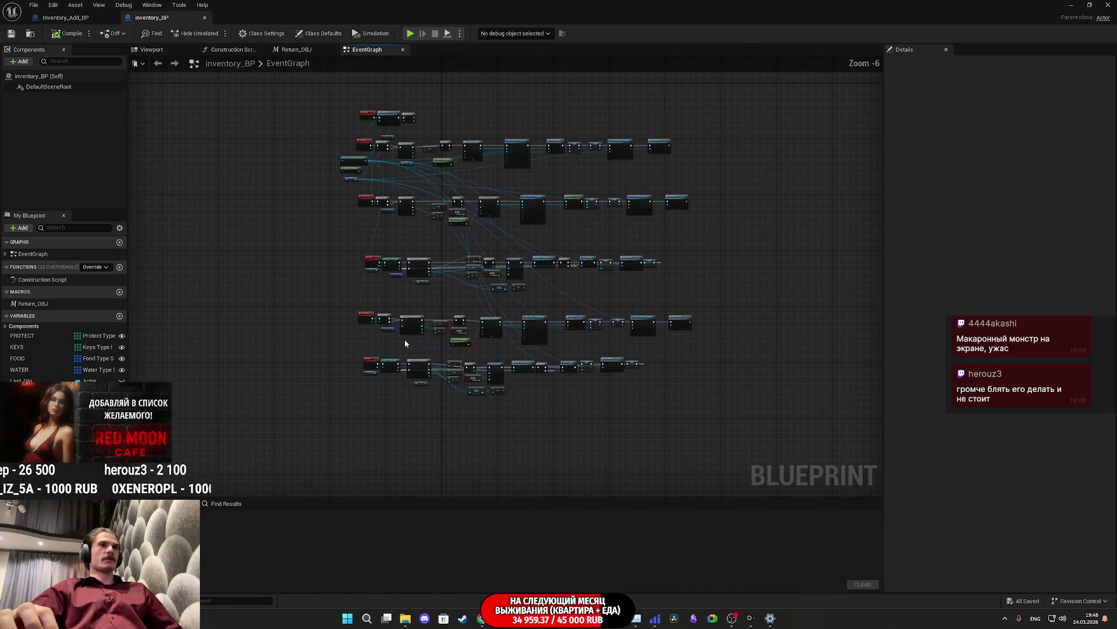
pyautogui.scroll(4, 404, 340)
pyautogui.moveTo(386, 298)
pyautogui.mouseDown()
pyautogui.moveTo(440, 391)
pyautogui.moveTo(398, 482)
pyautogui.mouseUp()
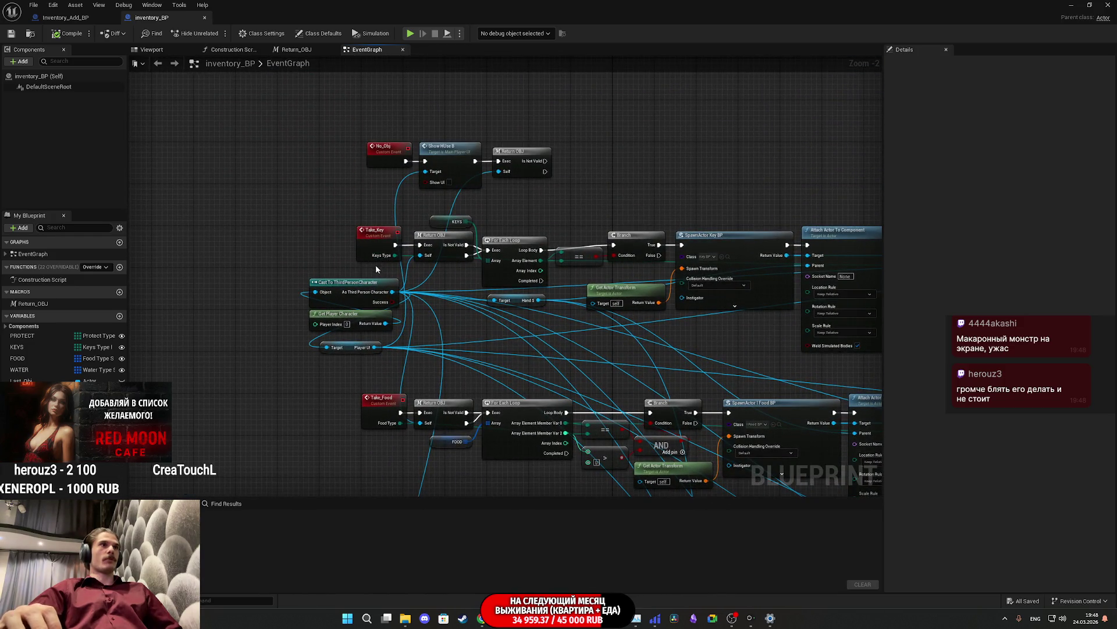
pyautogui.moveTo(375, 245); pyautogui.dragTo(304, 133)
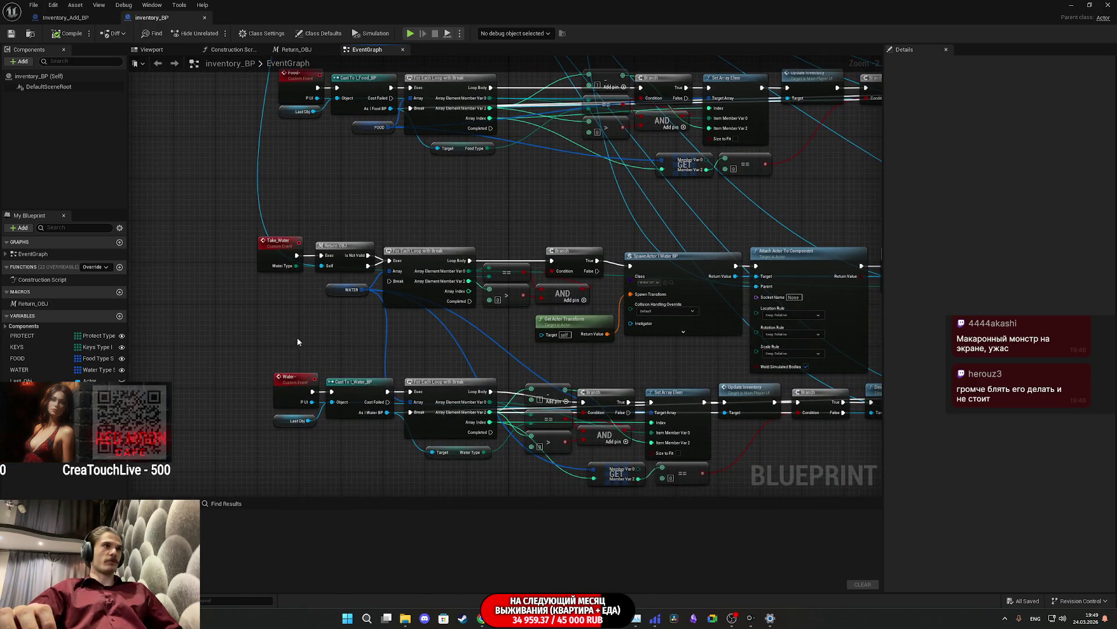
pyautogui.moveTo(296, 350)
pyautogui.mouseDown()
pyautogui.moveTo(293, 269)
pyautogui.moveTo(295, 437)
pyautogui.mouseUp()
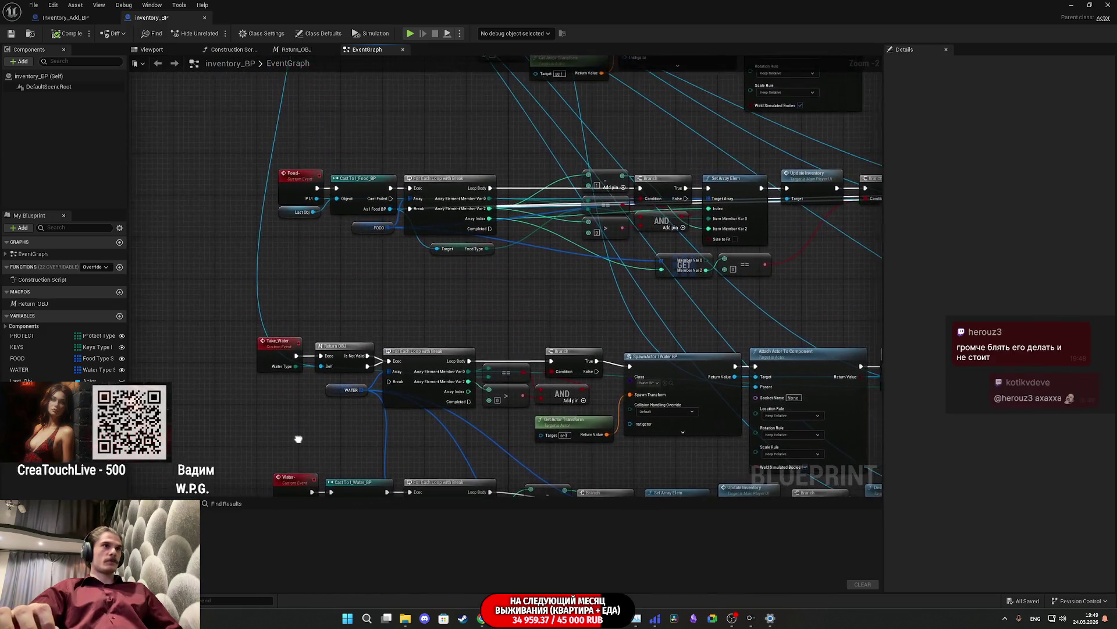
pyautogui.moveTo(352, 260)
pyautogui.mouseDown()
pyautogui.moveTo(374, 392)
pyautogui.moveTo(227, 392)
pyautogui.mouseUp()
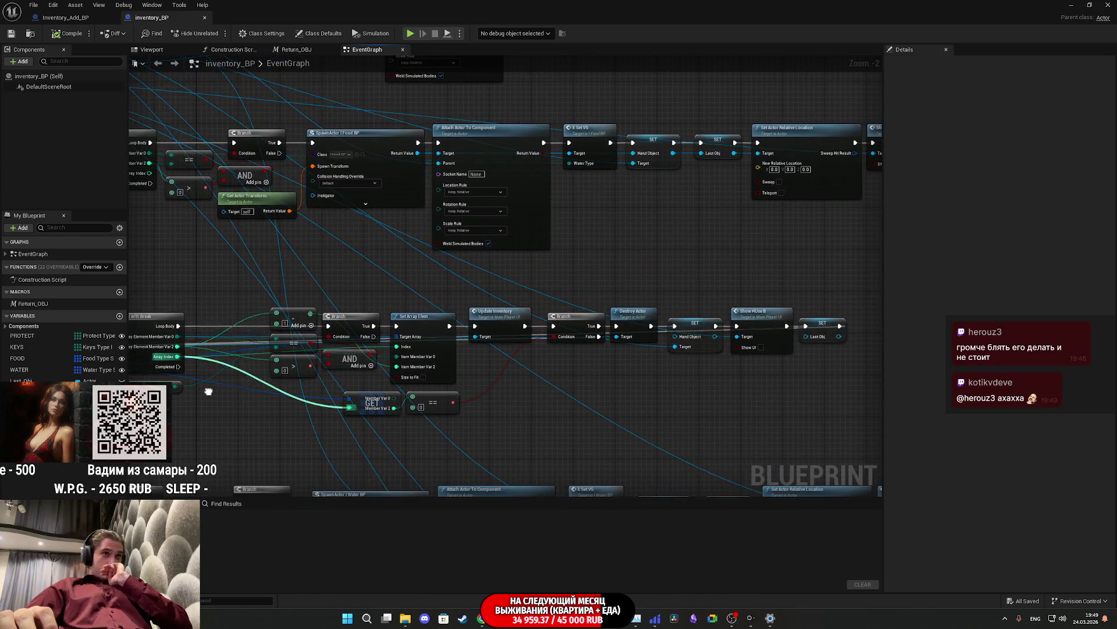
pyautogui.scroll(2, 507, 319)
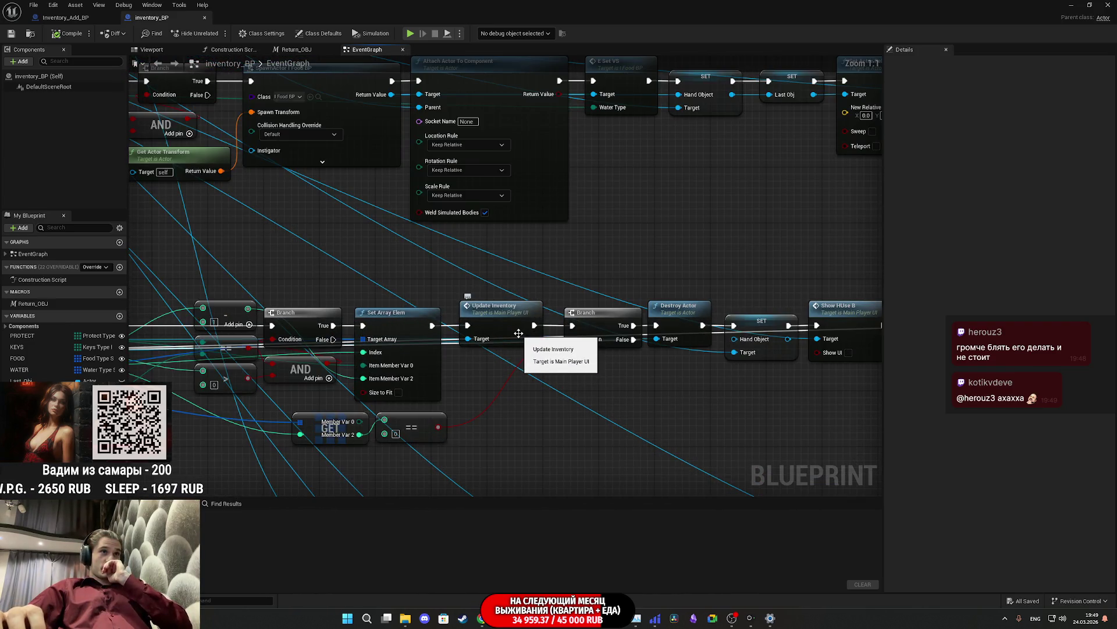
# Step: Raise the Update Inventory node slightly above the exec line
pyautogui.click(506, 319)
pyautogui.moveTo(507, 319); pyautogui.dragTo(707, 368)
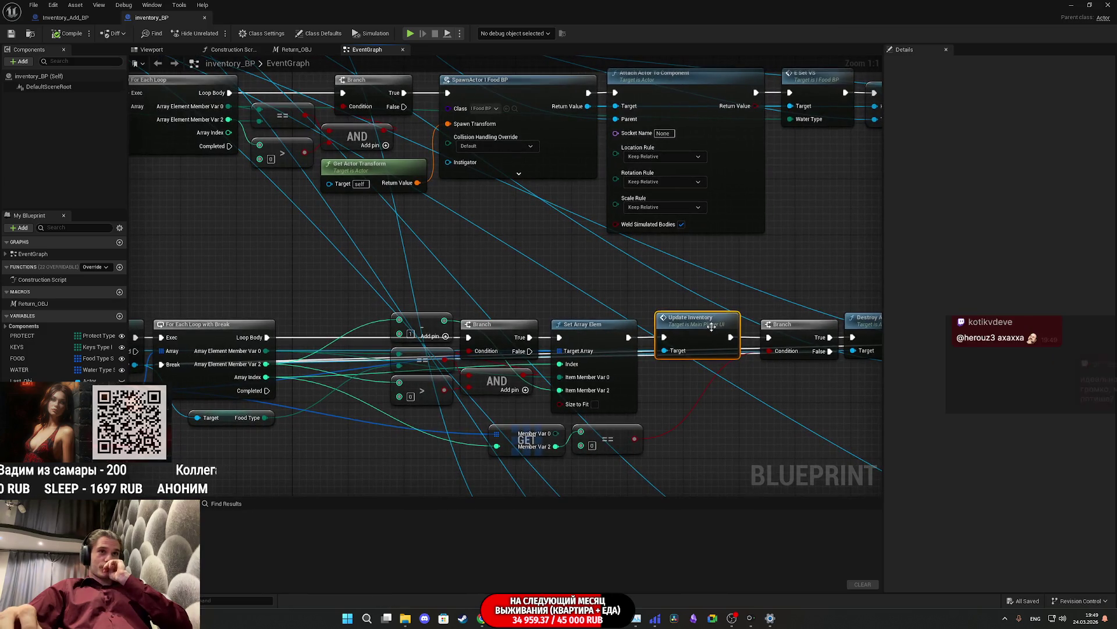
pyautogui.moveTo(693, 318); pyautogui.dragTo(692, 283)
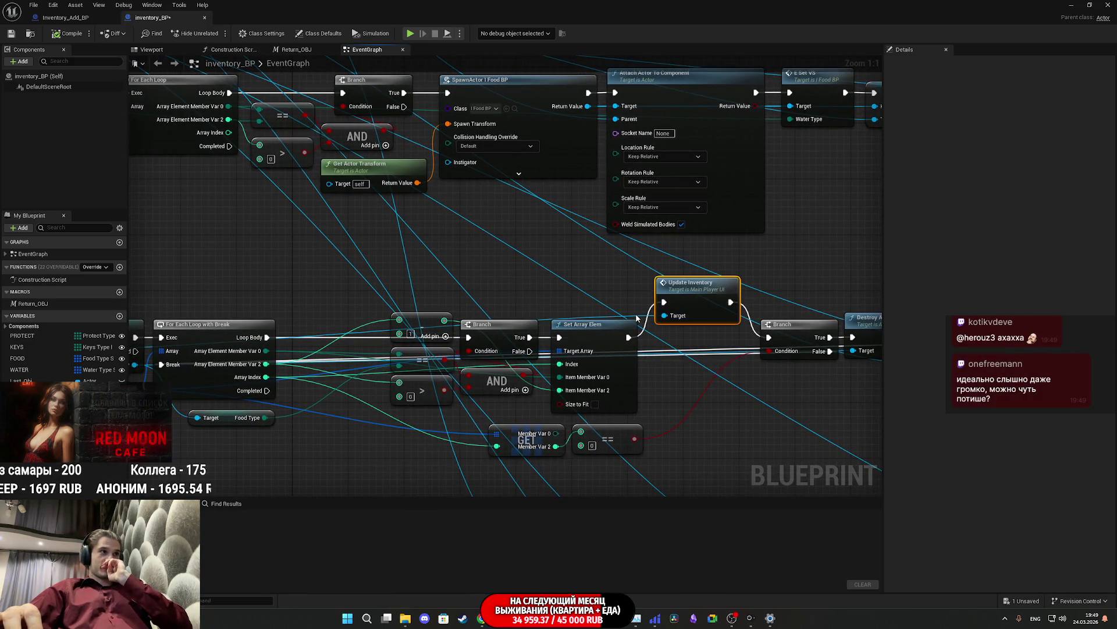
pyautogui.moveTo(634, 322)
pyautogui.mouseDown()
pyautogui.moveTo(745, 325)
pyautogui.moveTo(692, 324)
pyautogui.moveTo(769, 349)
pyautogui.moveTo(673, 343)
pyautogui.moveTo(713, 365)
pyautogui.mouseUp()
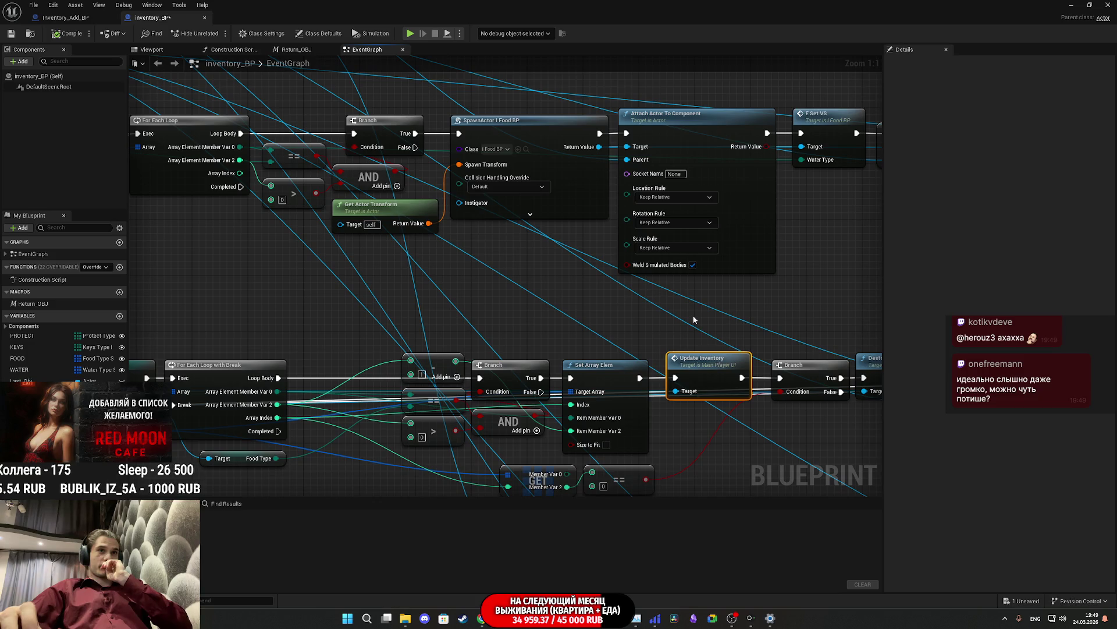
# Step: Save inventory_BP and switch to the Inventory_Add_BP Blueprint
pyautogui.moveTo(649, 334); pyautogui.dragTo(858, 348)
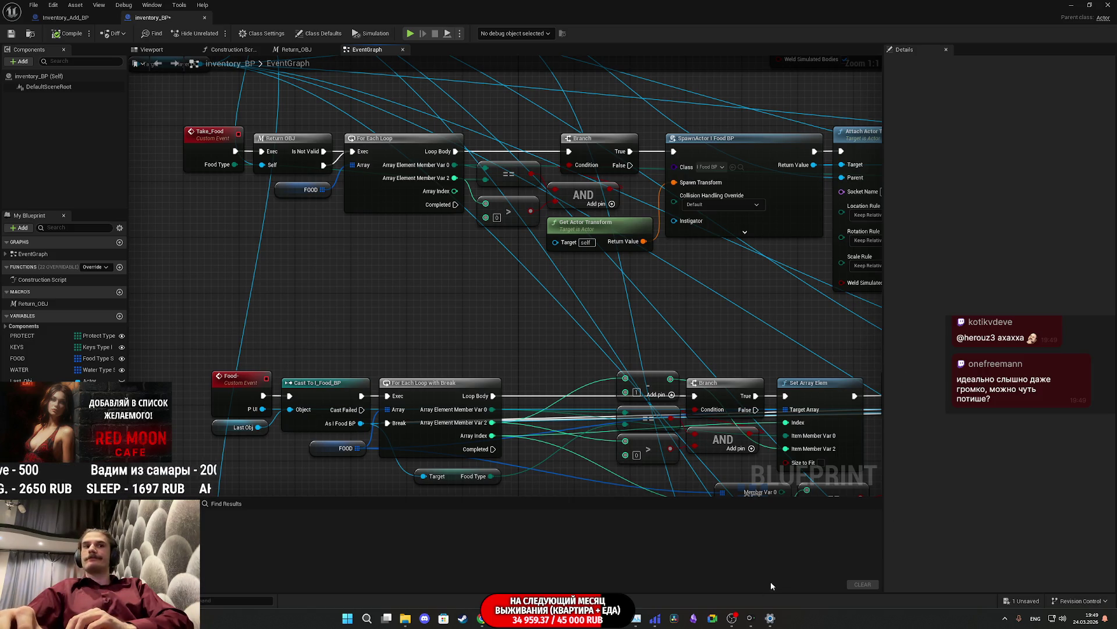
pyautogui.moveTo(751, 623)
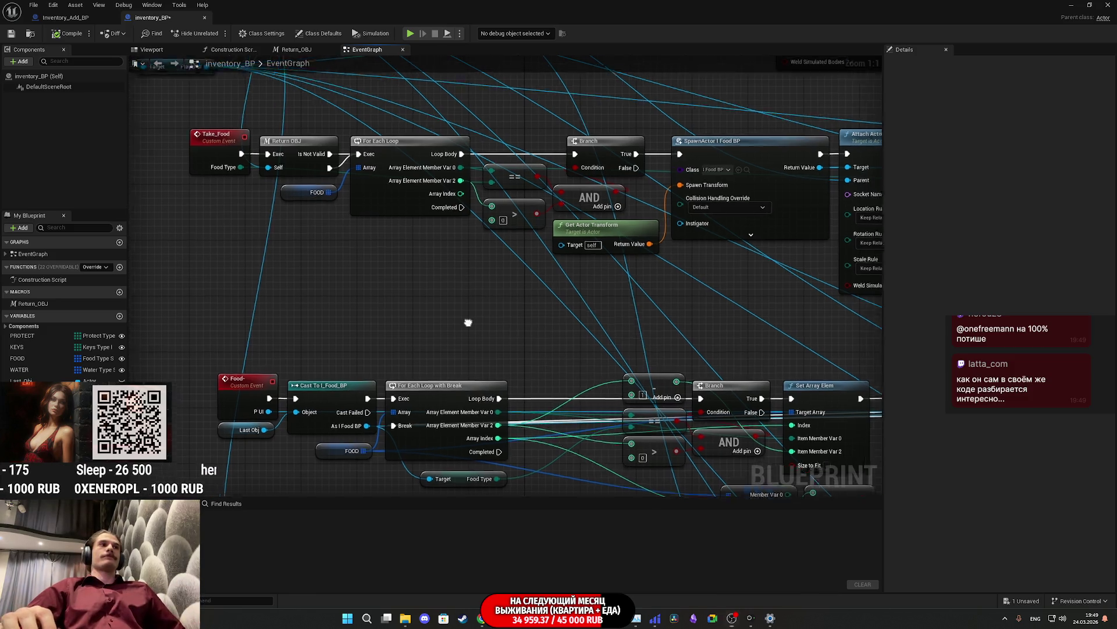
pyautogui.moveTo(462, 319); pyautogui.dragTo(602, 359)
pyautogui.click(11, 35)
pyautogui.click(81, 25)
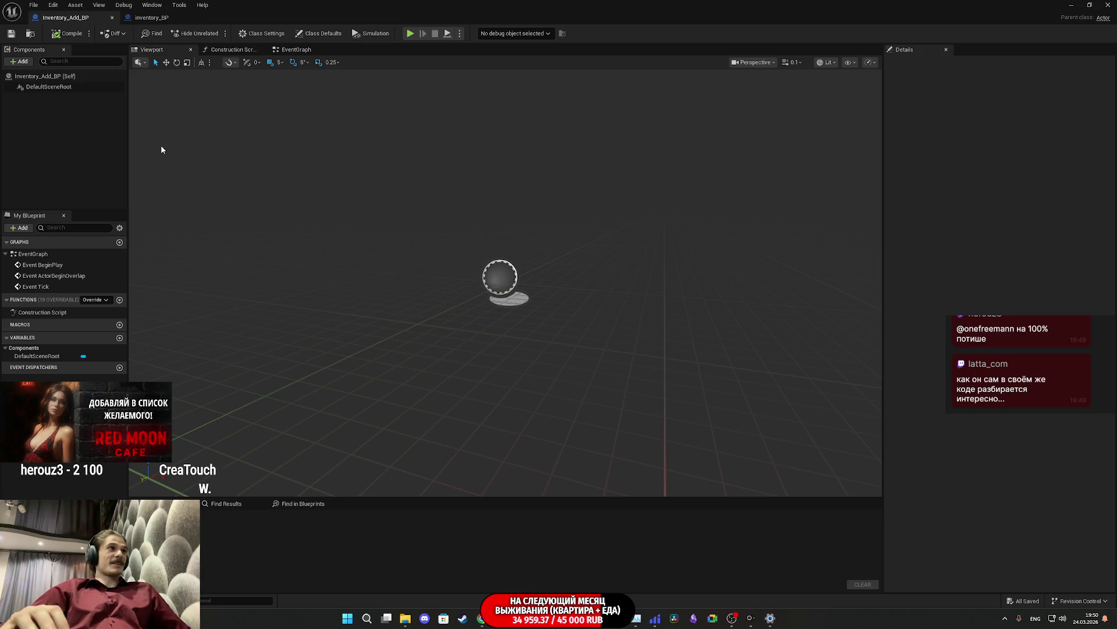
pyautogui.click(150, 18)
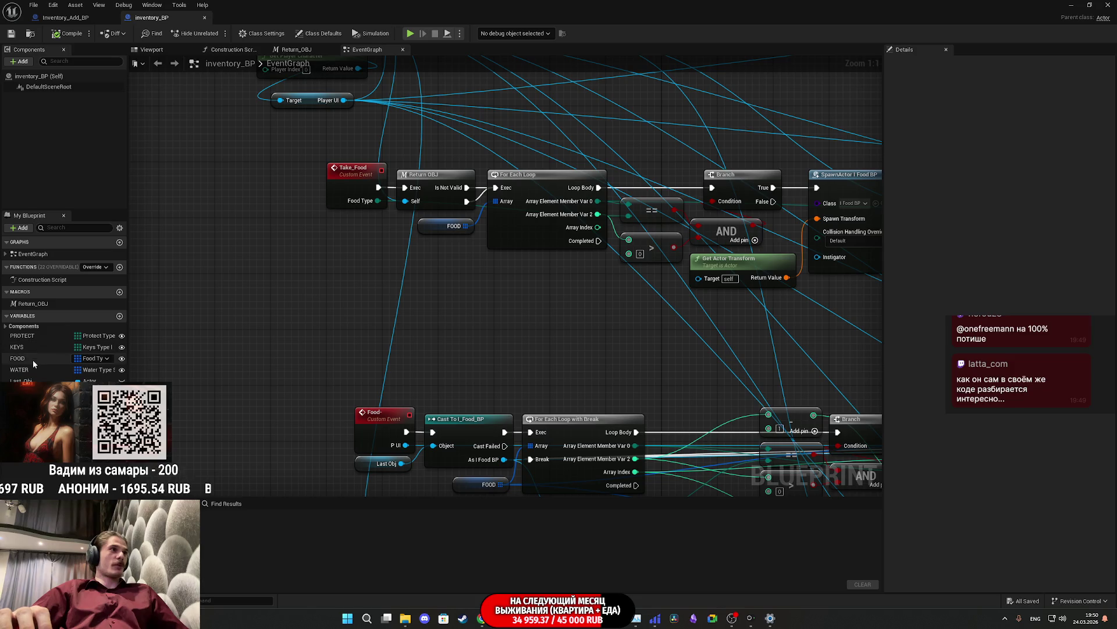
pyautogui.click(33, 358)
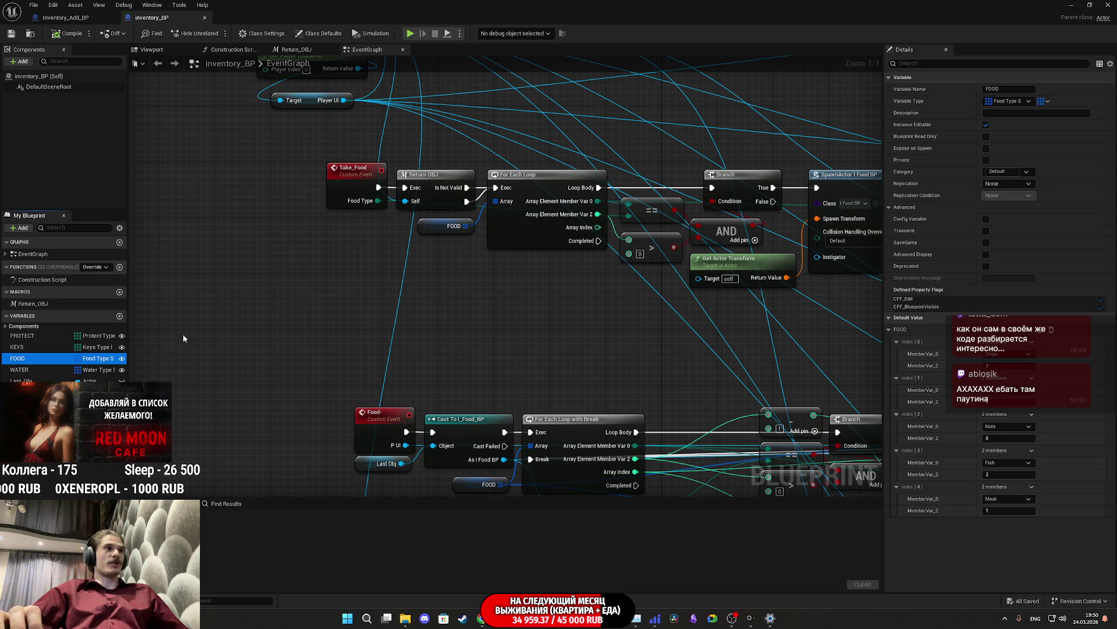
pyautogui.moveTo(639, 367); pyautogui.dragTo(299, 239)
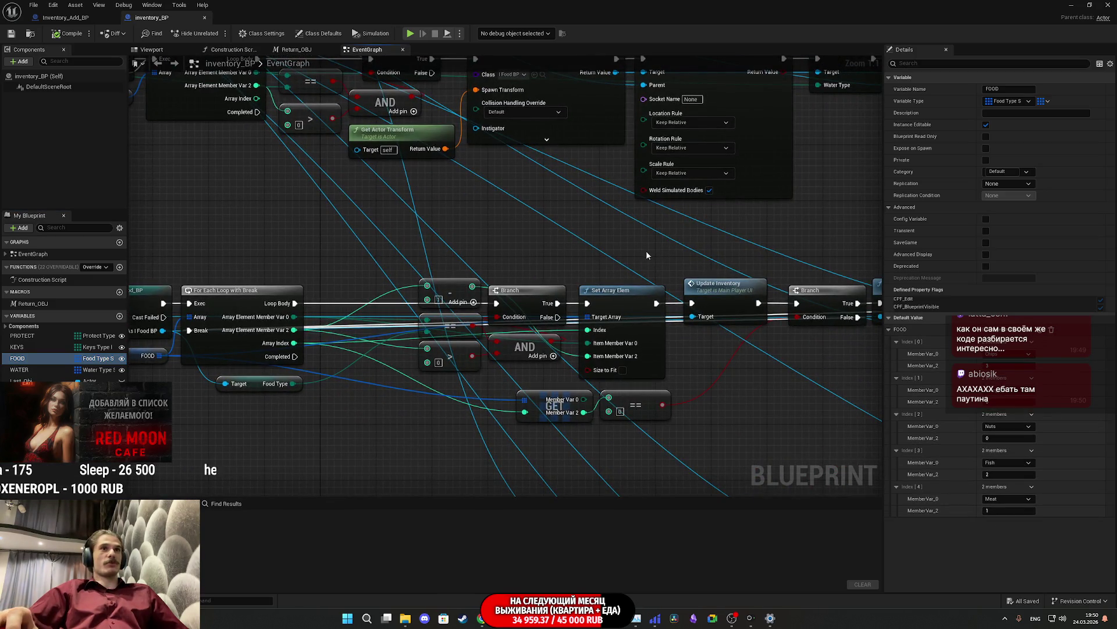
pyautogui.click(69, 17)
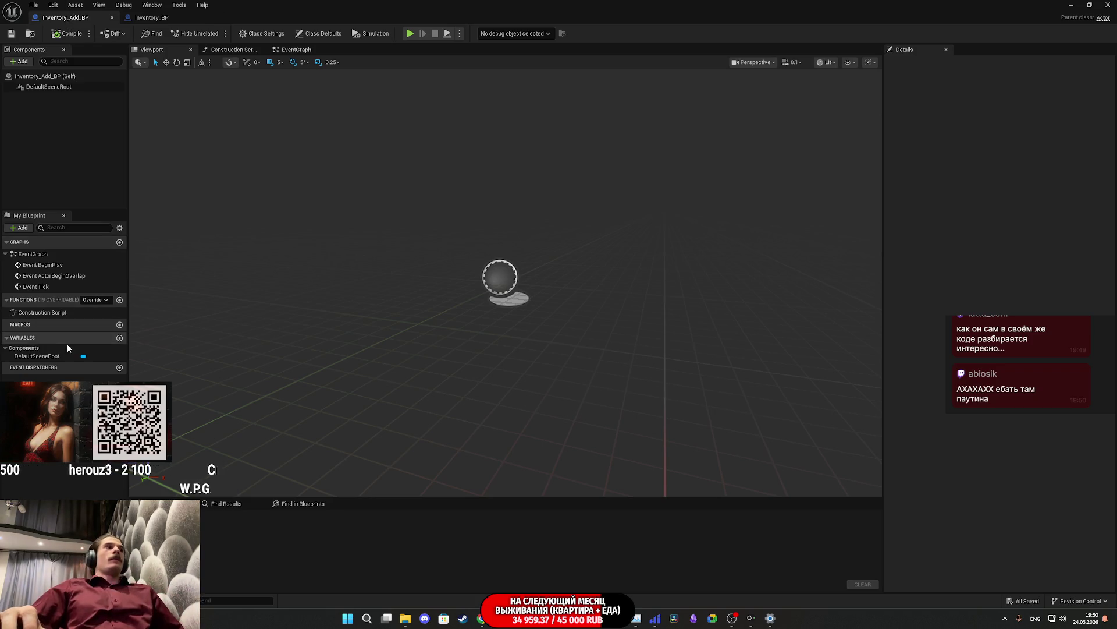
pyautogui.click(140, 17)
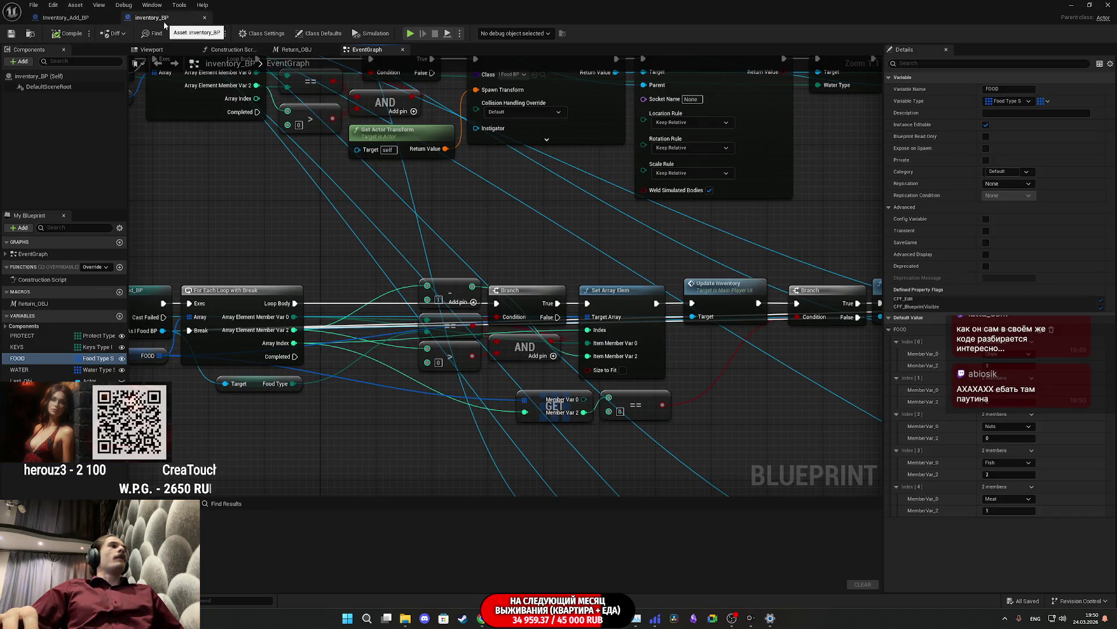
pyautogui.click(39, 336)
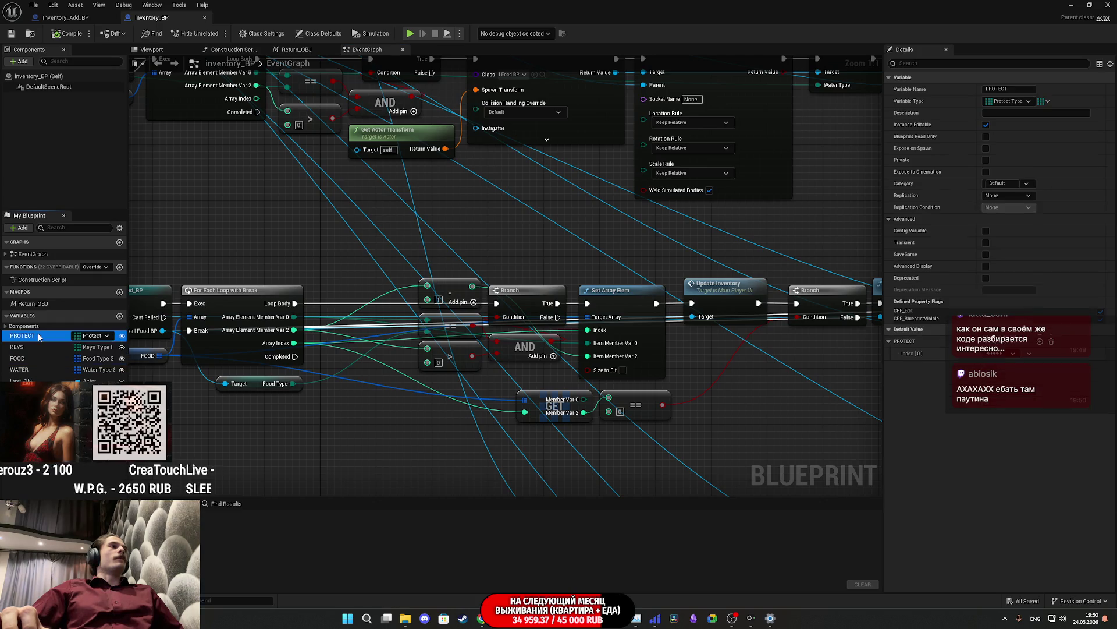
pyautogui.click(38, 371)
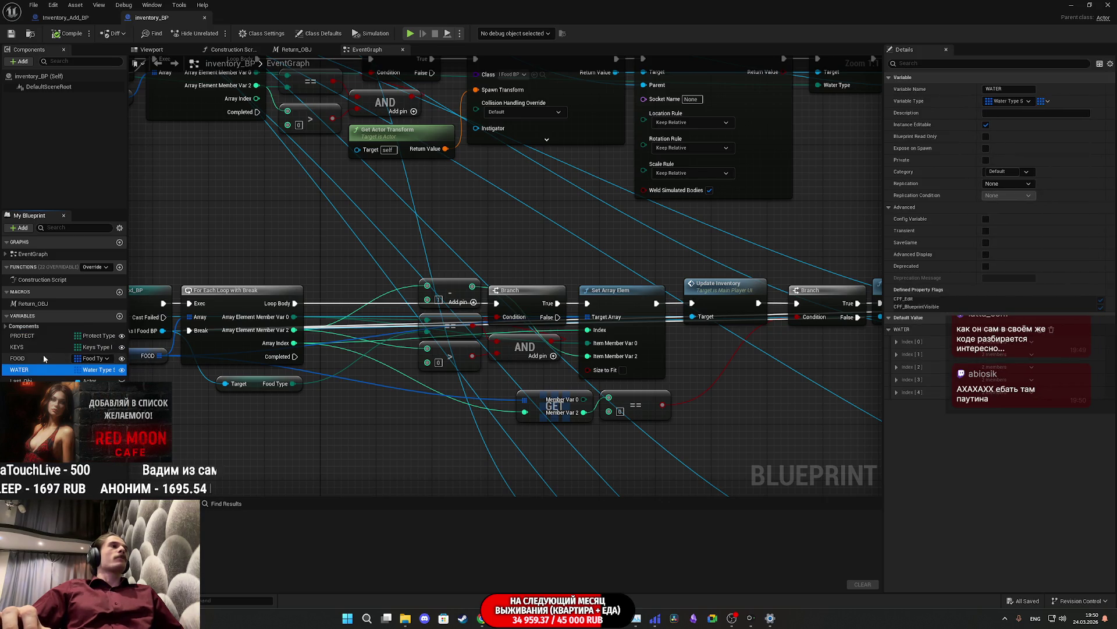
pyautogui.click(40, 336)
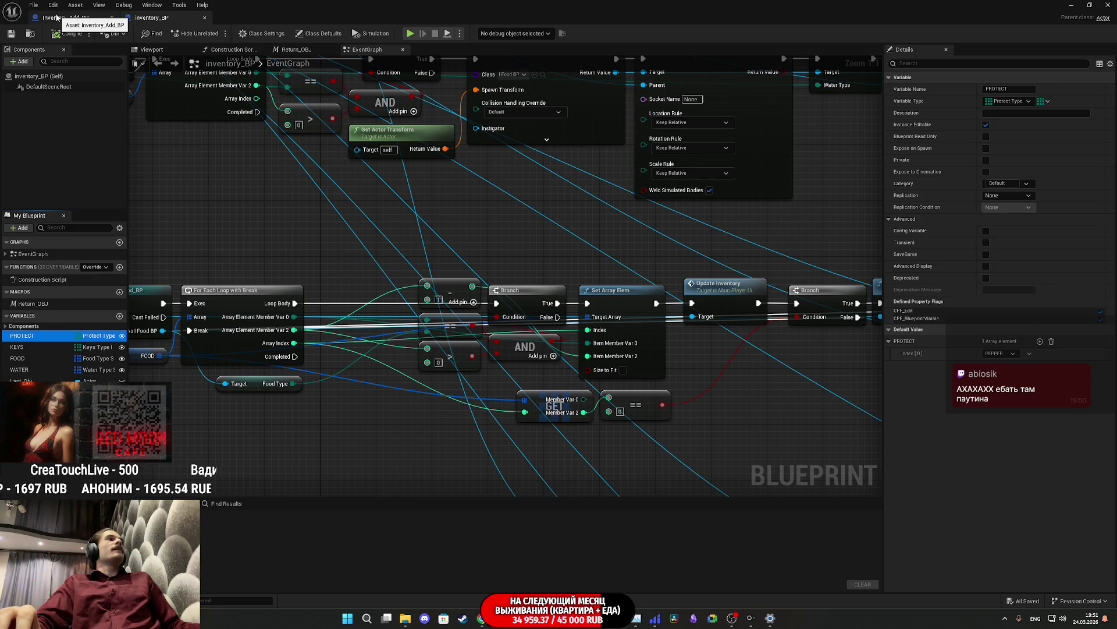
pyautogui.click(77, 21)
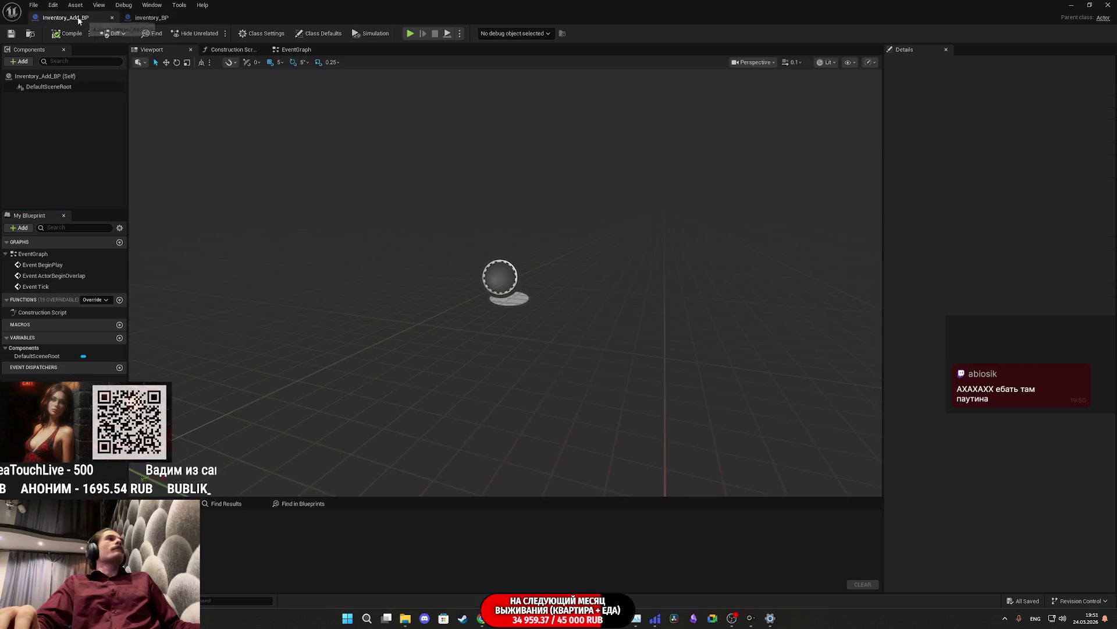
pyautogui.click(178, 21)
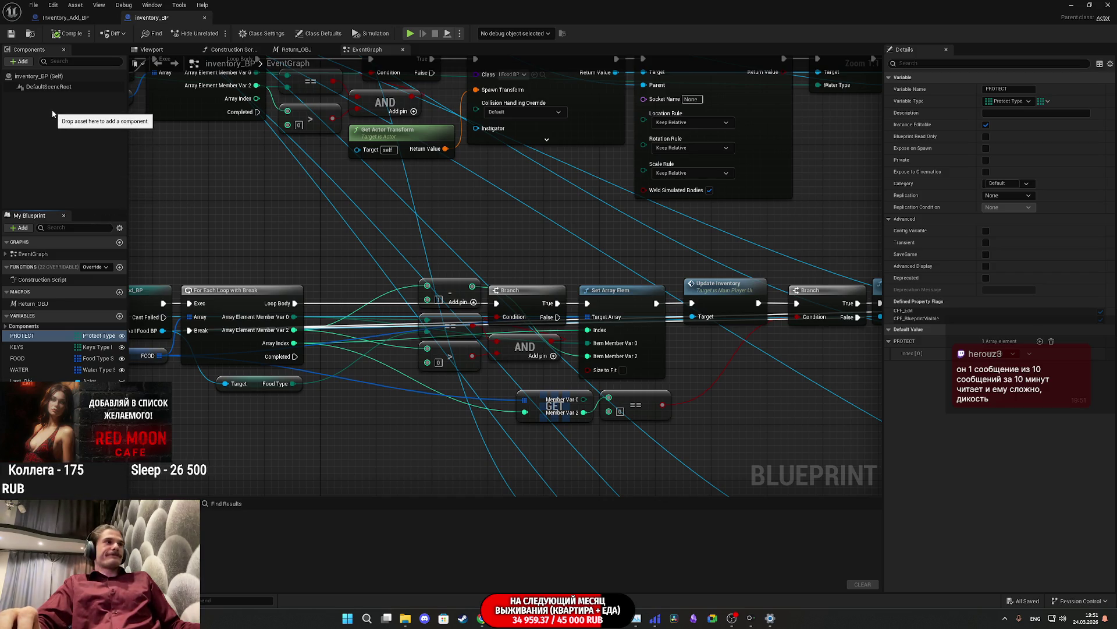
pyautogui.click(87, 20)
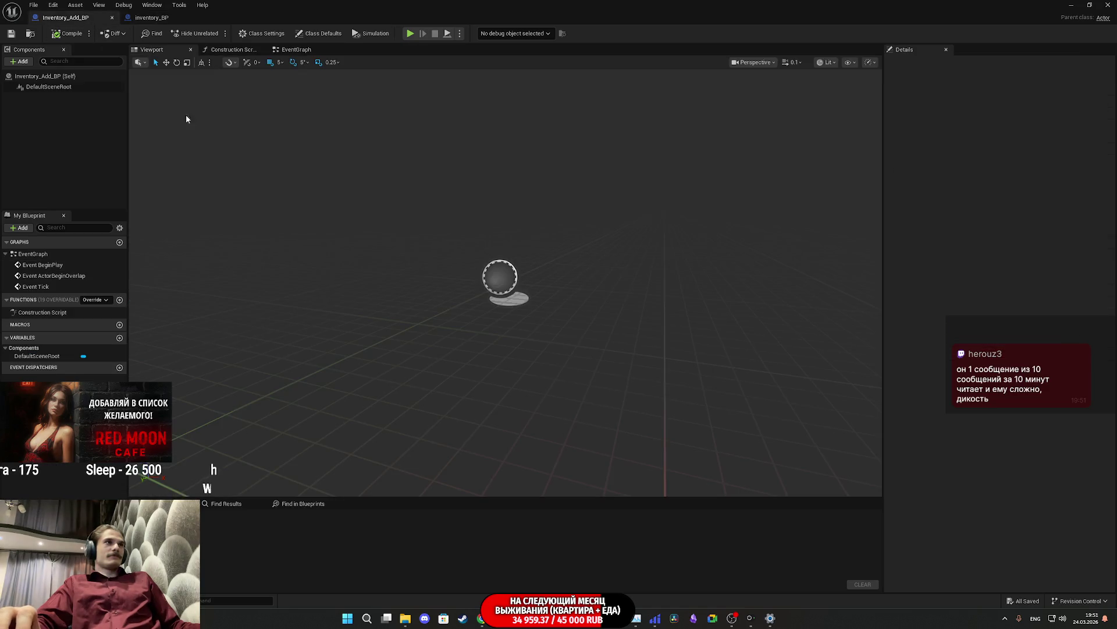
pyautogui.click(294, 49)
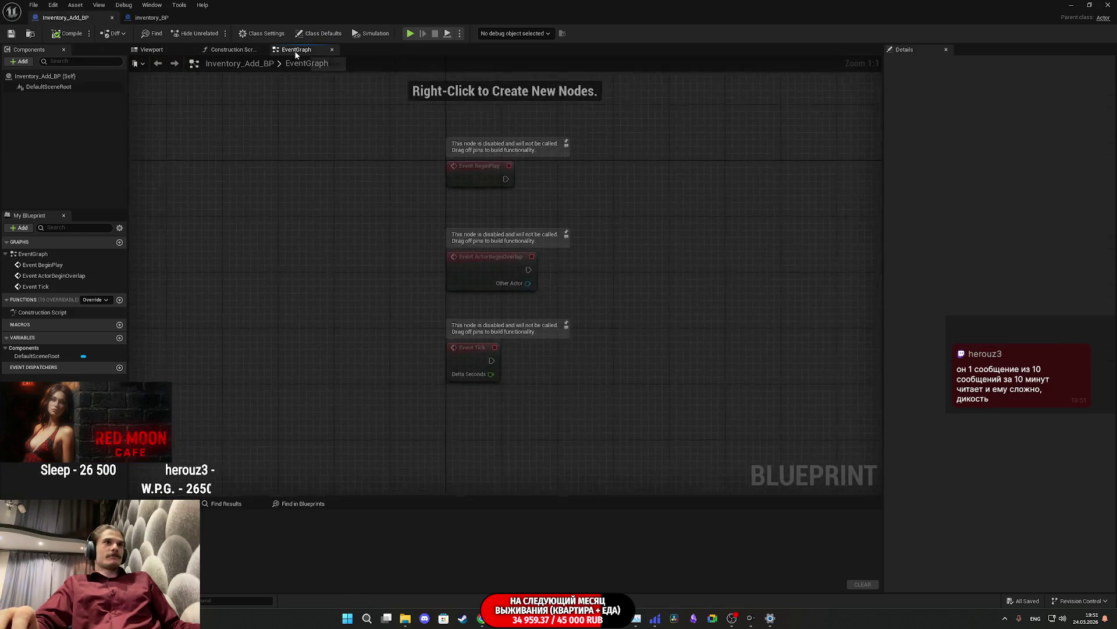
# Step: Delete the three disabled default event nodes and compile Inventory_Add_BP
pyautogui.moveTo(544, 361); pyautogui.dragTo(438, 149)
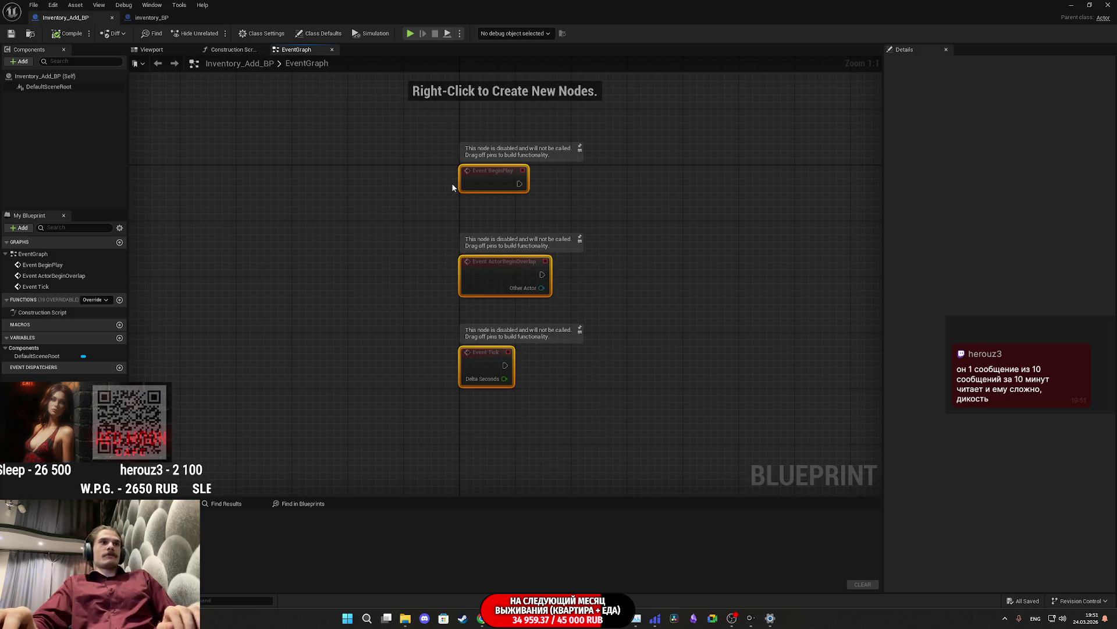
pyautogui.press('Delete')
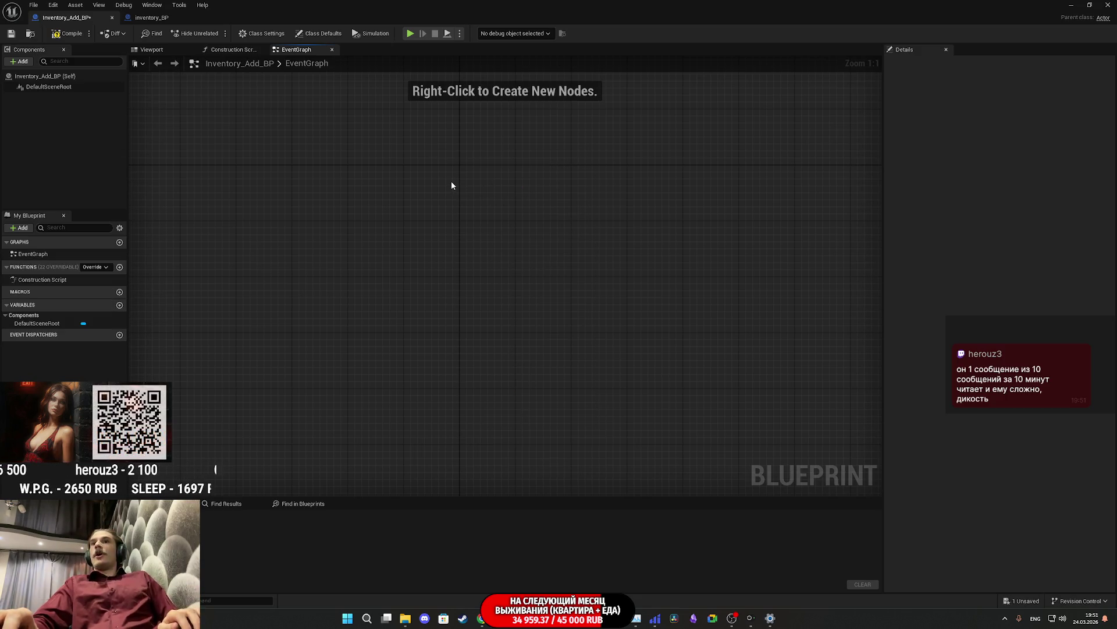
pyautogui.click(70, 33)
# Step: Add a Static Mesh component named Box, then restore the editor to a small window
pyautogui.click(48, 87)
pyautogui.click(19, 61)
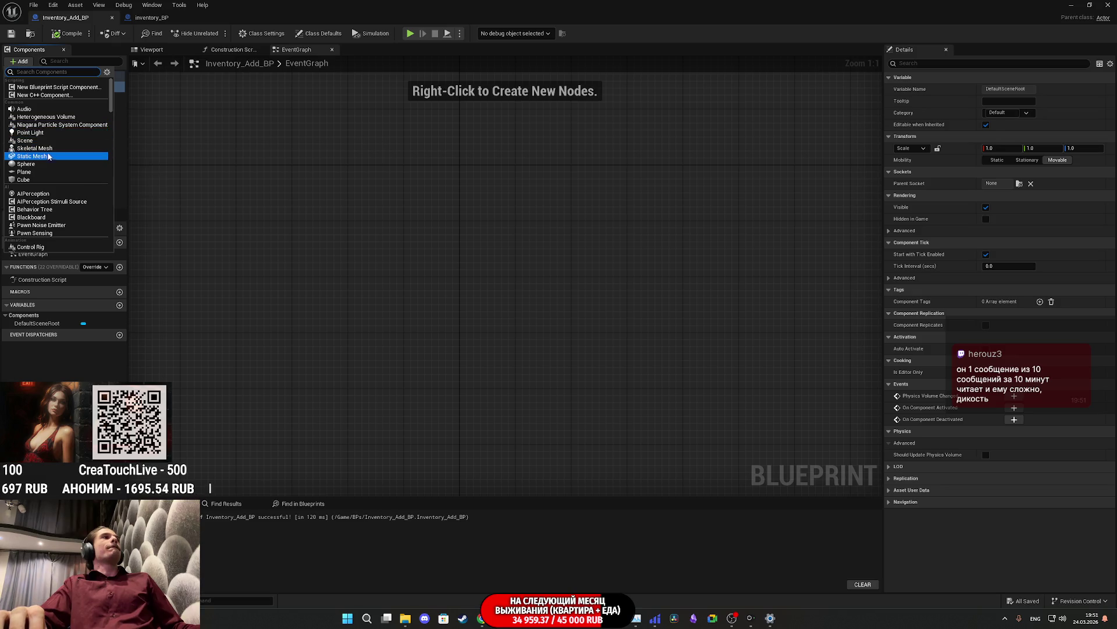
pyautogui.click(50, 155)
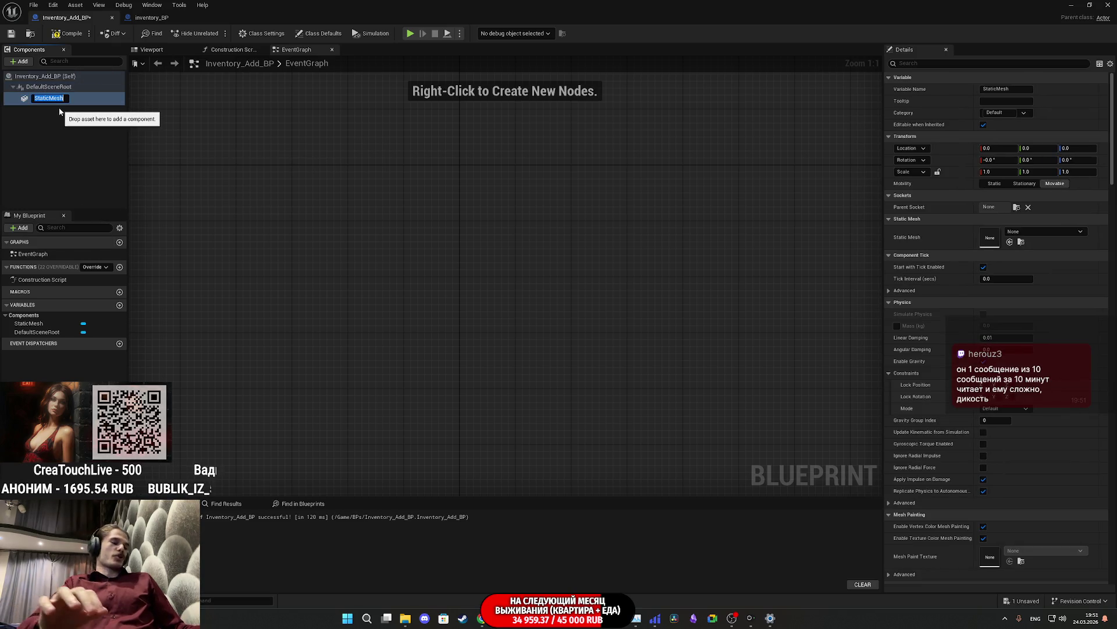
pyautogui.write('Box')
pyautogui.press('Return')
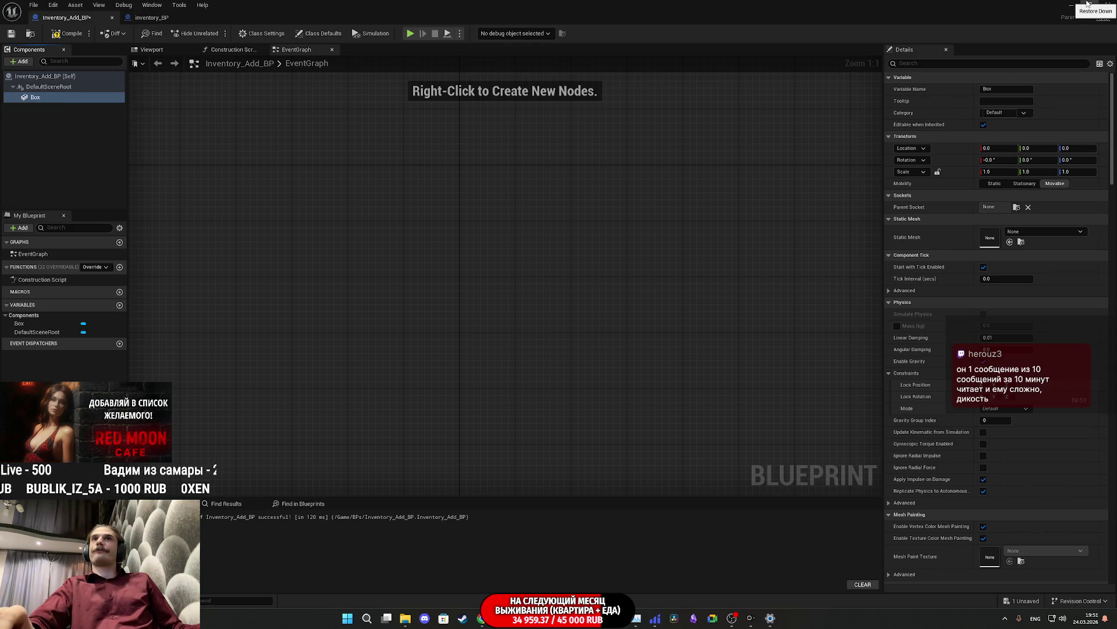
pyautogui.click(1087, 4)
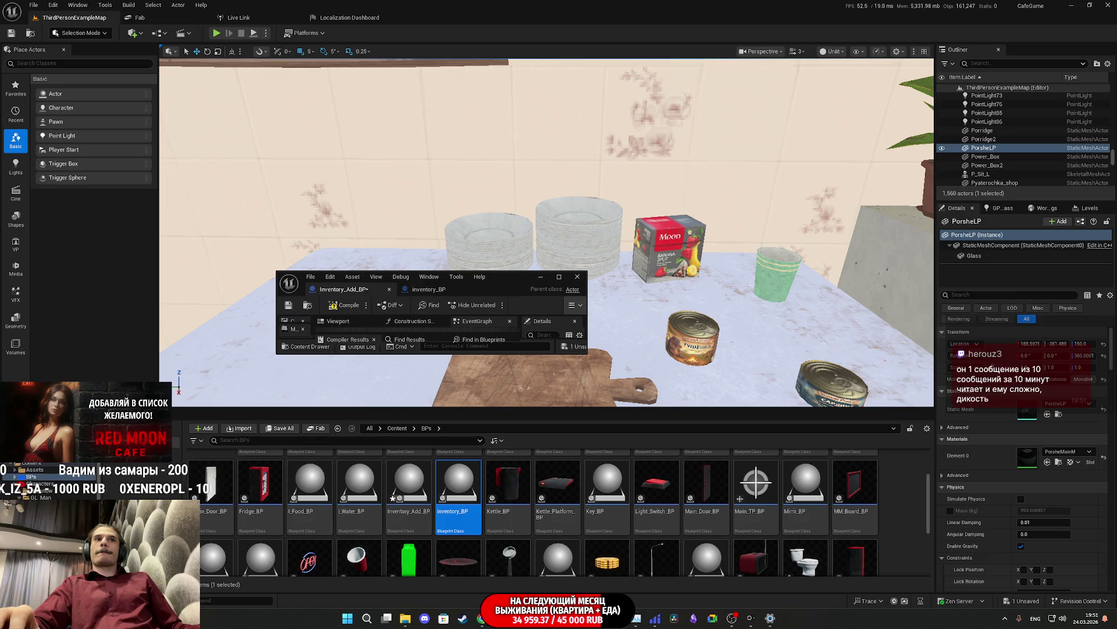
# Step: Assign the Meat can mesh to Box, then compile and save Inventory_Add_BP
pyautogui.click(692, 337)
pyautogui.click(1058, 416)
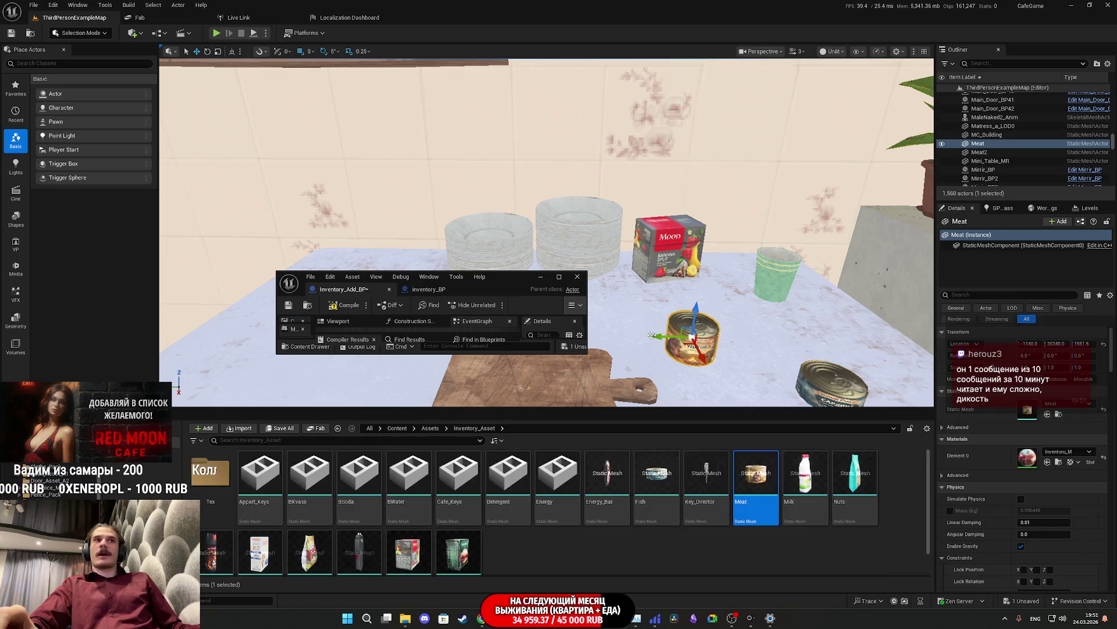
pyautogui.doubleClick(503, 276)
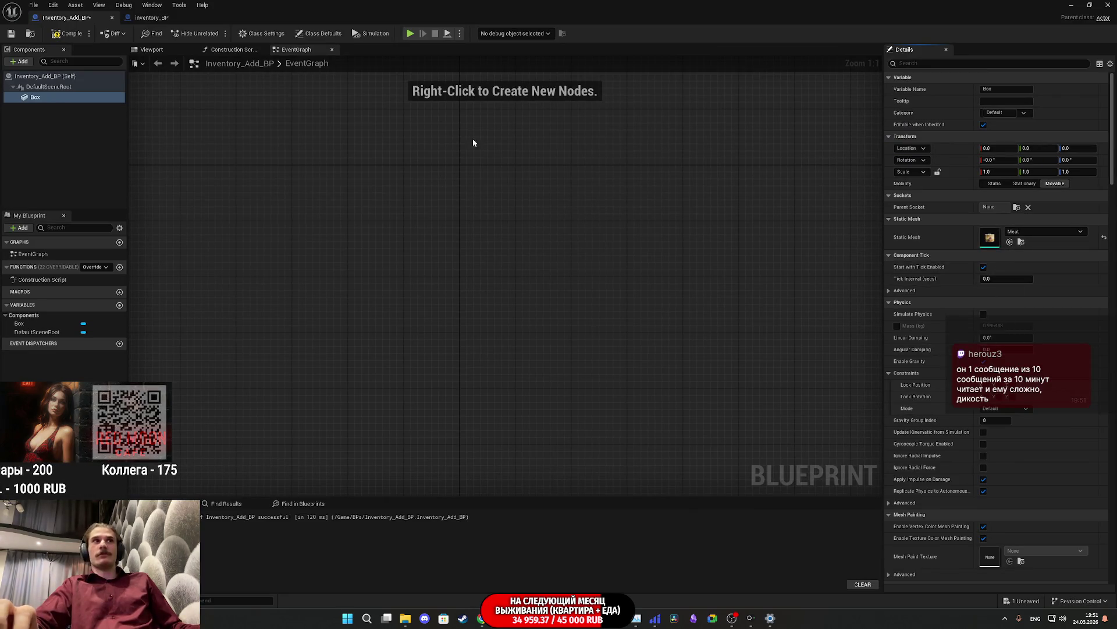
pyautogui.click(67, 34)
pyautogui.click(11, 33)
# Step: Orbit the Viewport preview to view the Meat can's label and other sides
pyautogui.click(152, 50)
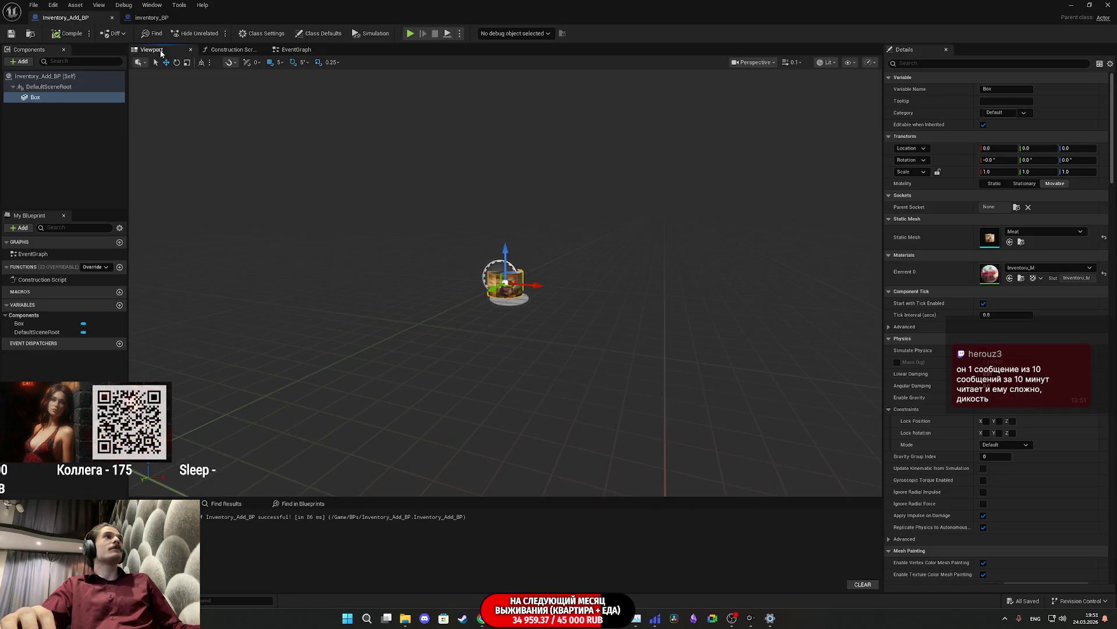
pyautogui.moveTo(505, 282); pyautogui.dragTo(470, 268)
pyautogui.scroll(5, 505, 291)
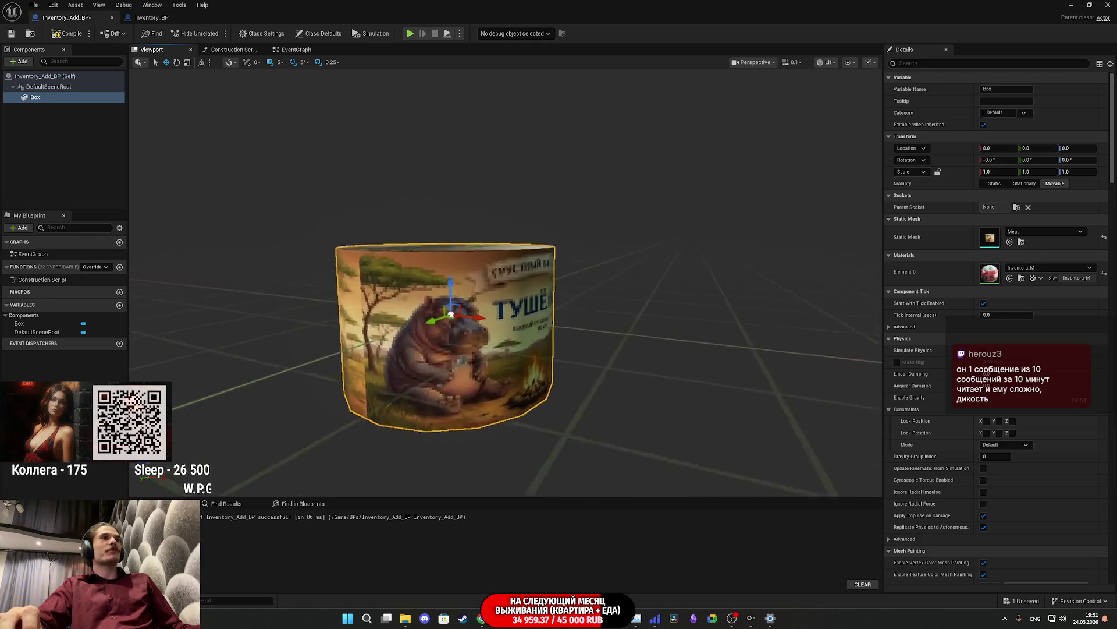
pyautogui.moveTo(512, 349); pyautogui.dragTo(534, 354)
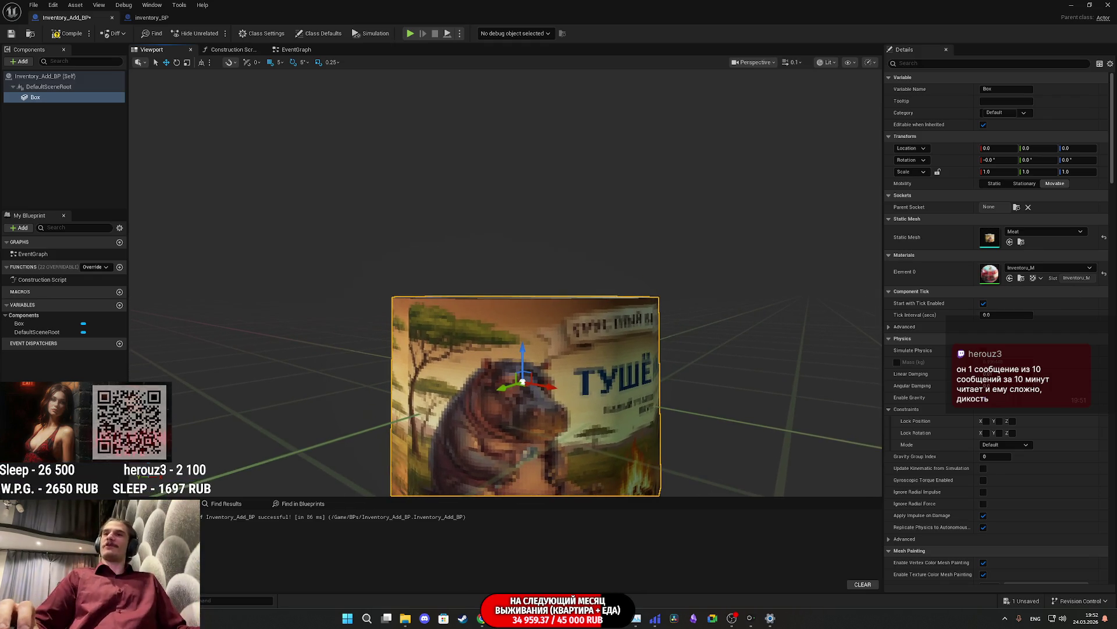
pyautogui.moveTo(602, 399); pyautogui.dragTo(473, 333)
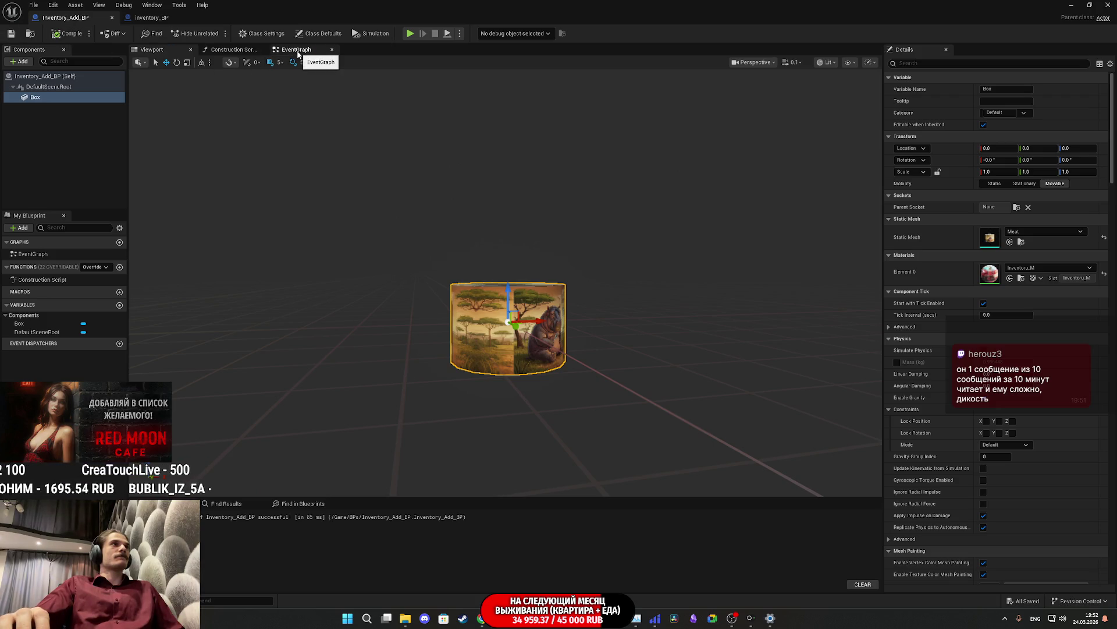
pyautogui.click(297, 50)
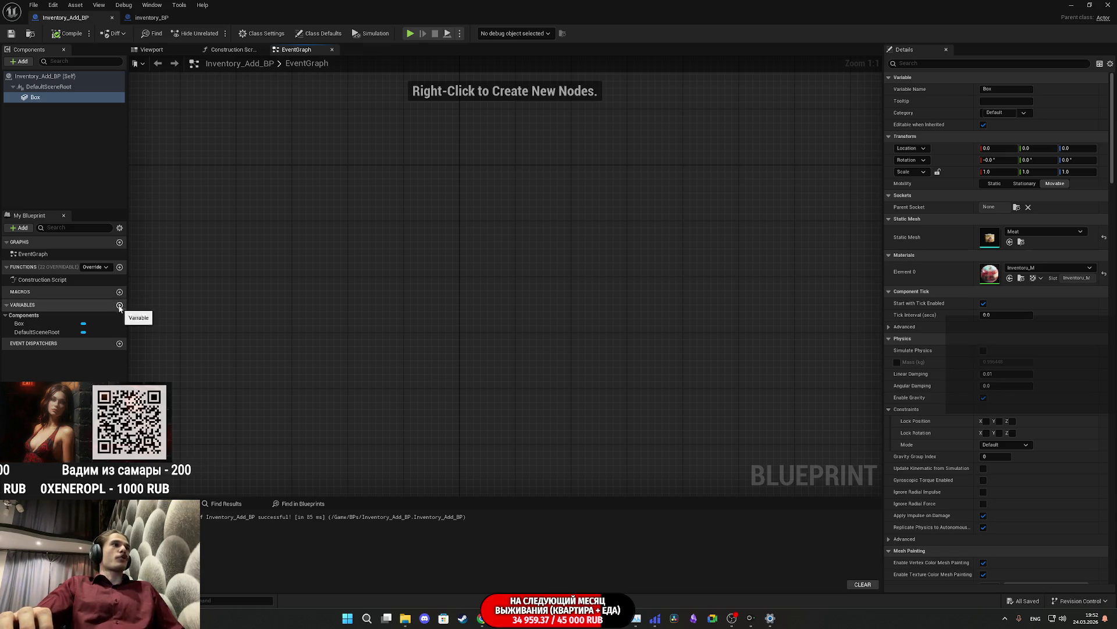
pyautogui.click(155, 17)
pyautogui.rightClick(24, 336)
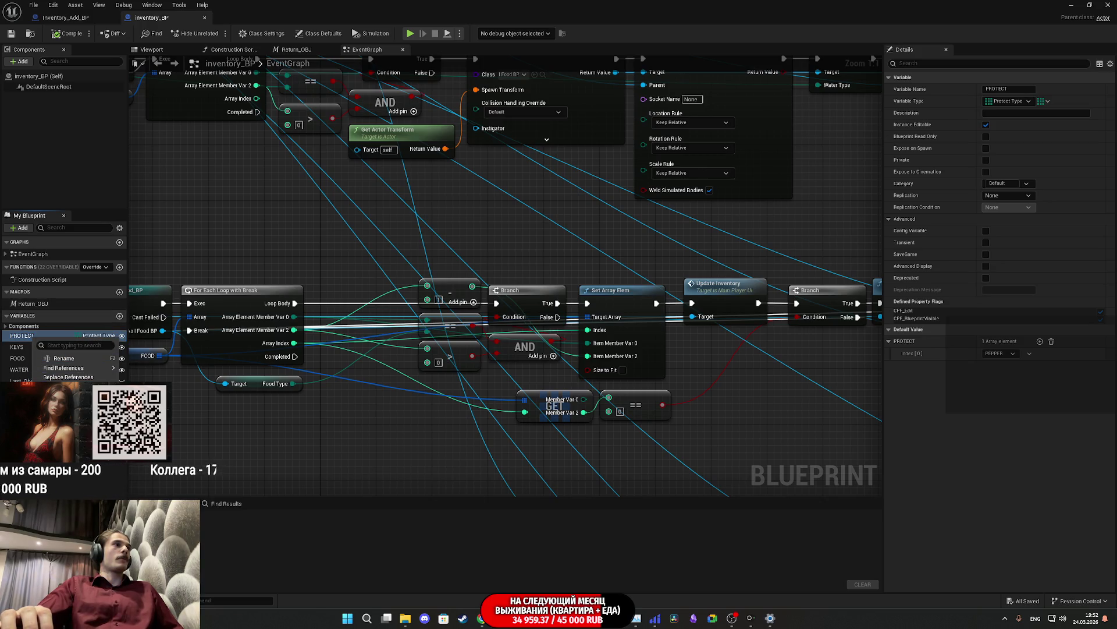
pyautogui.press('Escape')
pyautogui.click(65, 18)
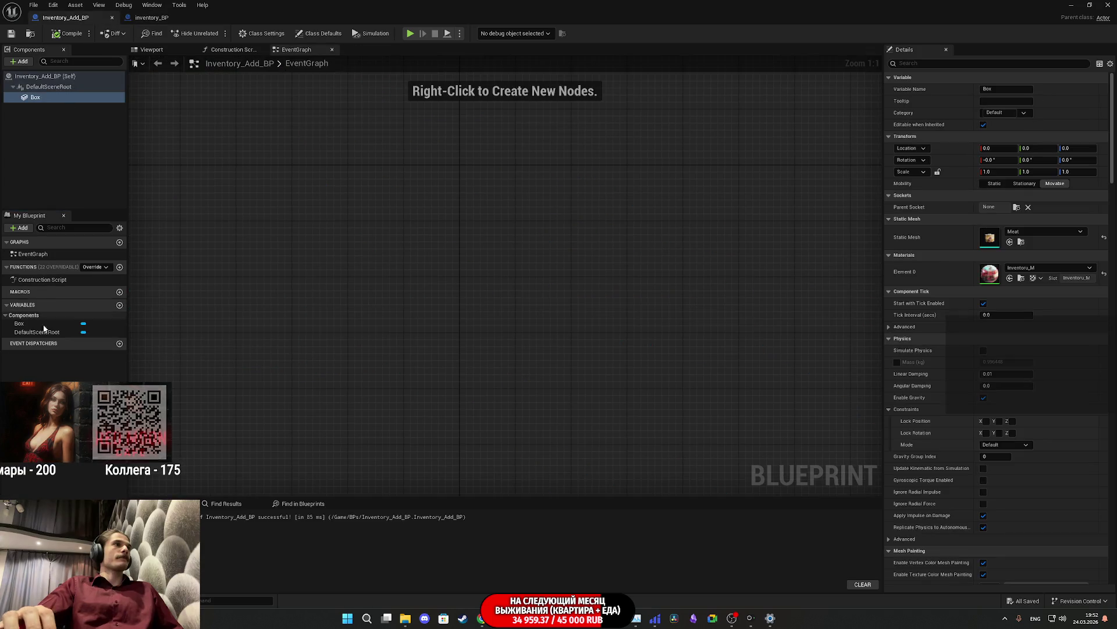
pyautogui.rightClick(62, 374)
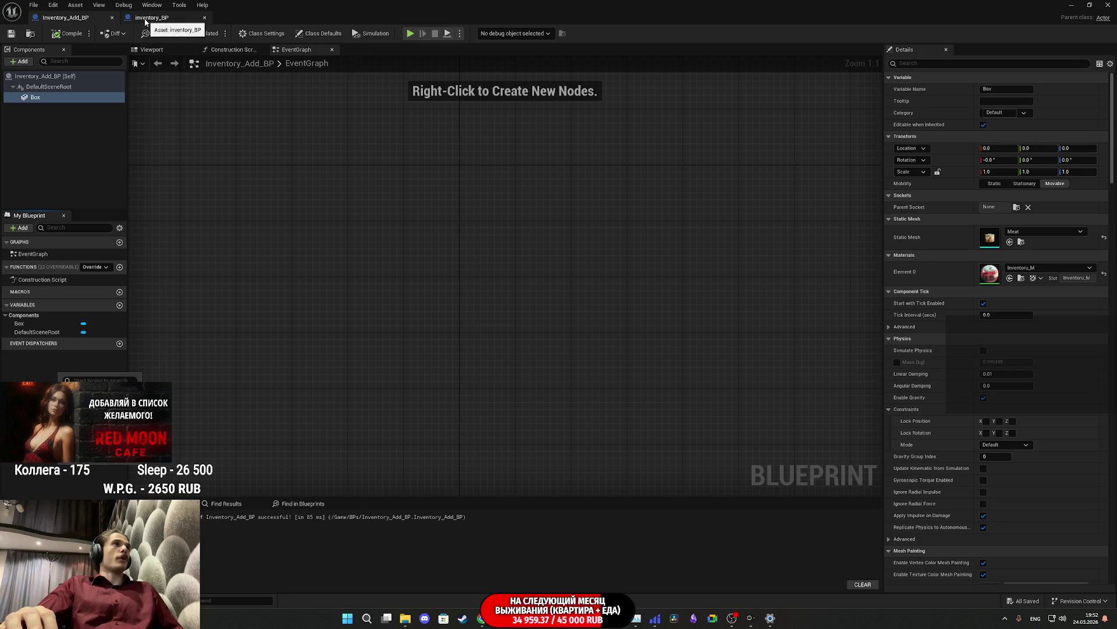
pyautogui.click(157, 63)
pyautogui.click(174, 62)
pyautogui.click(150, 50)
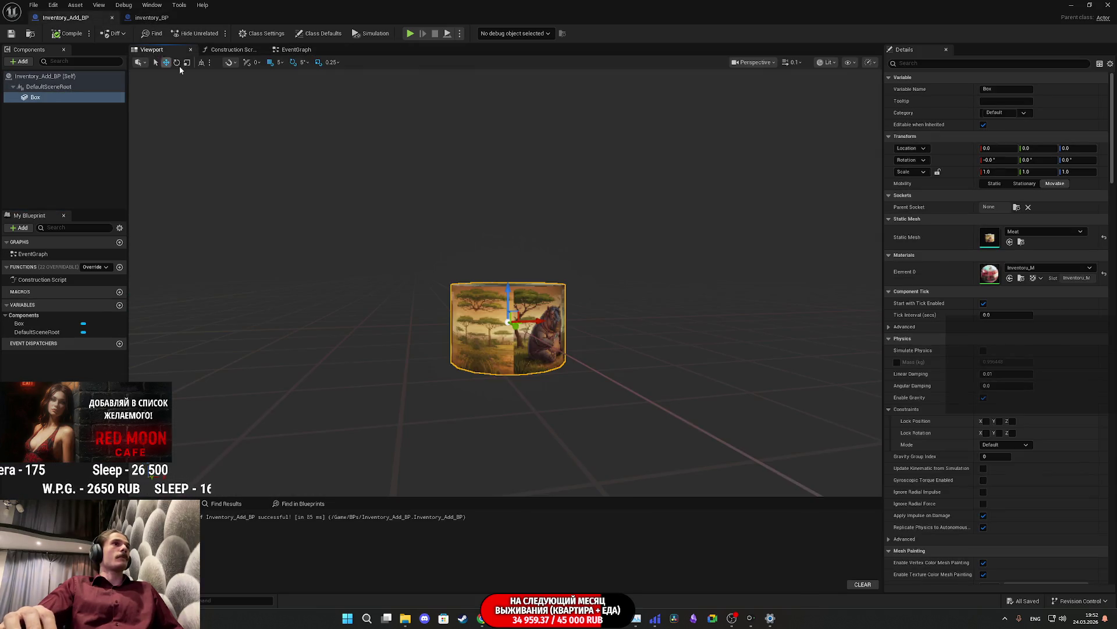
# Step: Zoom and orbit to the can's ТУШЁНКА label, then restore the blueprint editor to a window
pyautogui.scroll(5, 512, 285)
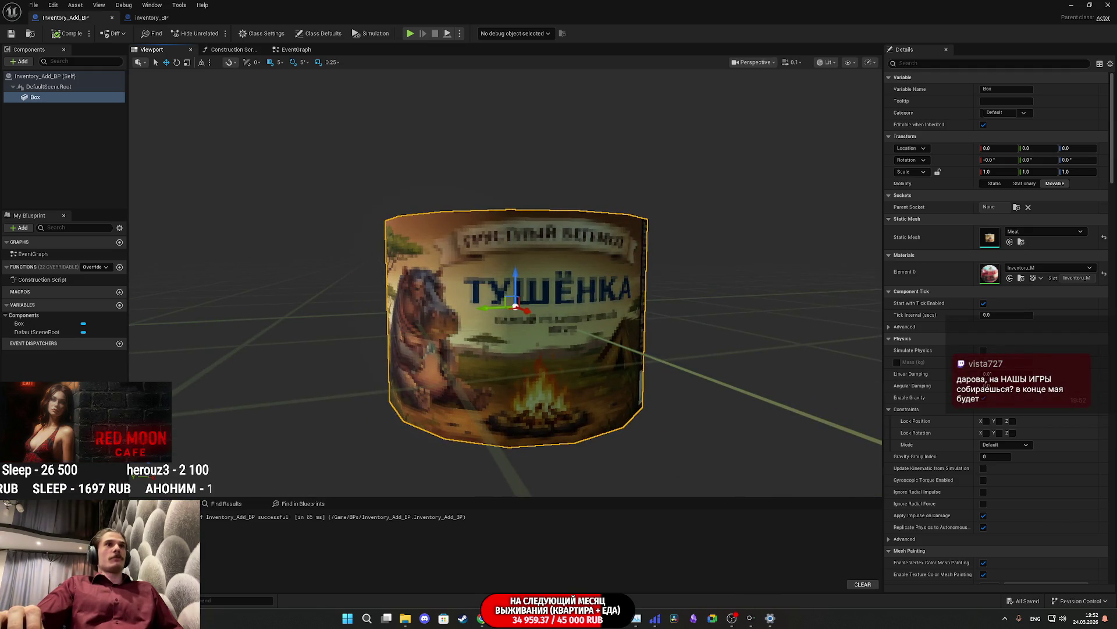
pyautogui.scroll(5, 512, 303)
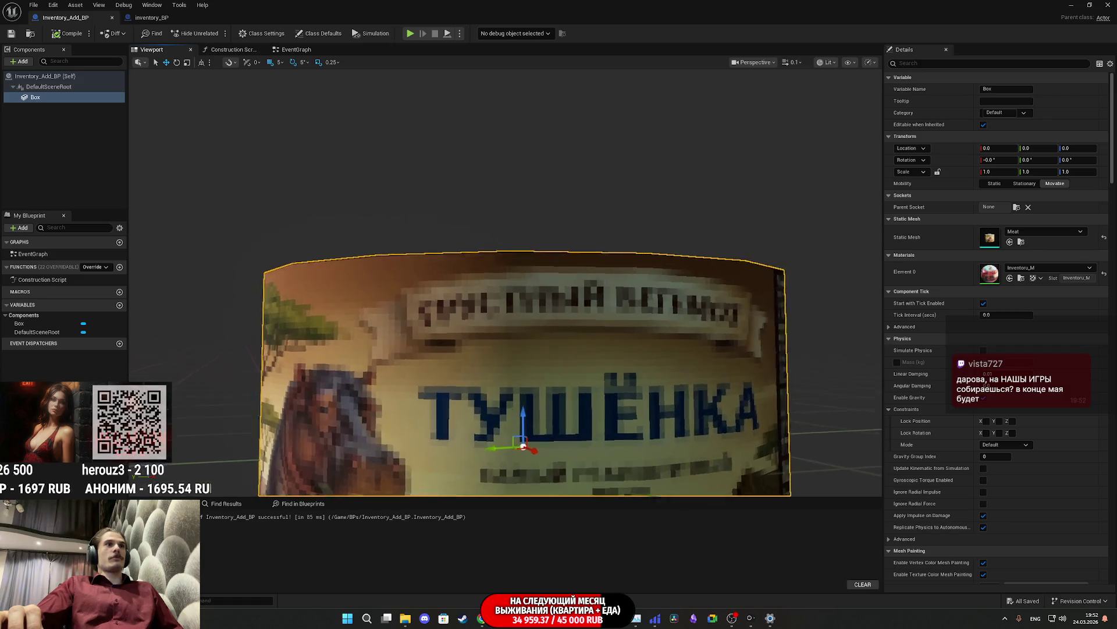
pyautogui.scroll(-2, 512, 303)
pyautogui.scroll(-4, 512, 302)
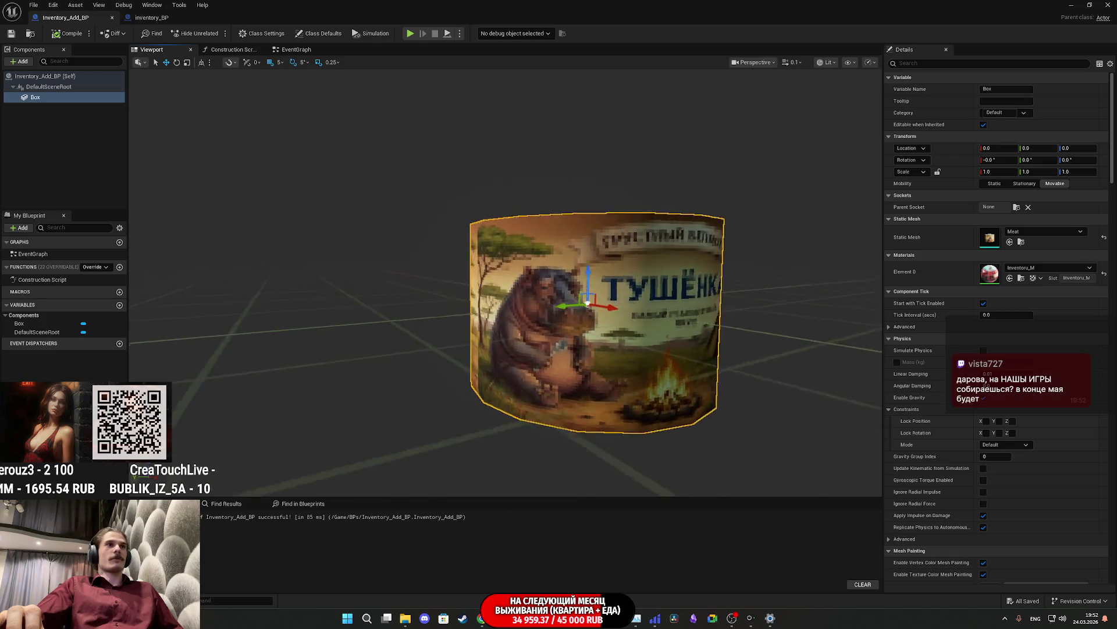
pyautogui.scroll(5, 507, 282)
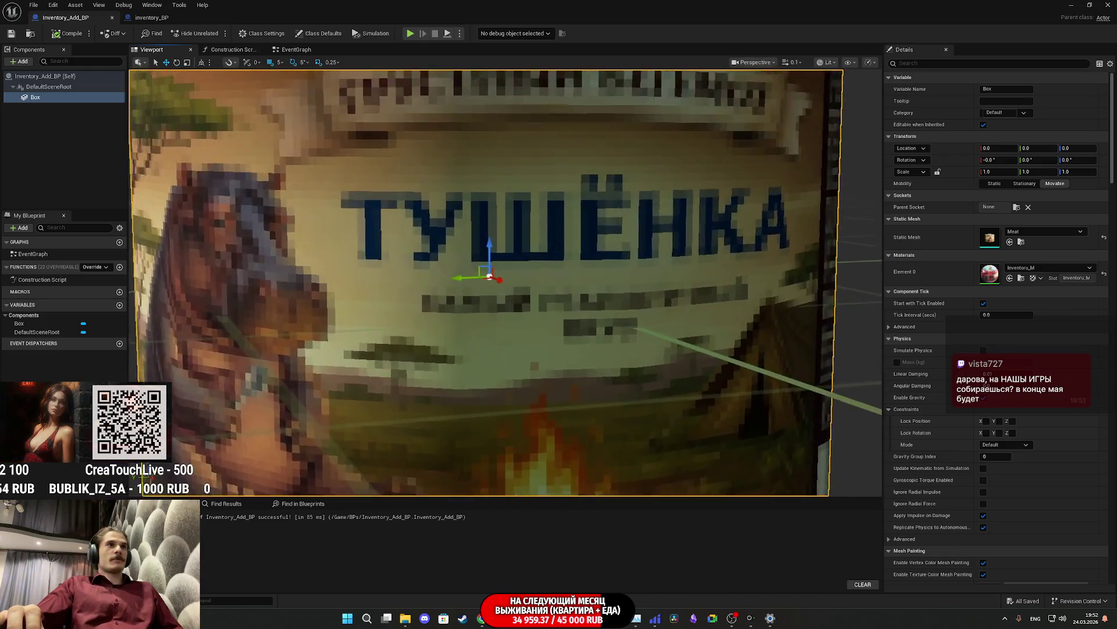
pyautogui.scroll(-2, 507, 282)
pyautogui.scroll(-5, 507, 282)
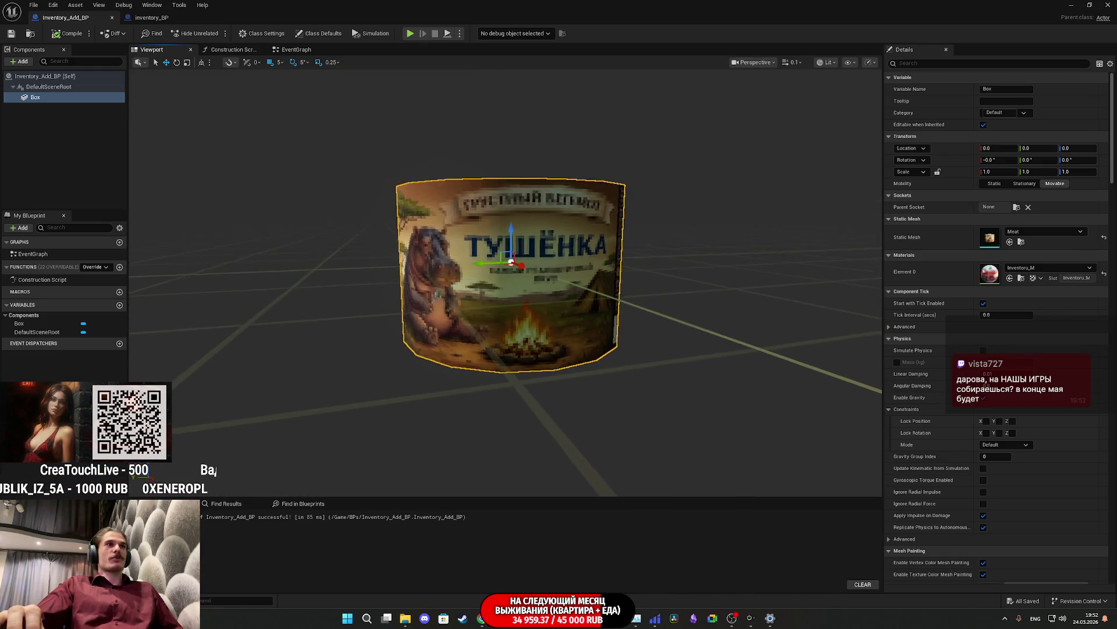
pyautogui.scroll(8, 506, 282)
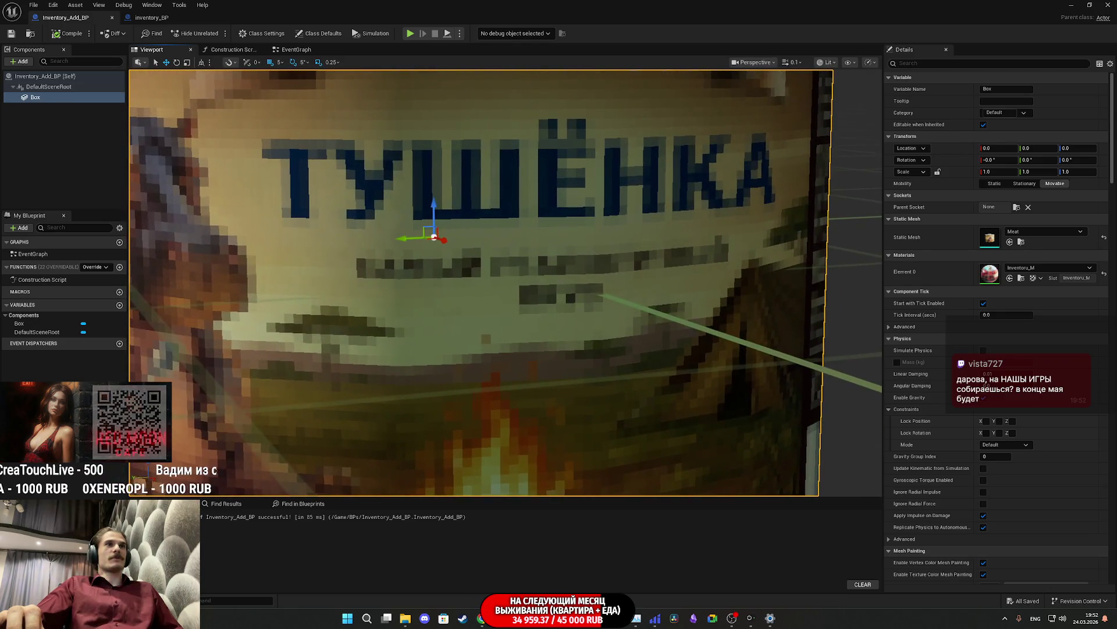
pyautogui.scroll(-2, 506, 282)
pyautogui.scroll(-5, 507, 282)
pyautogui.scroll(1, 507, 282)
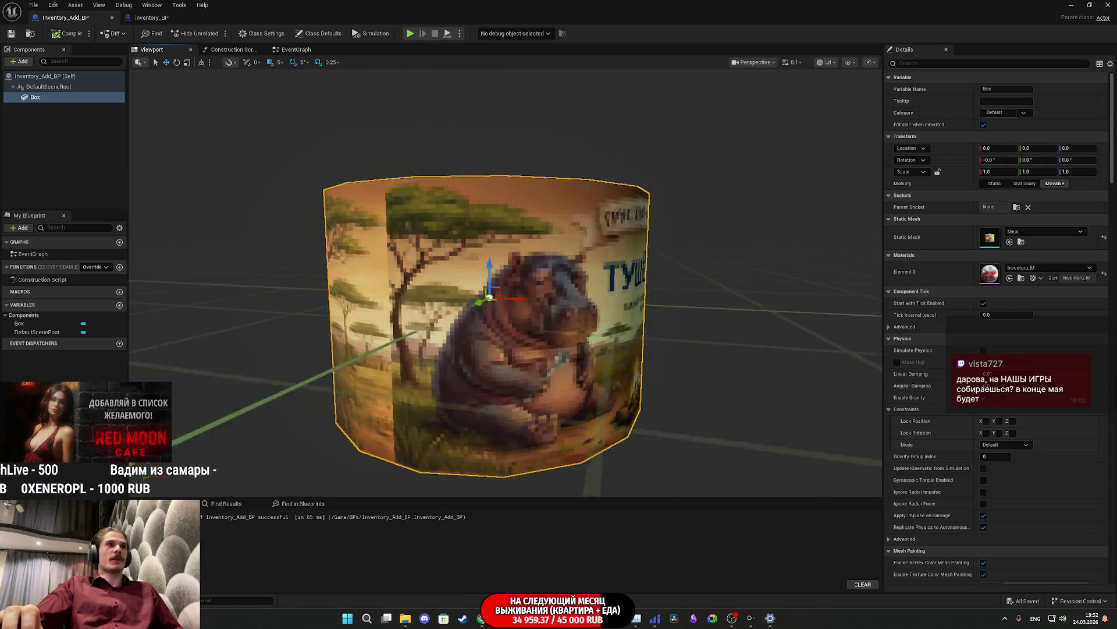
pyautogui.moveTo(507, 282)
pyautogui.mouseDown()
pyautogui.moveTo(547, 282)
pyautogui.moveTo(501, 282)
pyautogui.mouseUp()
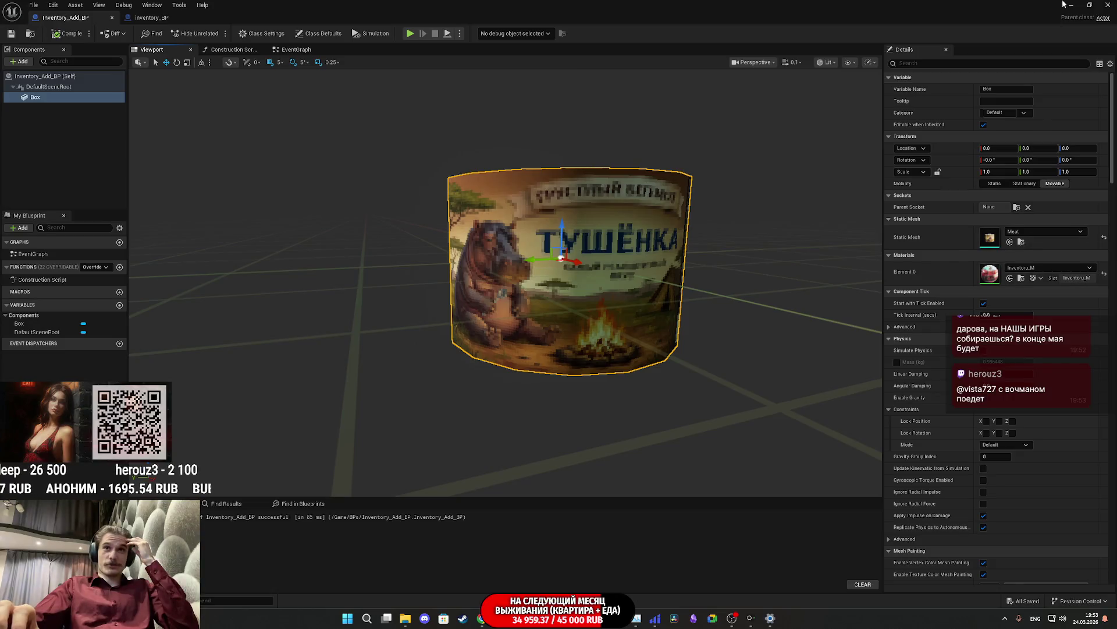
pyautogui.click(1089, 5)
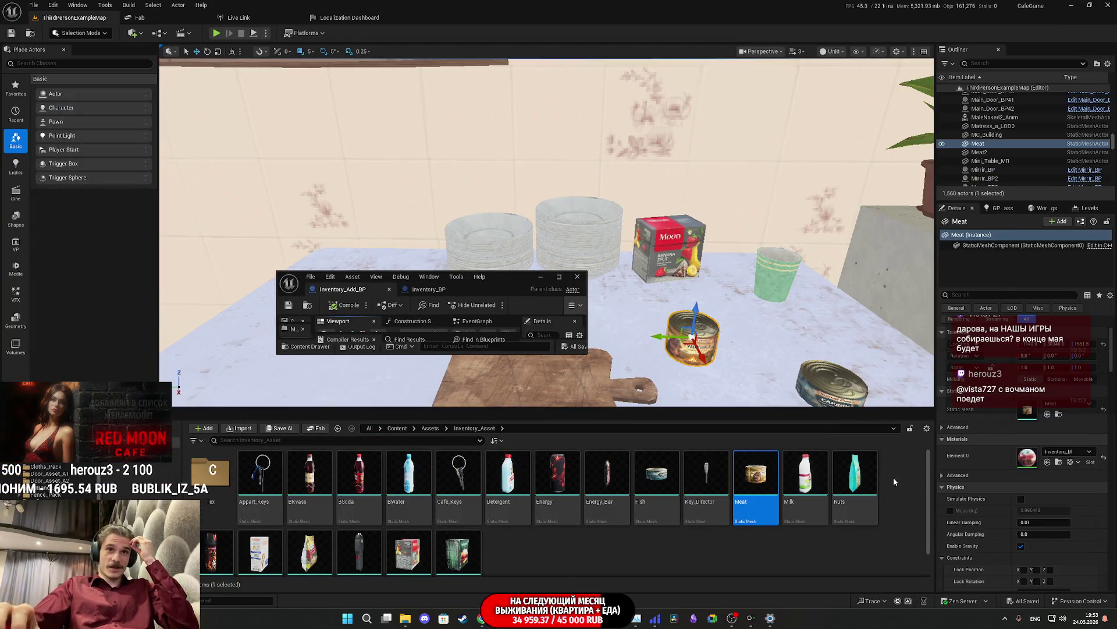
# Step: Open the Fish mesh in its editor and view it in Unlit mode
pyautogui.click(667, 483)
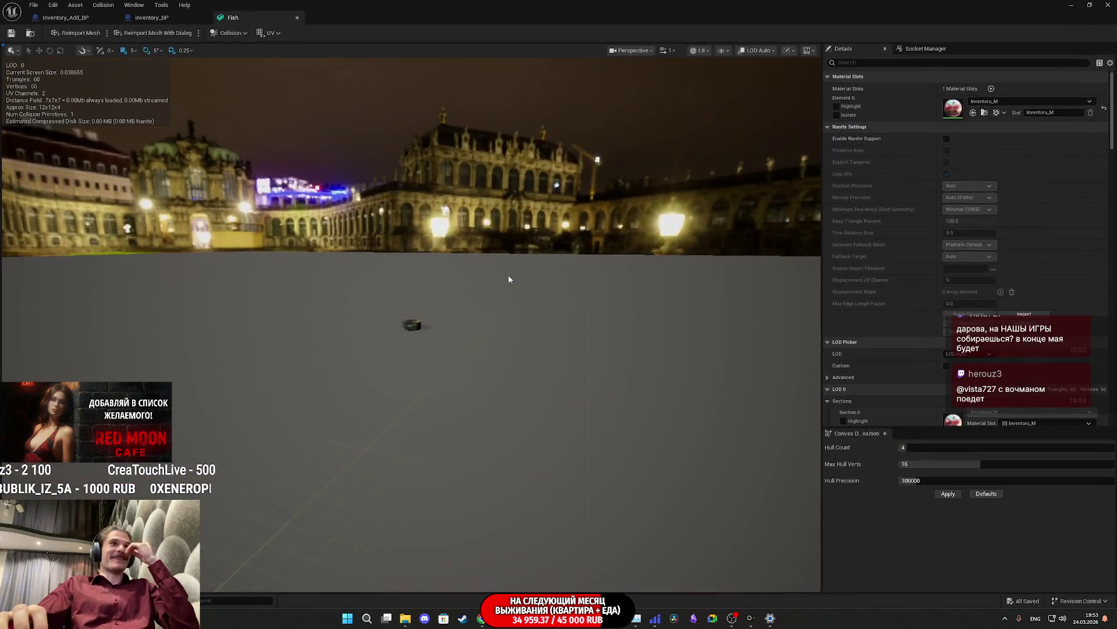
pyautogui.doubleClick(506, 273)
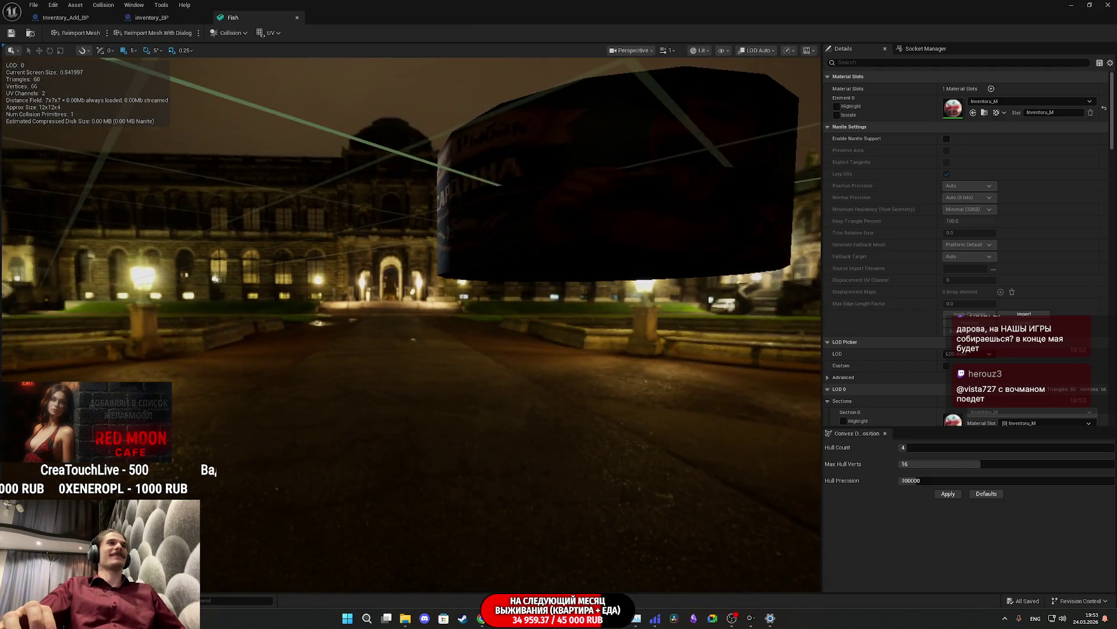
pyautogui.moveTo(413, 338)
pyautogui.mouseDown()
pyautogui.moveTo(541, 345)
pyautogui.moveTo(429, 386)
pyautogui.mouseUp()
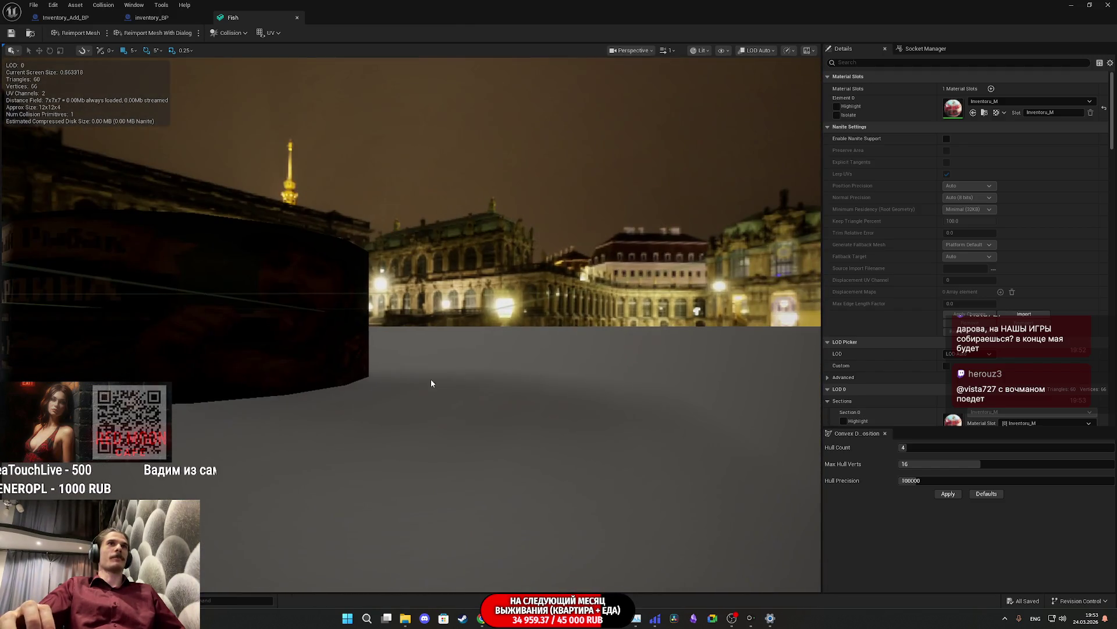
pyautogui.click(702, 50)
pyautogui.click(720, 93)
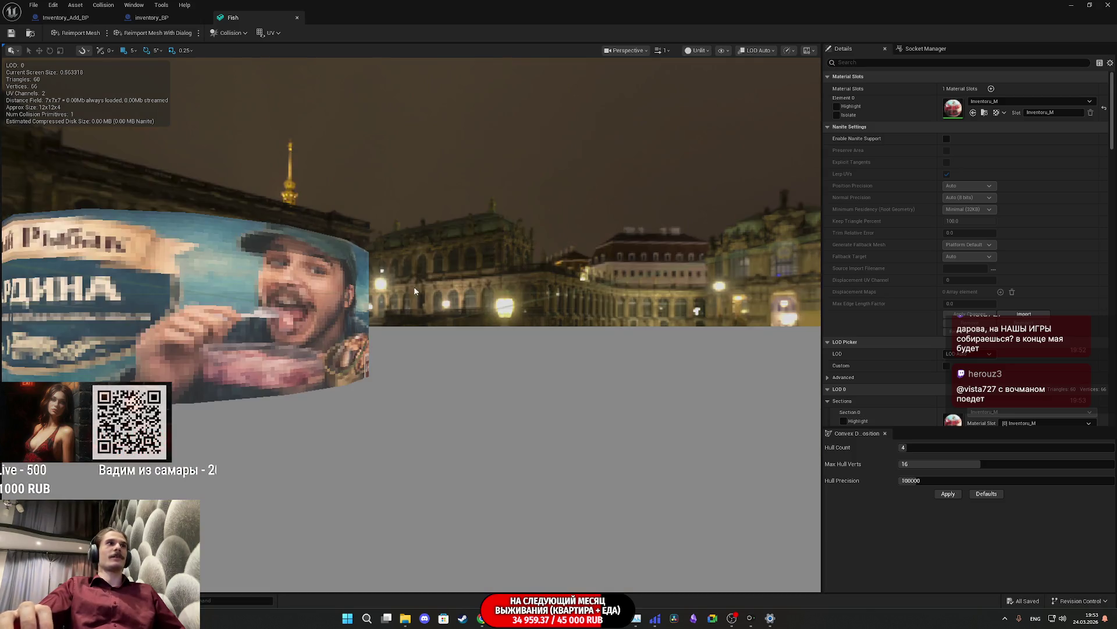
pyautogui.moveTo(410, 349)
pyautogui.mouseDown()
pyautogui.moveTo(515, 354)
pyautogui.moveTo(474, 341)
pyautogui.moveTo(451, 314)
pyautogui.mouseUp()
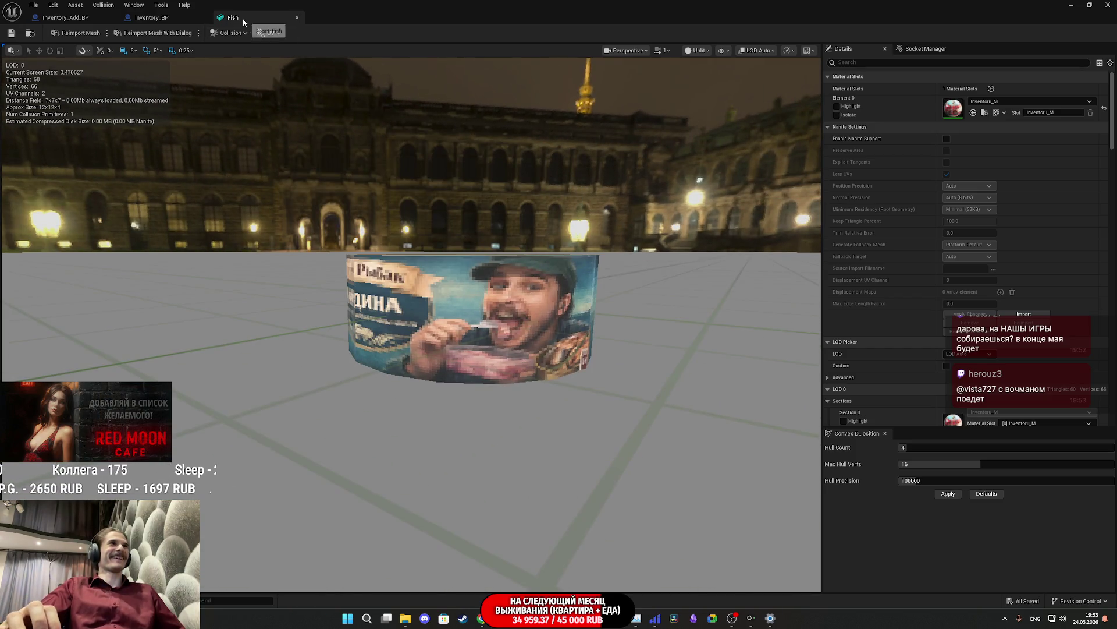
# Step: Close the Fish editor, minimize the blueprint editor, and bring the Twitch stream manager forward
pyautogui.click(297, 17)
pyautogui.click(1073, 5)
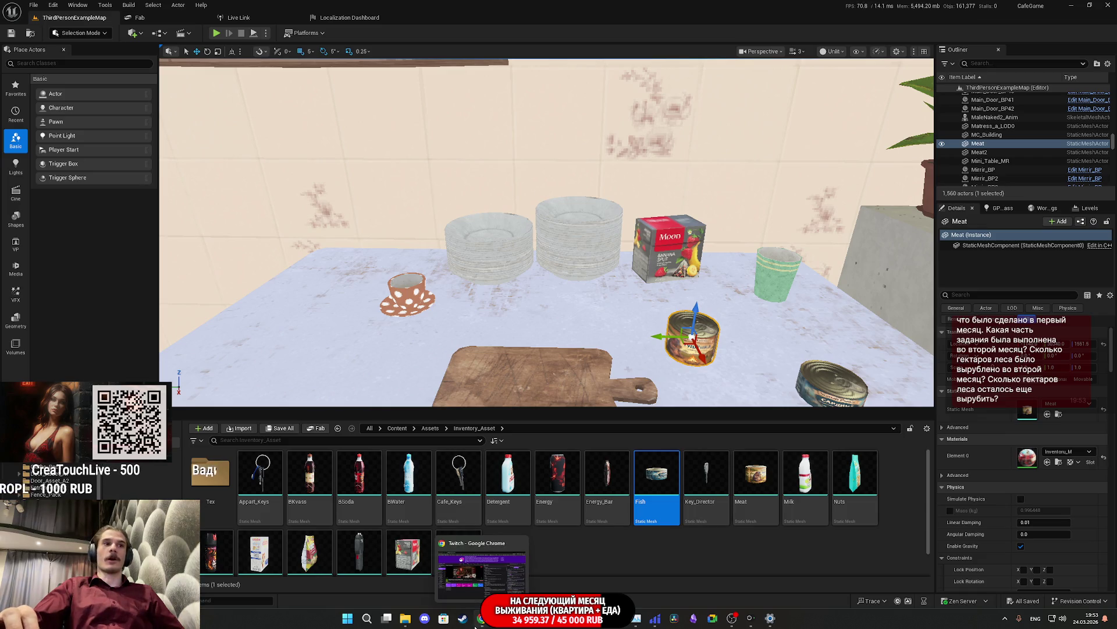
pyautogui.click(483, 625)
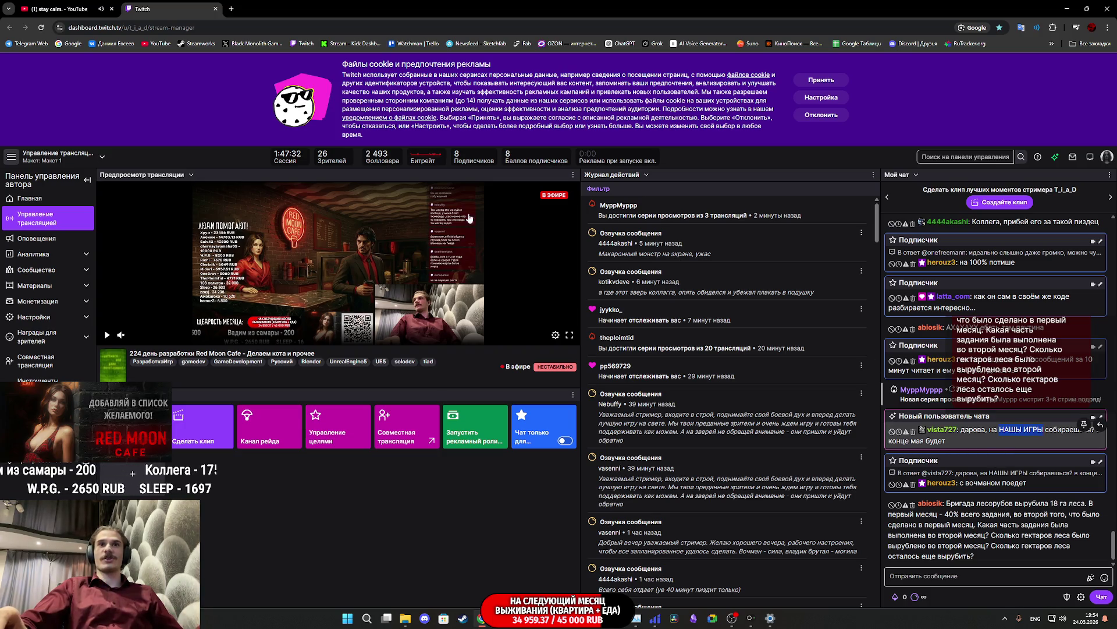
# Step: Search Google for the copied text НАШЫ ИГРЫ in a new tab
pyautogui.click(231, 8)
pyautogui.write('НАШЫ ИГРЫ')
pyautogui.press('Return')
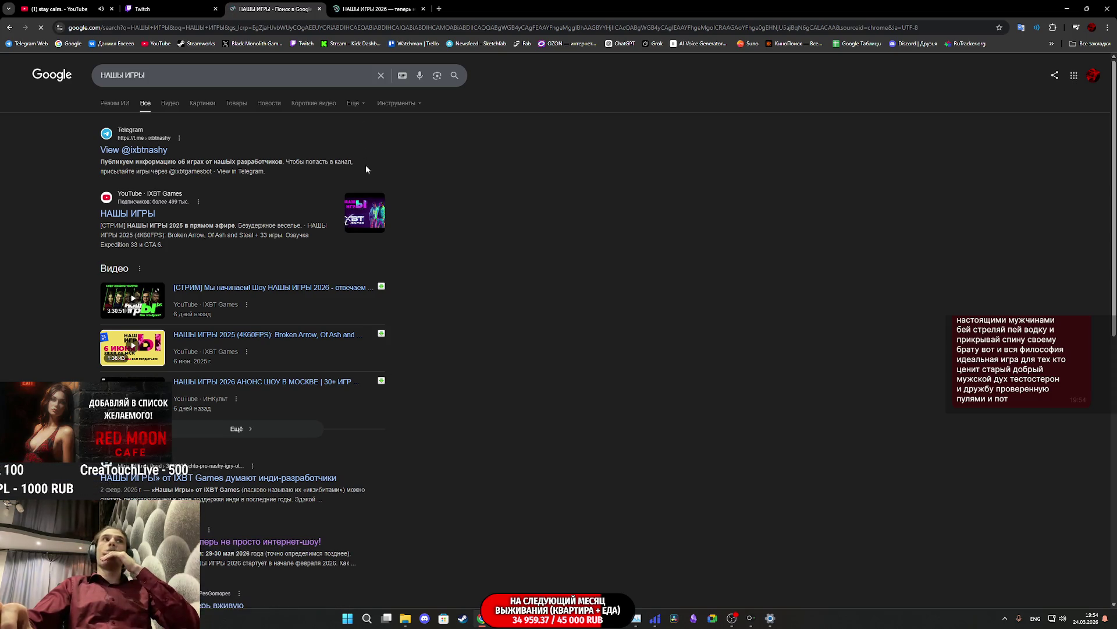
# Step: Read through the Boosty post on НАШЫ ИГРЫ 2026, then close it
pyautogui.click(365, 5)
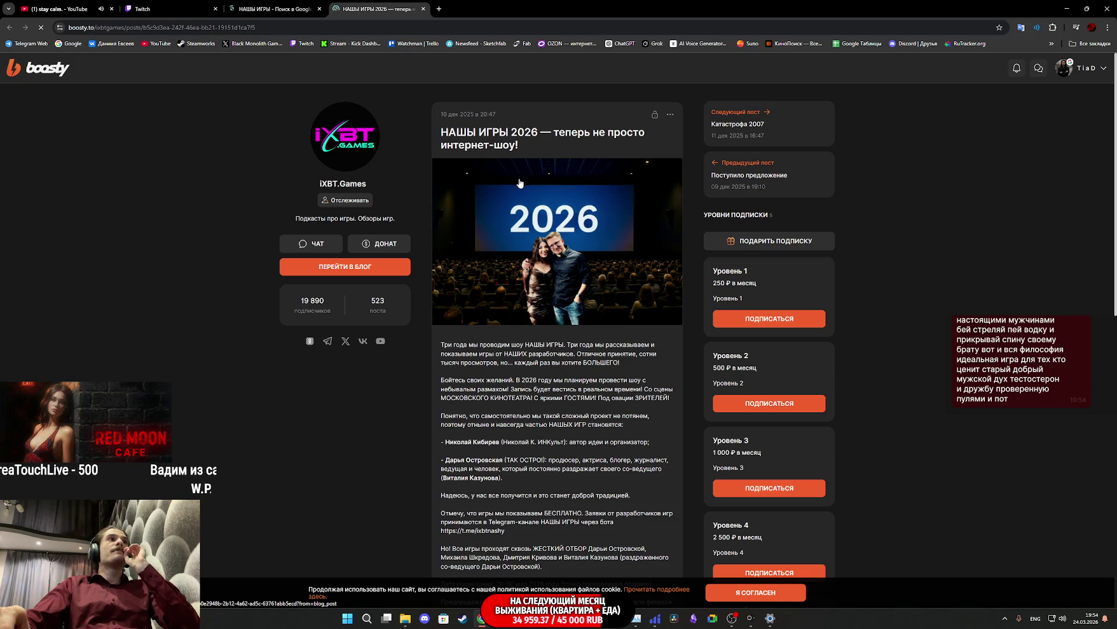
pyautogui.scroll(-4, 555, 359)
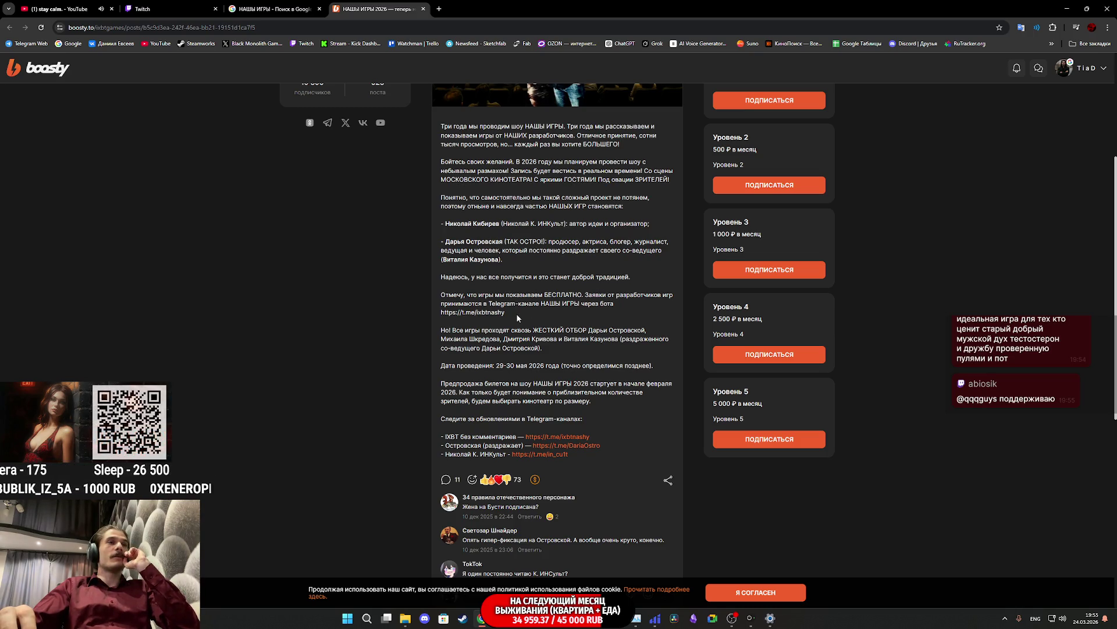
pyautogui.scroll(1, 515, 313)
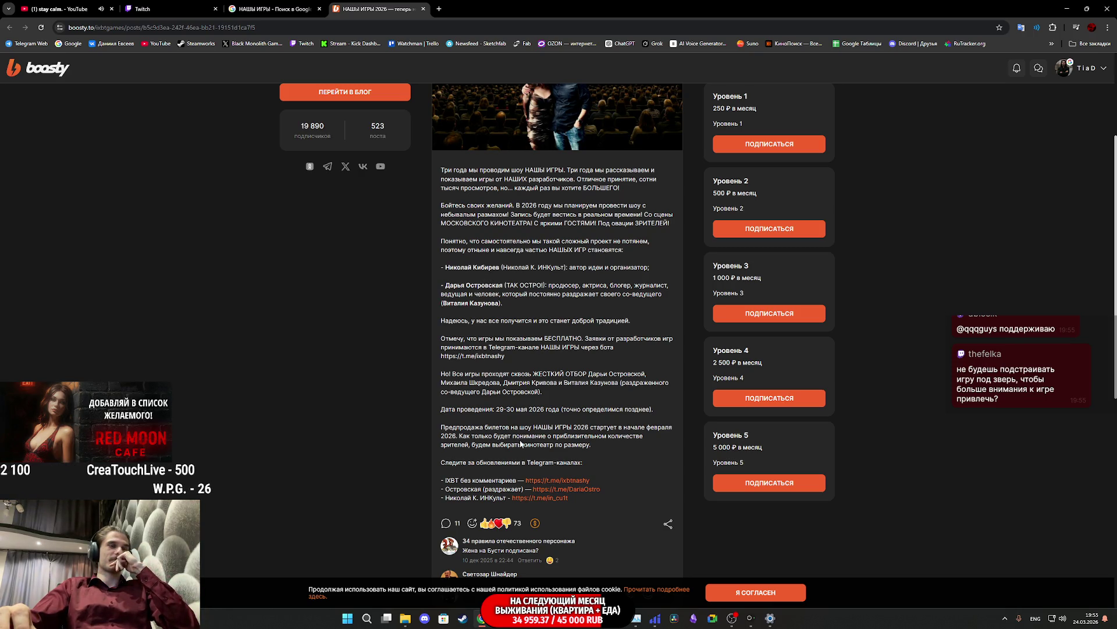
pyautogui.scroll(1, 594, 427)
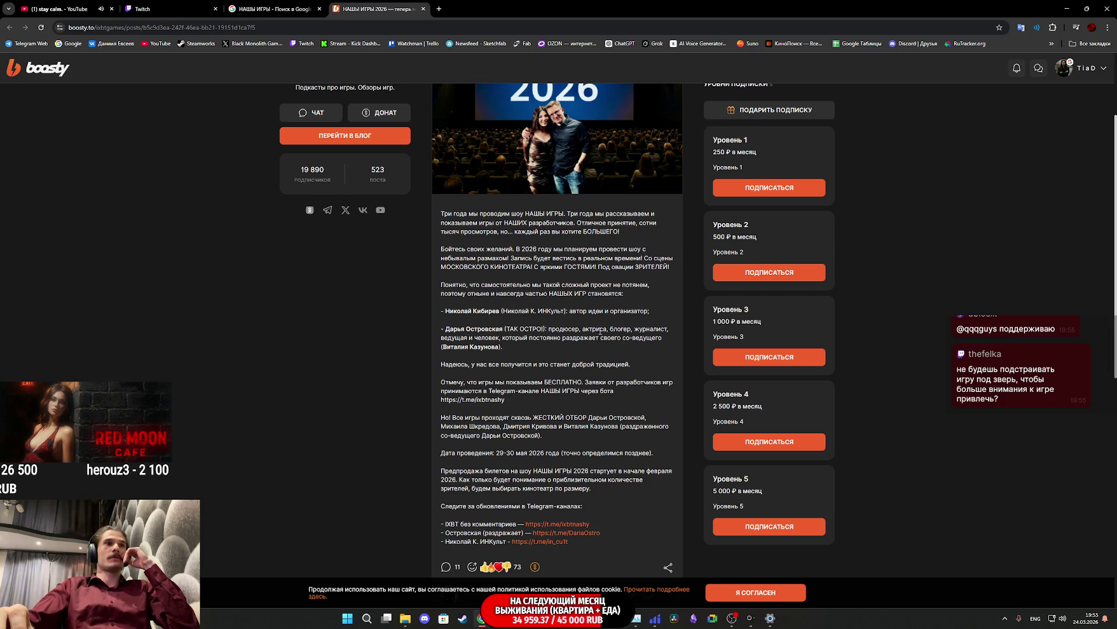
pyautogui.scroll(-3, 599, 336)
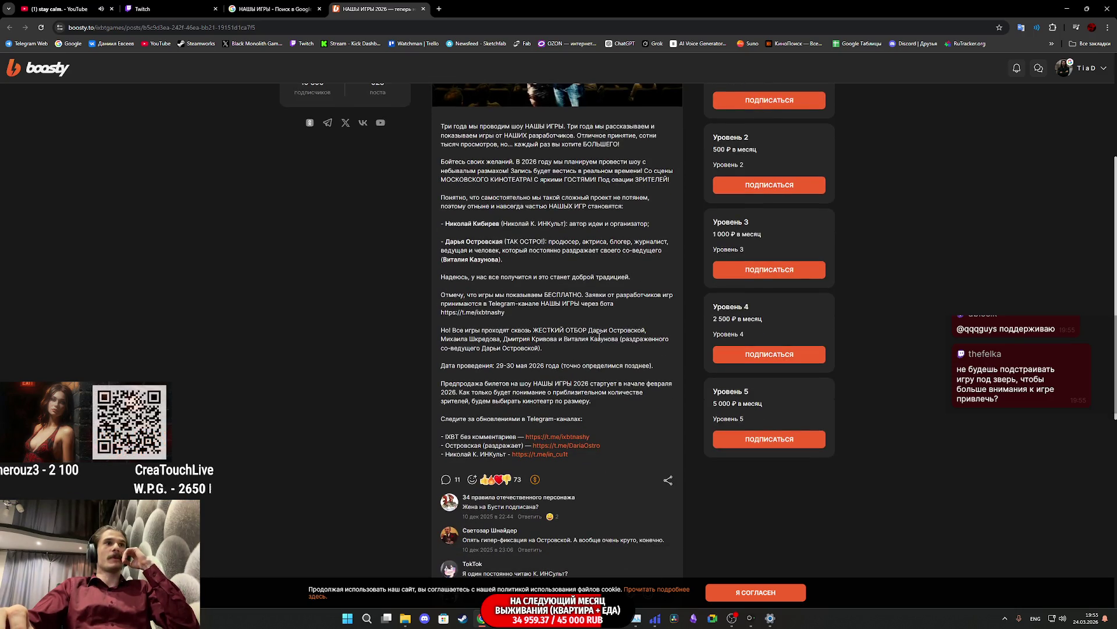
pyautogui.scroll(3, 599, 336)
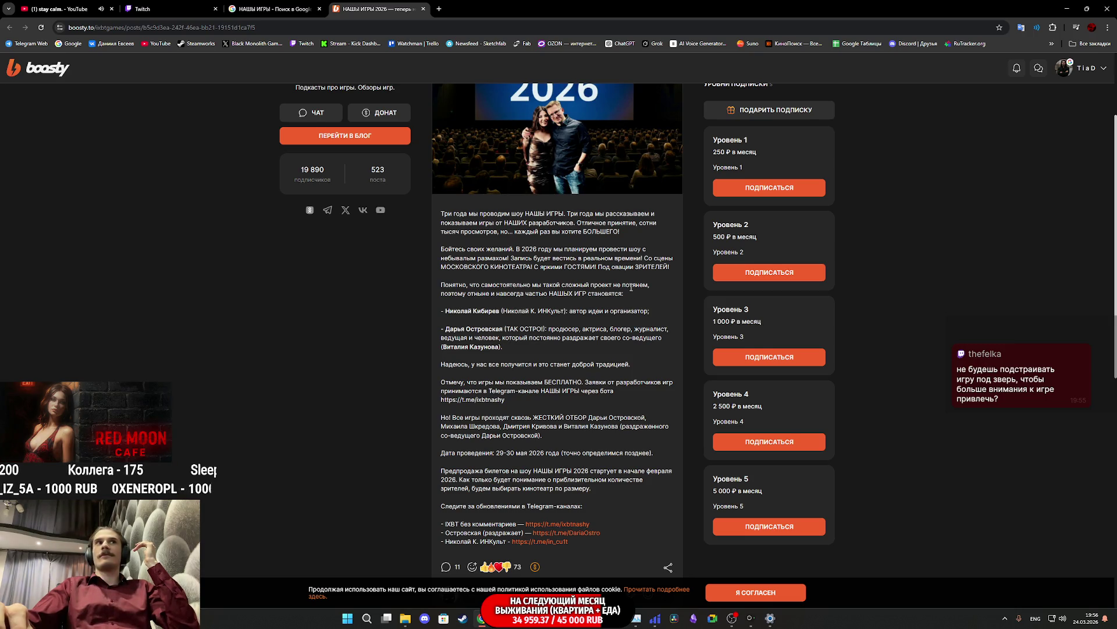
pyautogui.scroll(2, 631, 287)
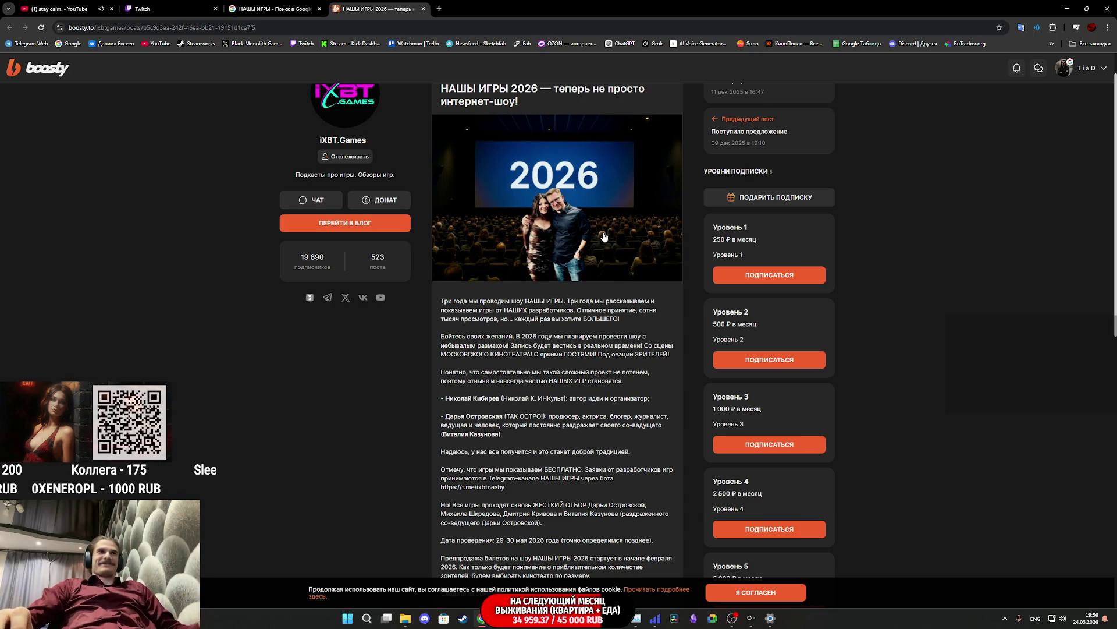
pyautogui.hotkey('ctrl', 'w')
pyautogui.hotkey('ctrl', 'w')
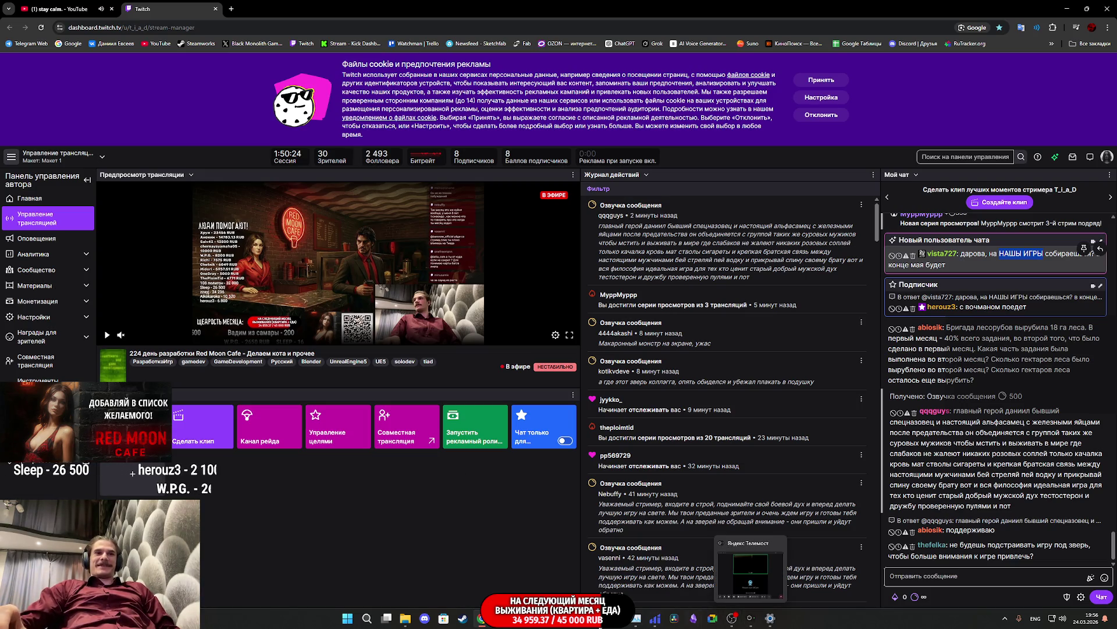
# Step: Switch from Twitch back to Unreal Editor showing inventory_BP's event graph
pyautogui.click(547, 568)
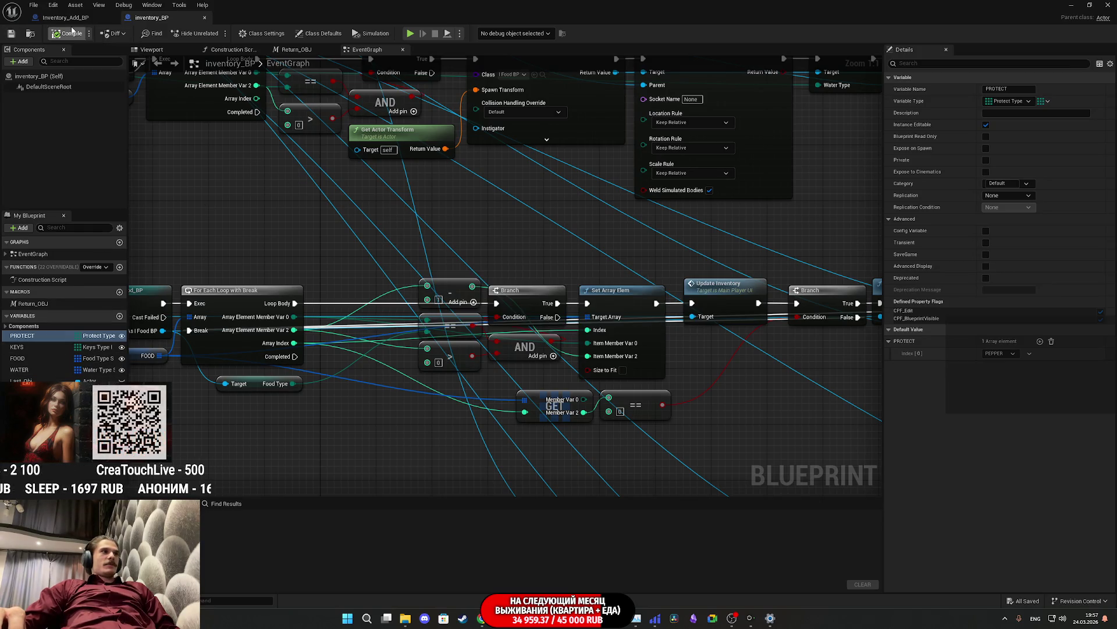
# Step: Copy the PROTECT and KEYS variables from inventory_BP and paste them into Inventory_Add_BP
pyautogui.click(43, 336)
pyautogui.rightClick(43, 335)
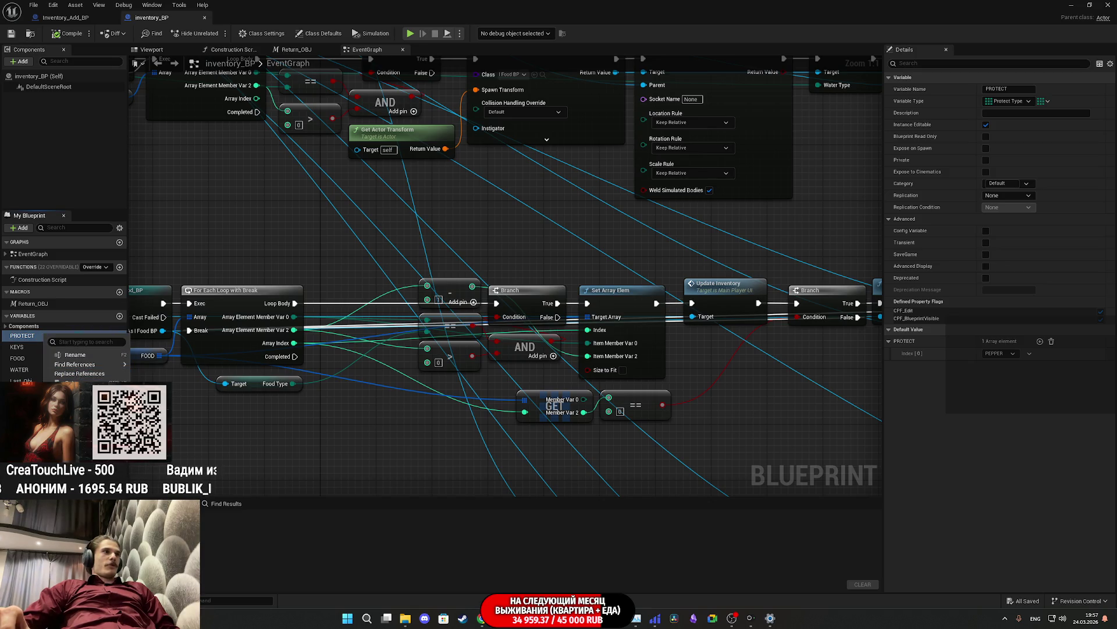
pyautogui.click(64, 17)
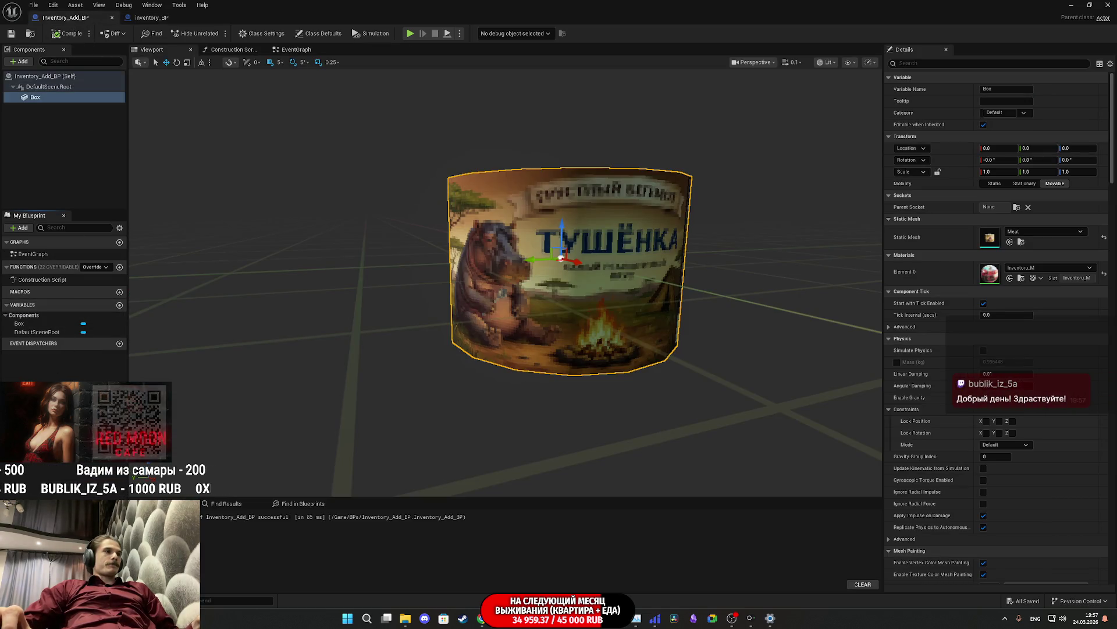
pyautogui.click(152, 18)
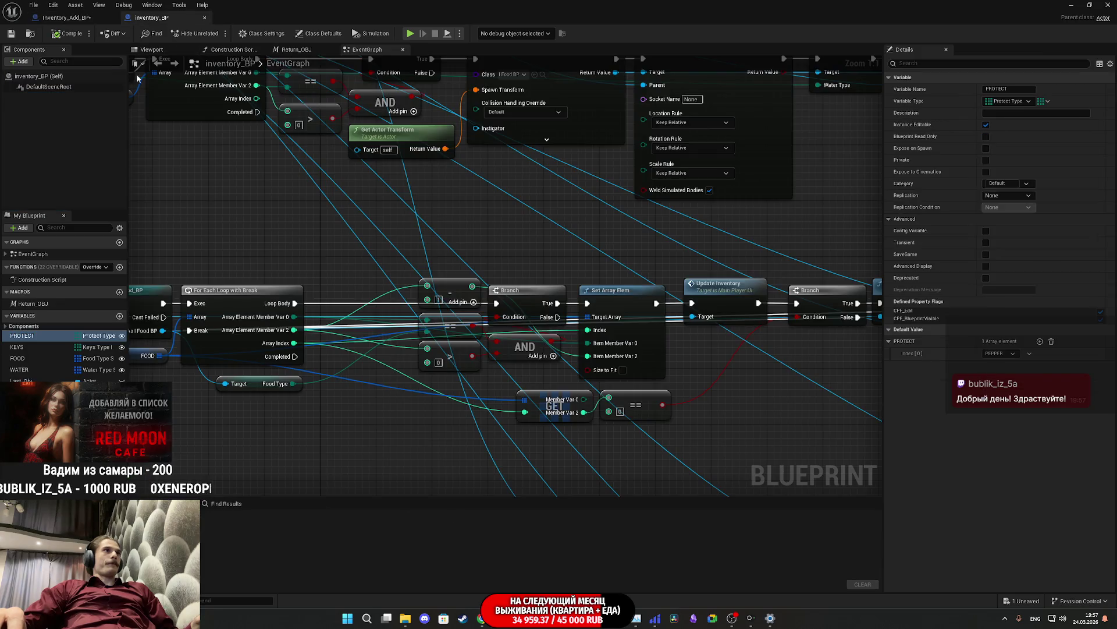
pyautogui.click(18, 347)
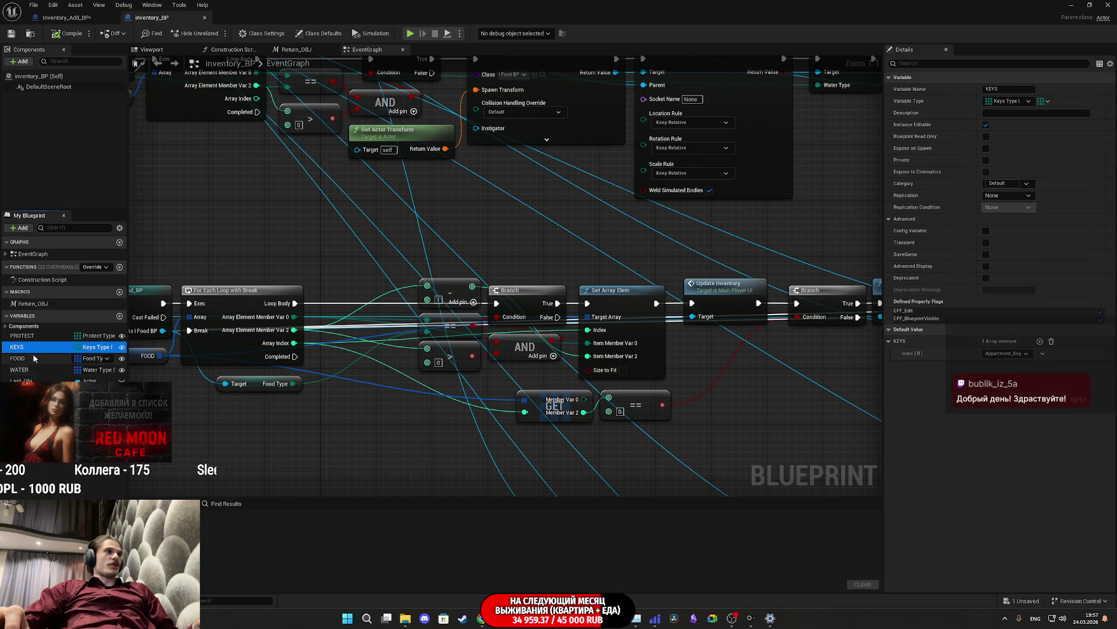
pyautogui.rightClick(35, 348)
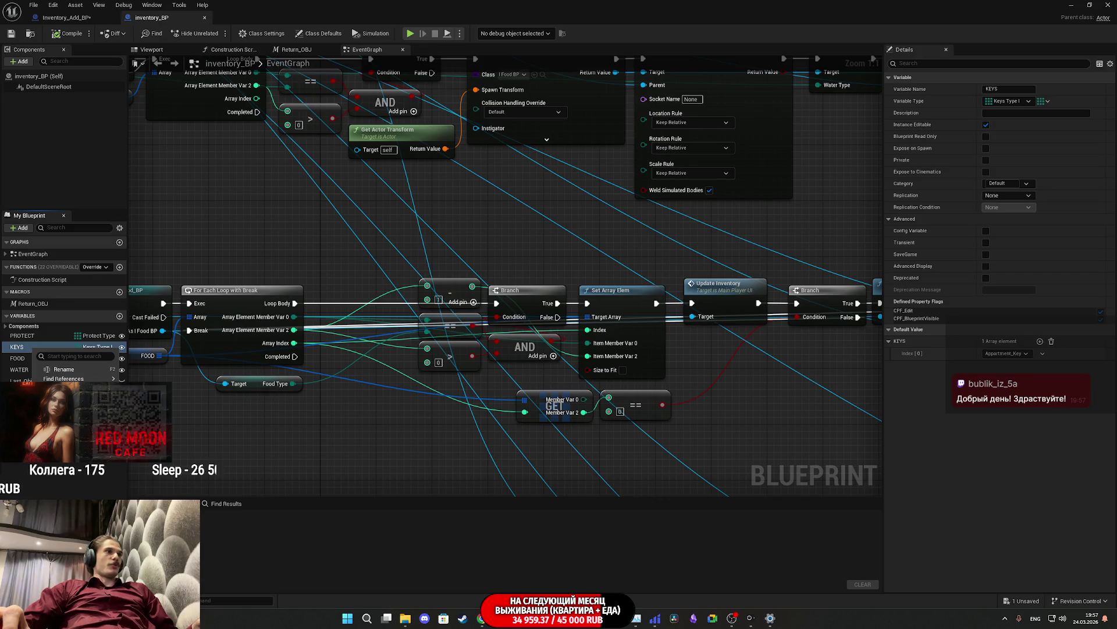
pyautogui.click(66, 17)
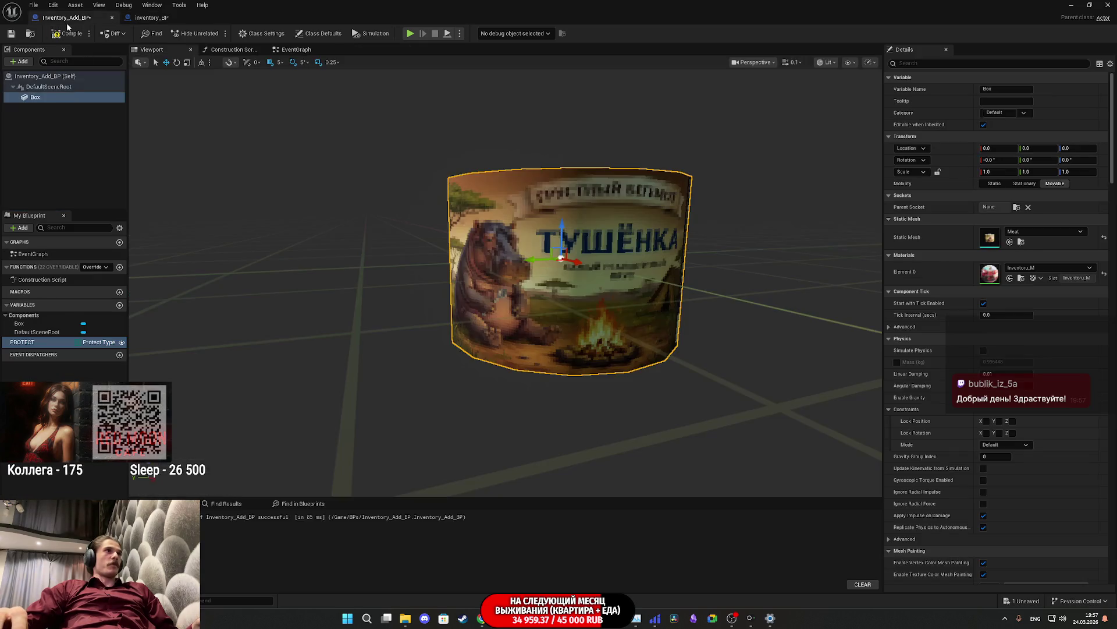
pyautogui.click(114, 196)
pyautogui.hotkey('ctrl', 'v')
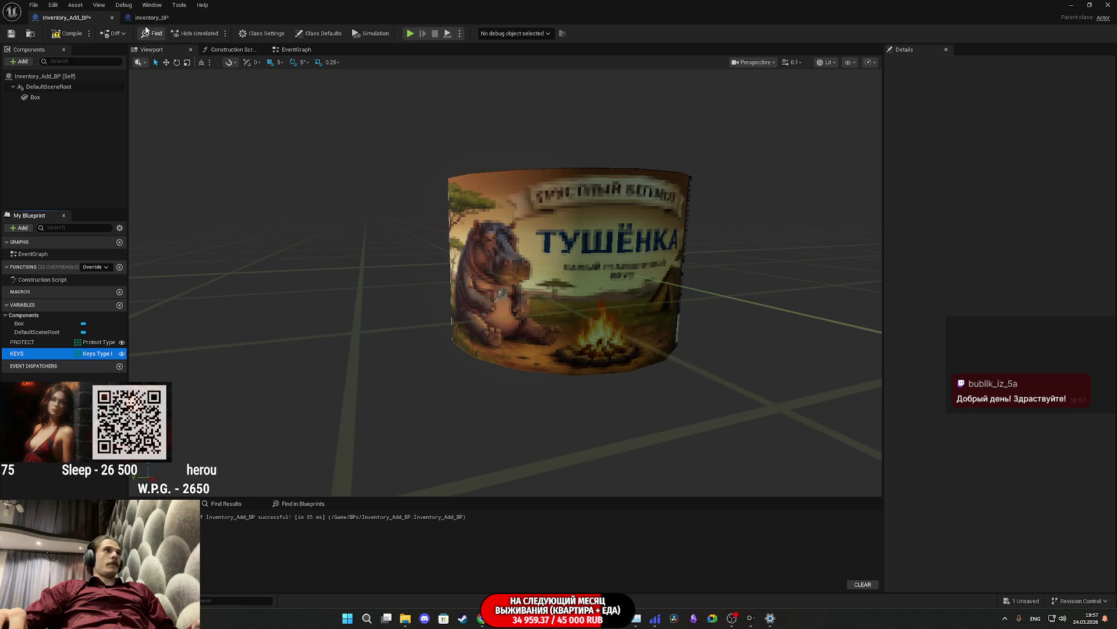
# Step: Copy the FOOD and WATER variables into Inventory_Add_BP, then compile it
pyautogui.click(151, 17)
pyautogui.click(26, 358)
pyautogui.hotkey('ctrl', 'c')
pyautogui.click(66, 17)
pyautogui.hotkey('ctrl', 'v')
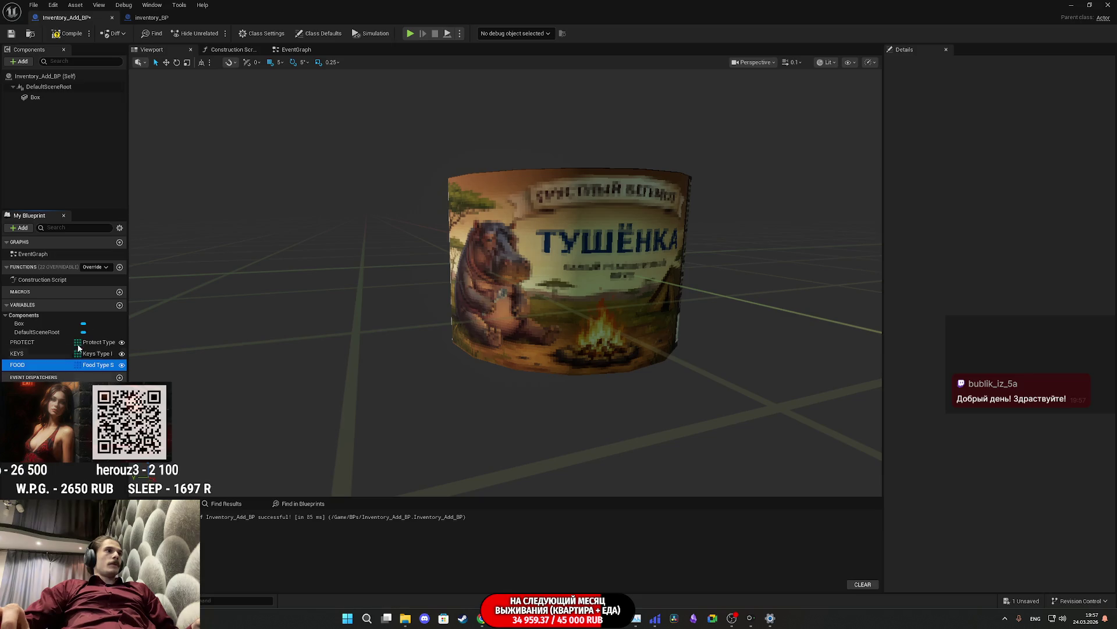
pyautogui.click(151, 17)
pyautogui.click(24, 369)
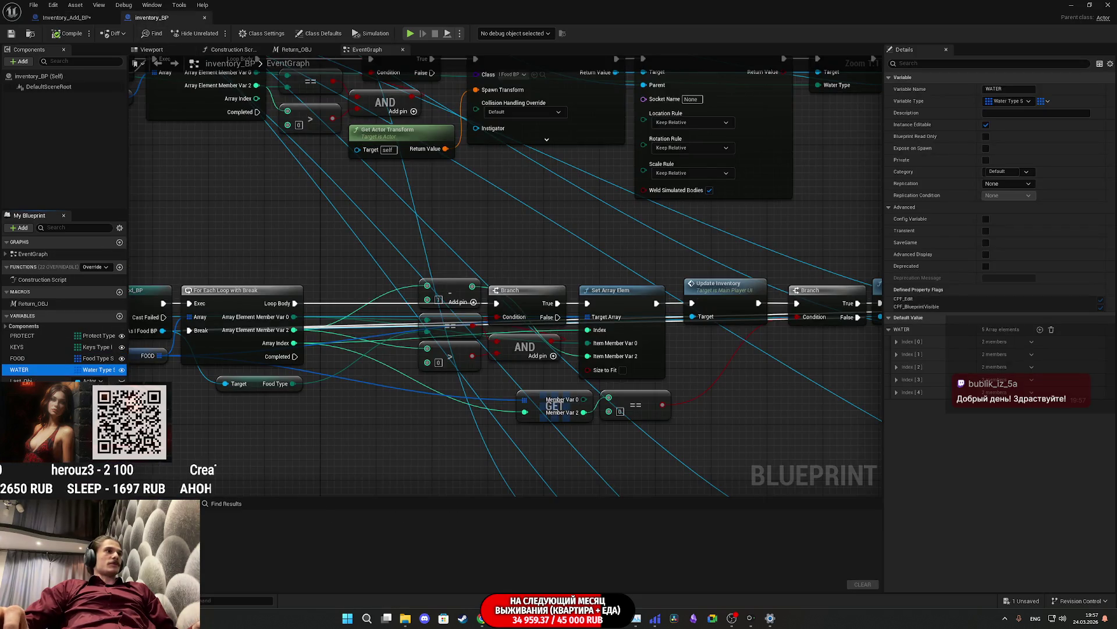
pyautogui.click(66, 18)
pyautogui.hotkey('ctrl', 'v')
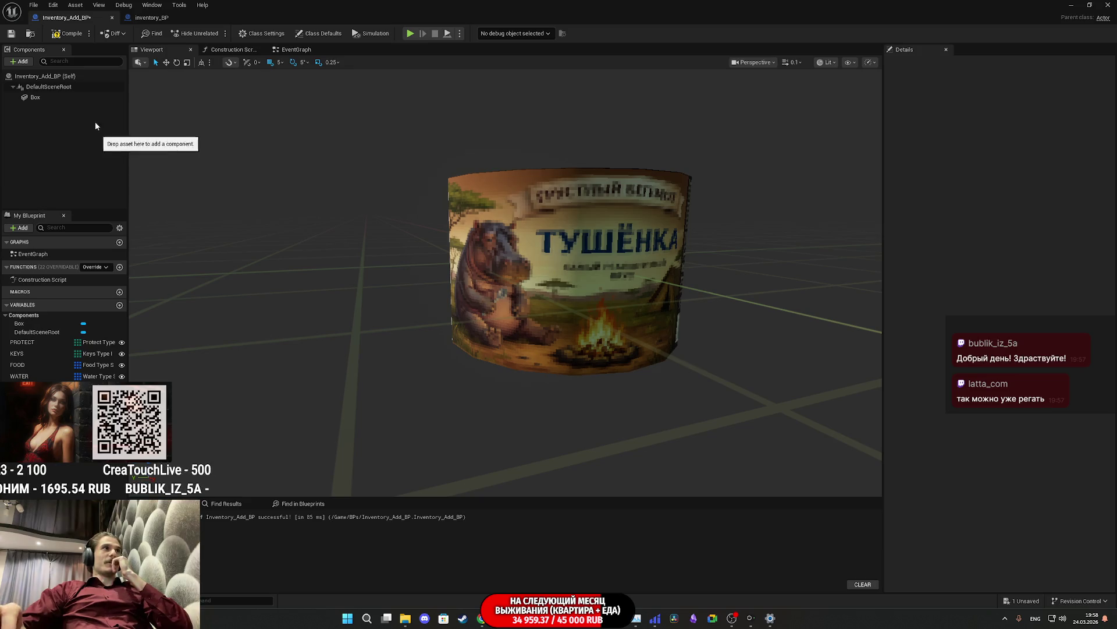
pyautogui.click(68, 34)
# Step: Save the compiled Inventory_Add_BP and return to the inventory_BP tab
pyautogui.click(11, 33)
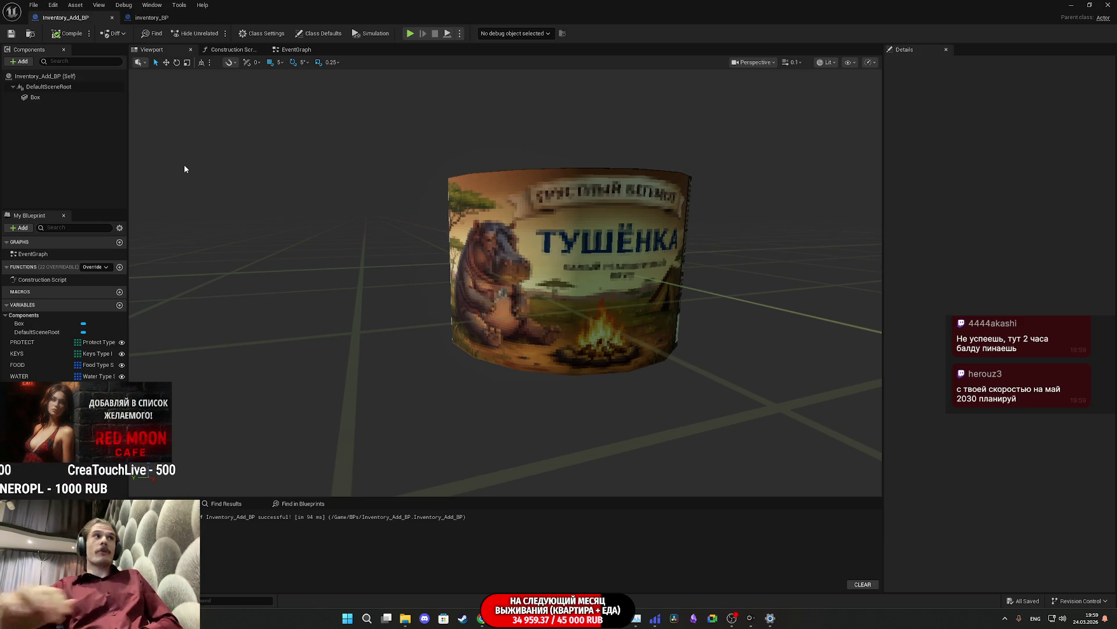
pyautogui.click(151, 17)
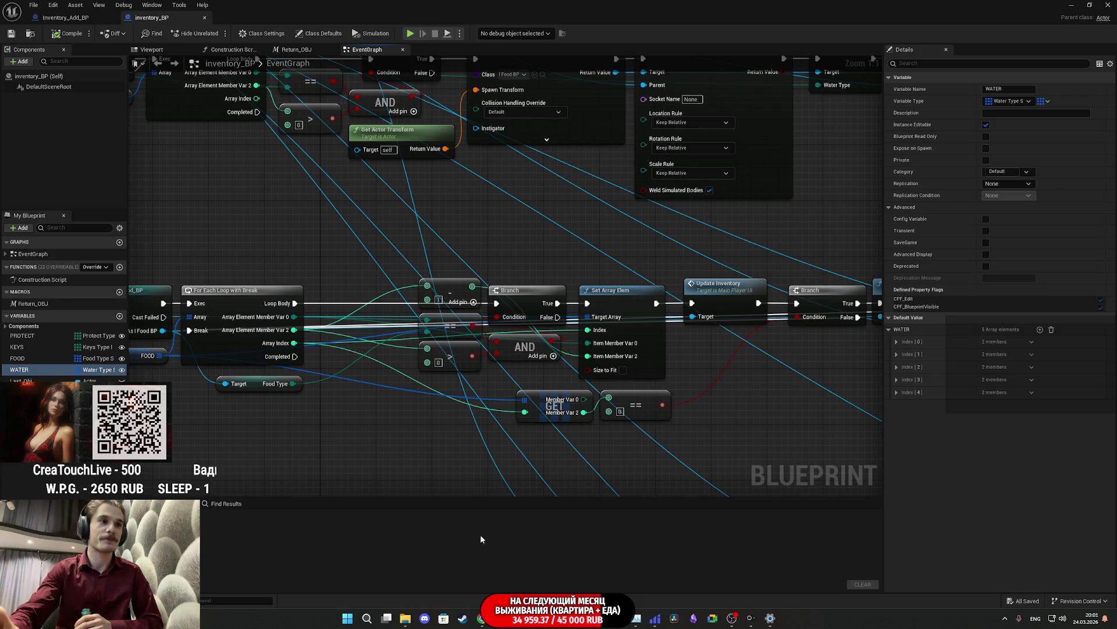
# Step: Switch from Unreal Editor's inventory_BP graph to the Chrome browser
pyautogui.click(482, 618)
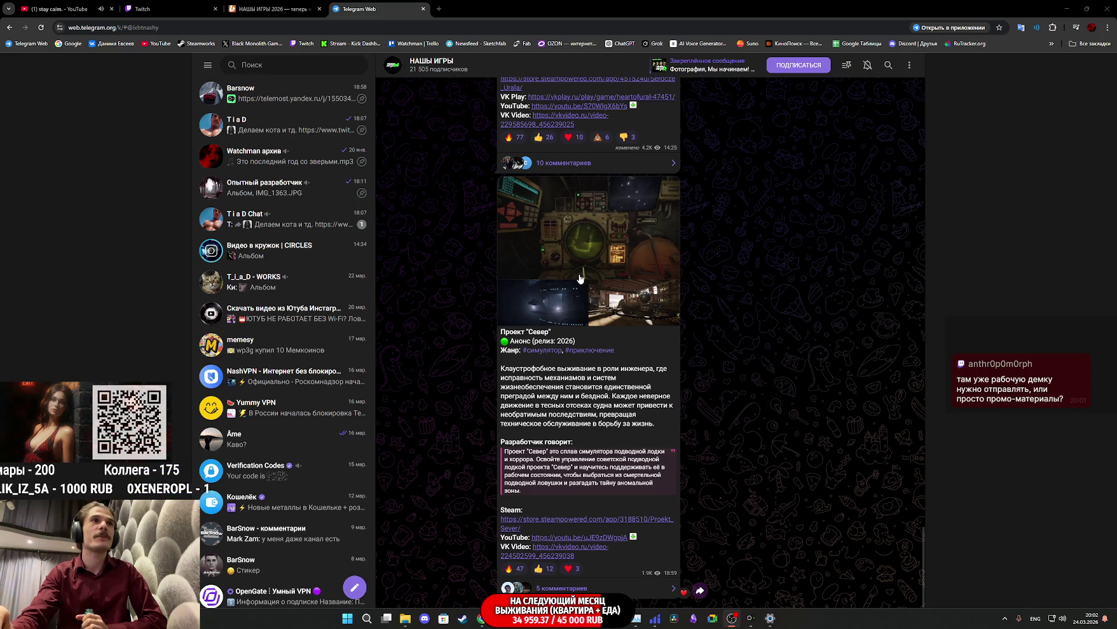
# Step: Enlarge the Проект "Север" screenshot, scroll up the feed, then switch to the Boosty tab
pyautogui.click(594, 236)
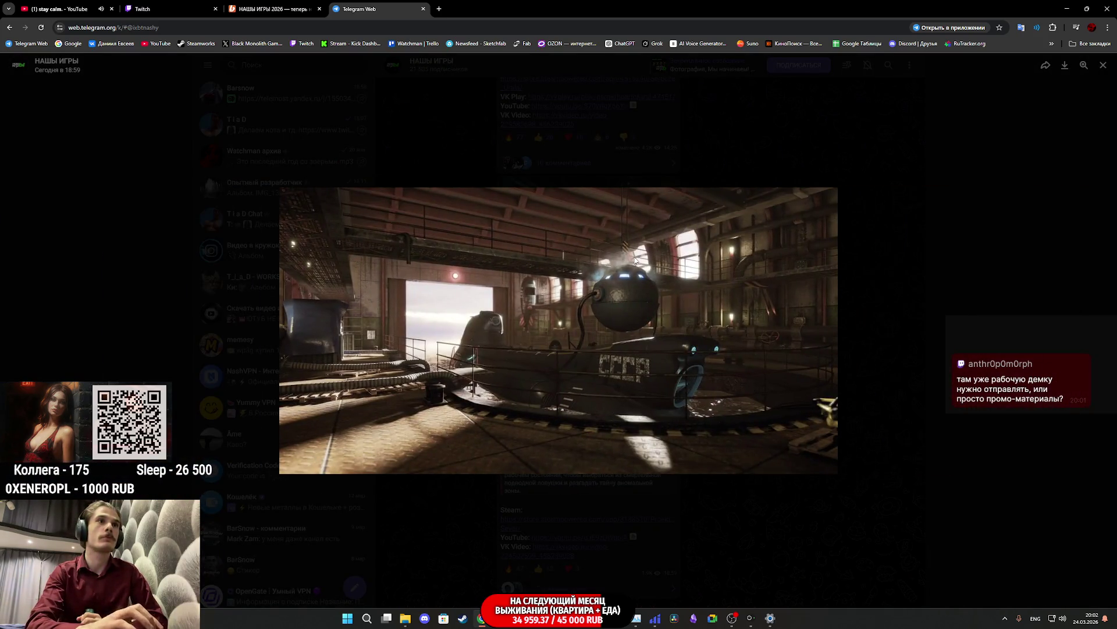
pyautogui.click(908, 339)
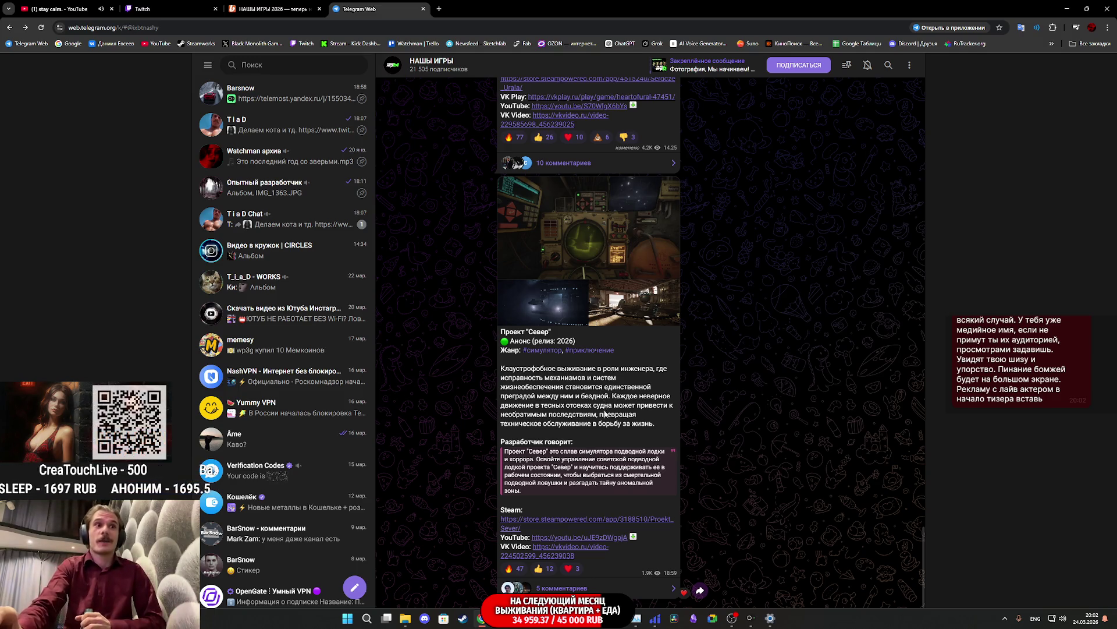
pyautogui.scroll(4, 611, 437)
pyautogui.scroll(5, 612, 438)
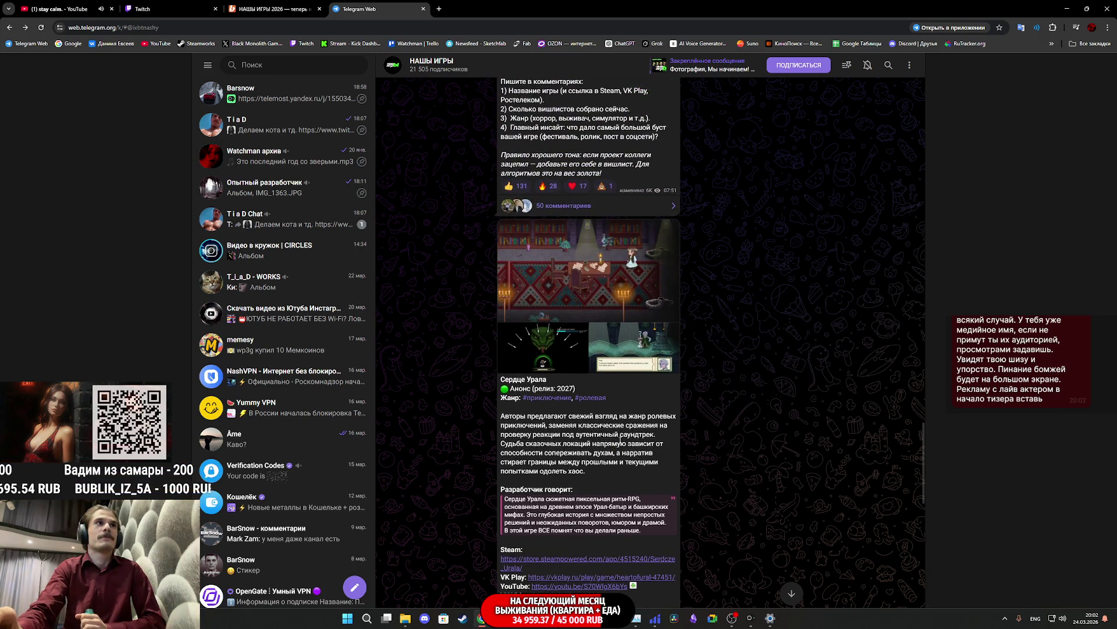
pyautogui.hotkey('ctrl', 'shift', 'Tab')
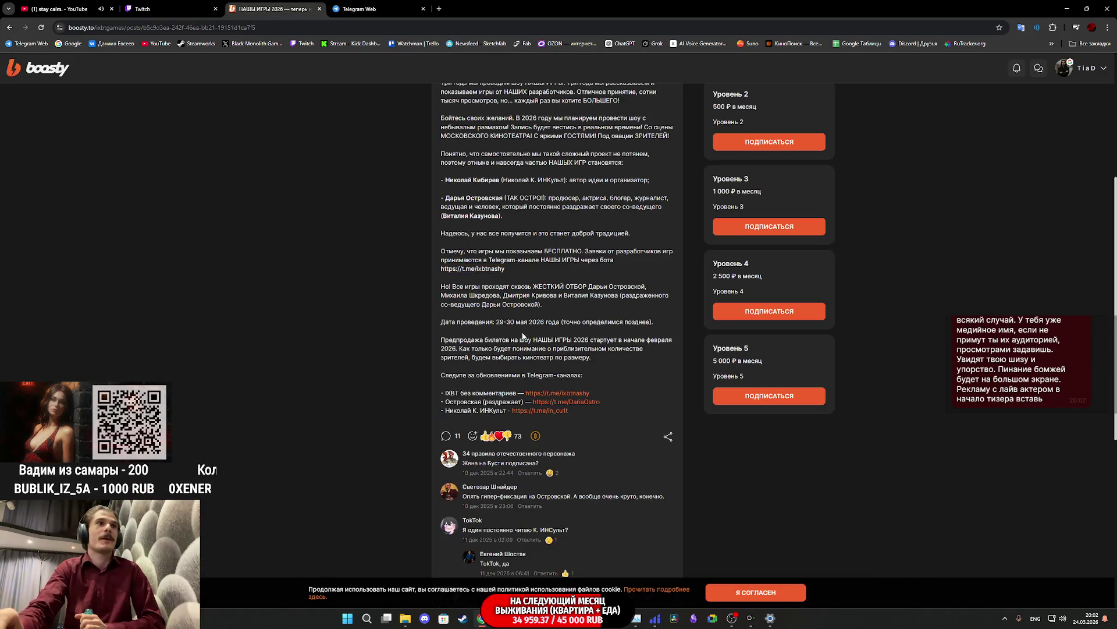
# Step: Highlight the date, presale and game-selection passages while reading the НАШИ ИГРЫ 2026 post
pyautogui.moveTo(504, 322); pyautogui.dragTo(530, 322)
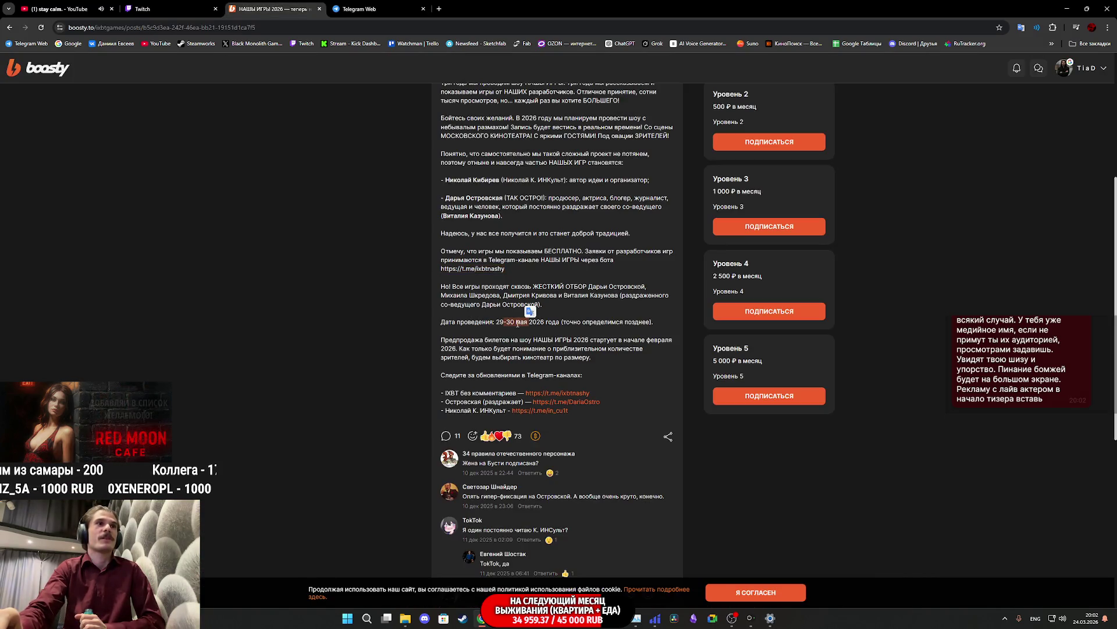
pyautogui.click(530, 322)
pyautogui.scroll(1, 563, 349)
pyautogui.scroll(2, 563, 349)
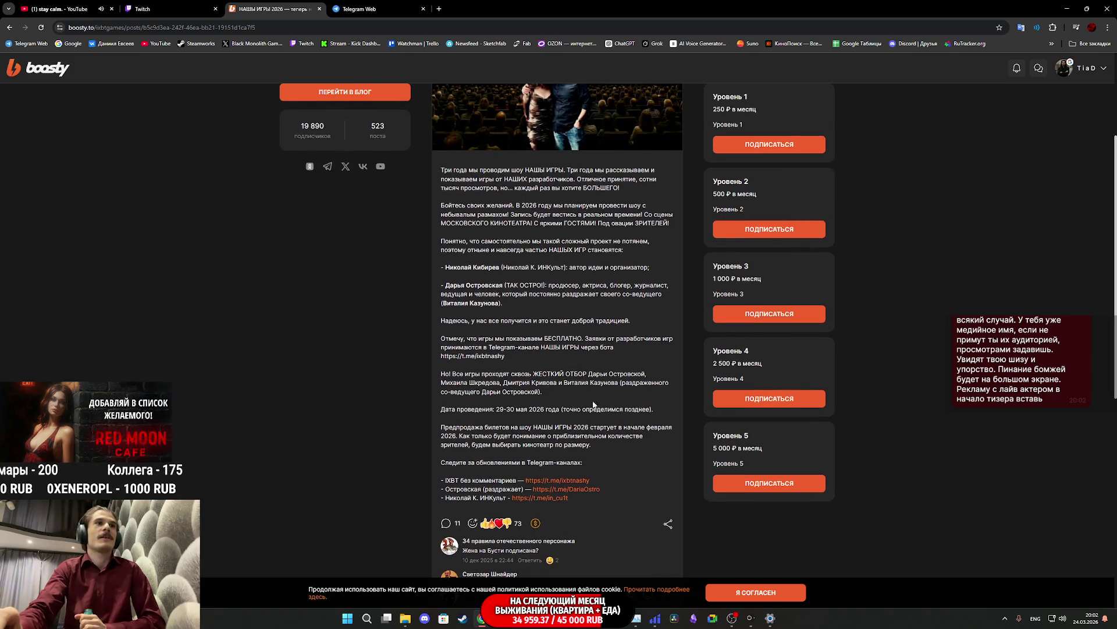
pyautogui.moveTo(605, 453)
pyautogui.mouseDown()
pyautogui.moveTo(524, 410)
pyautogui.moveTo(582, 431)
pyautogui.moveTo(562, 428)
pyautogui.moveTo(617, 381)
pyautogui.moveTo(443, 372)
pyautogui.mouseUp()
pyautogui.click(586, 406)
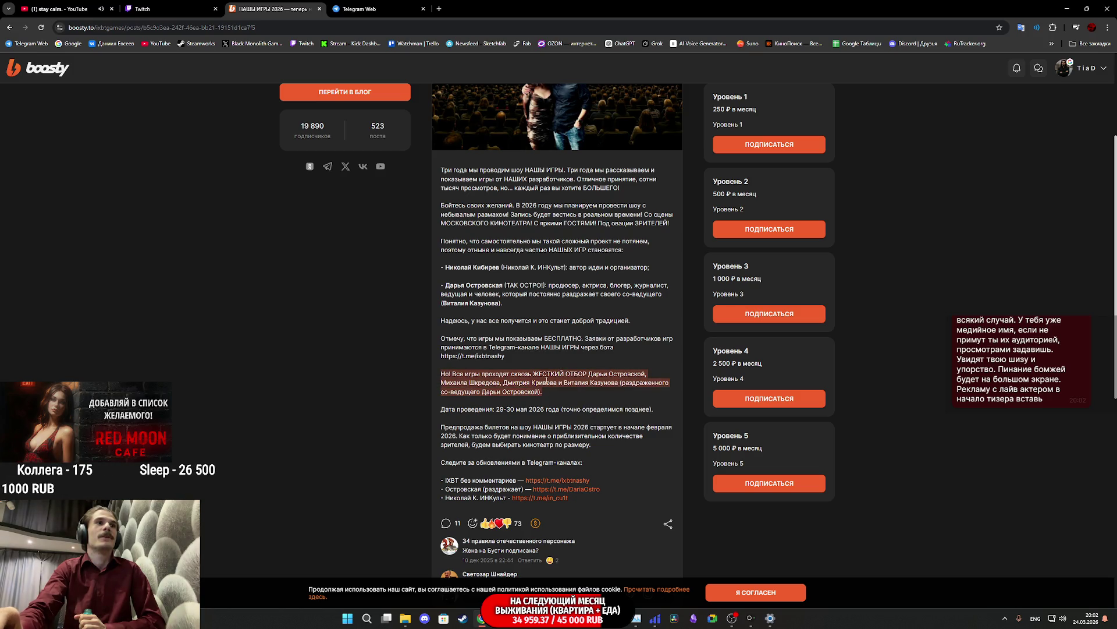
pyautogui.click(555, 354)
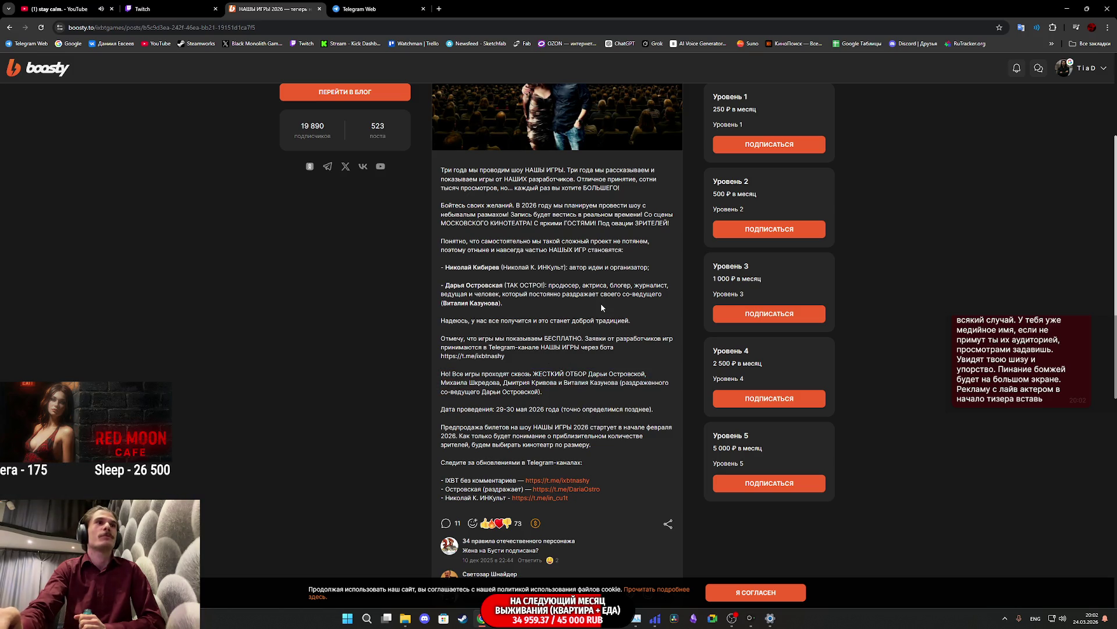
pyautogui.moveTo(521, 215); pyautogui.dragTo(442, 205)
pyautogui.click(540, 213)
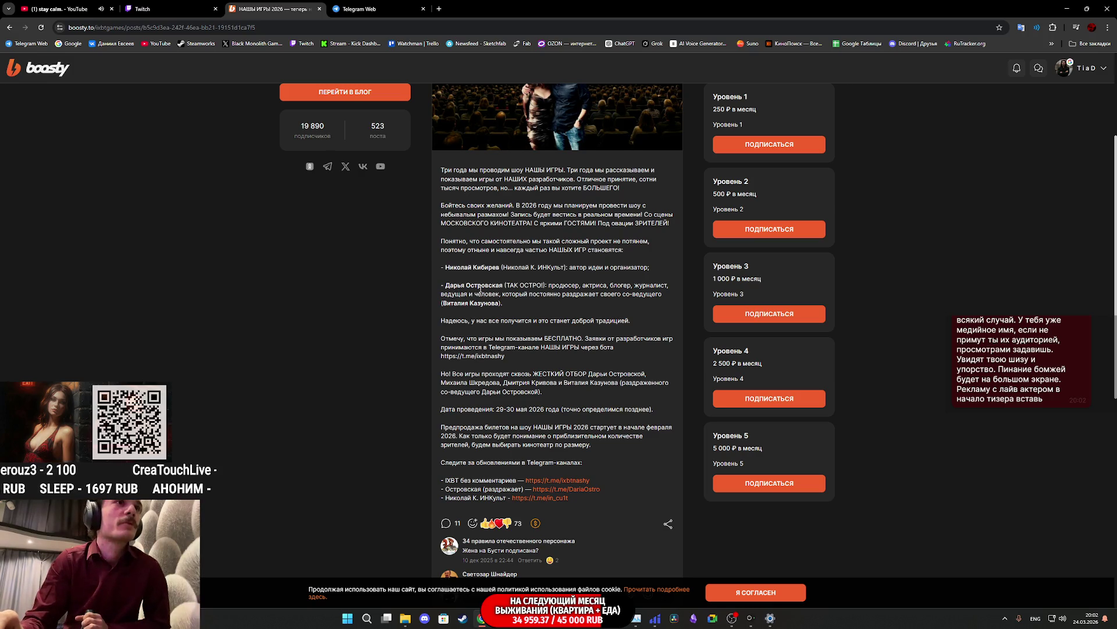
# Step: Search Google for the co-host's name selected in the post
pyautogui.moveTo(446, 285); pyautogui.dragTo(501, 285)
pyautogui.rightClick(500, 288)
pyautogui.click(511, 323)
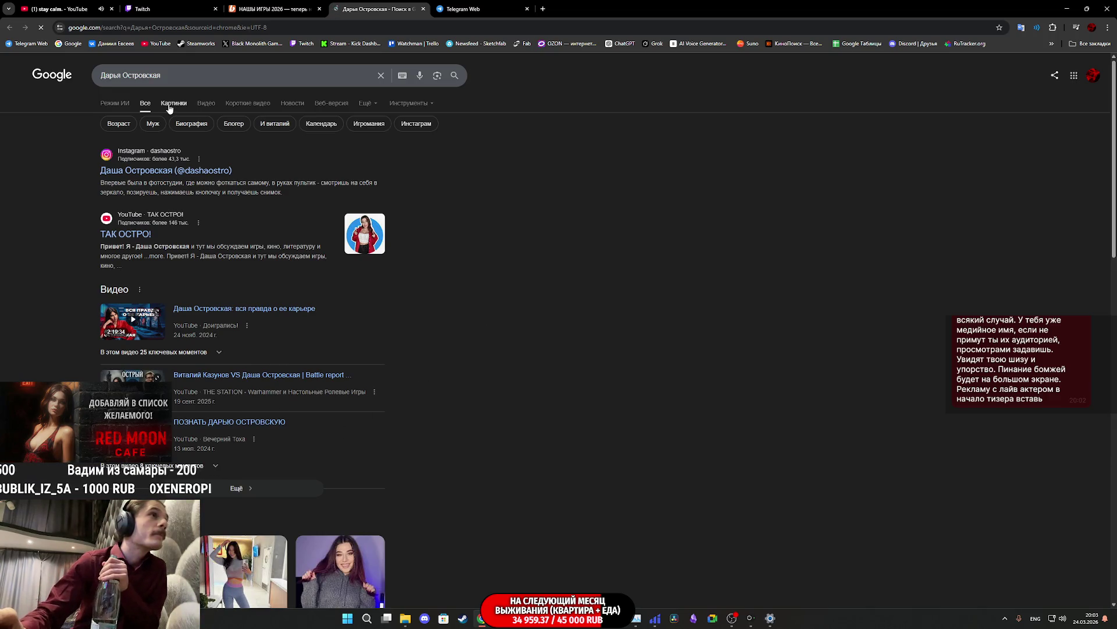
# Step: Preview the co-host's YouTube image in Google Images, then close the search tab
pyautogui.click(171, 105)
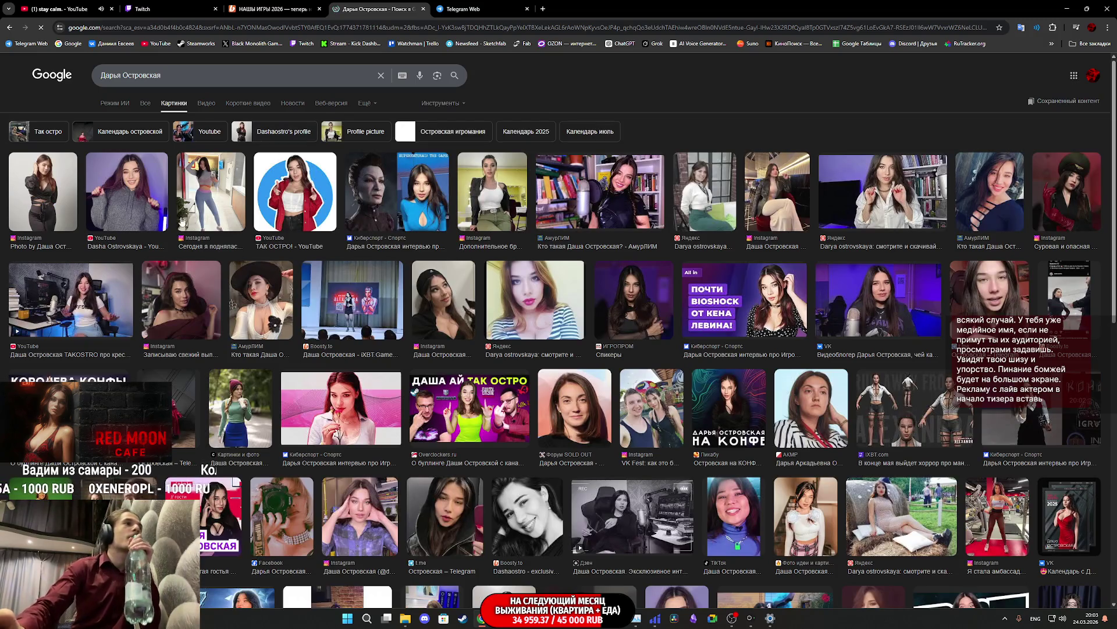
pyautogui.click(130, 190)
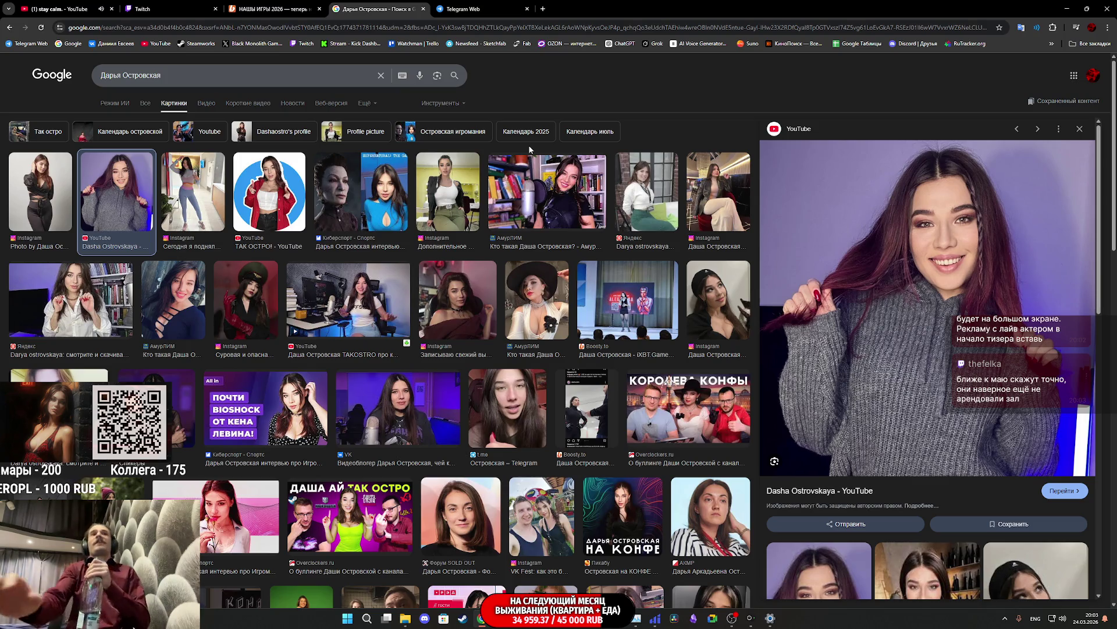
pyautogui.middleClick(375, 6)
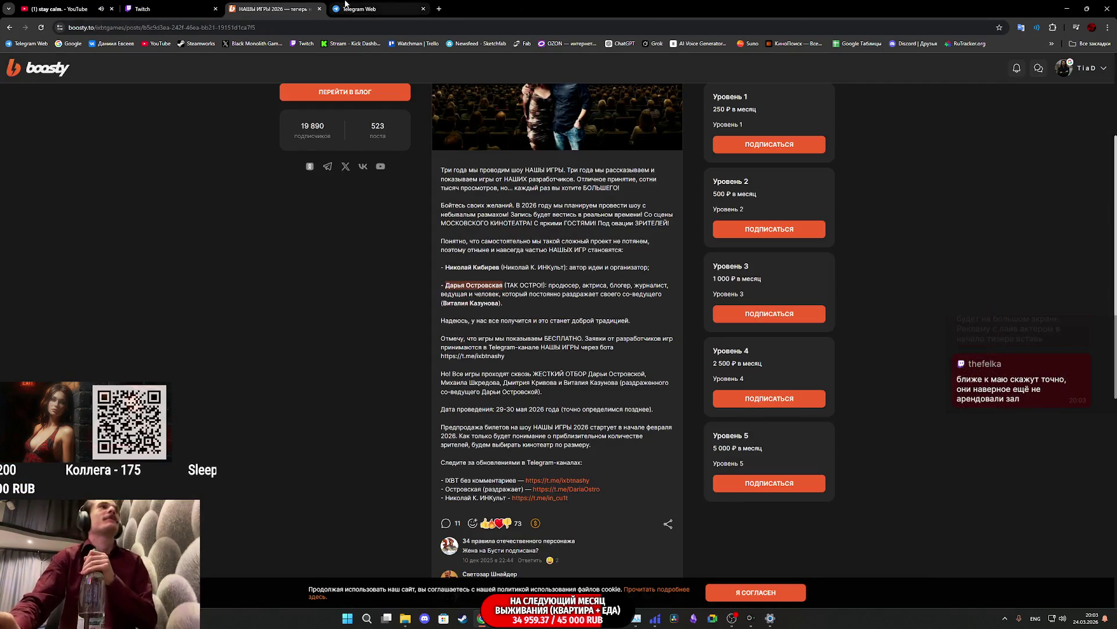
pyautogui.click(378, 9)
pyautogui.click(219, 4)
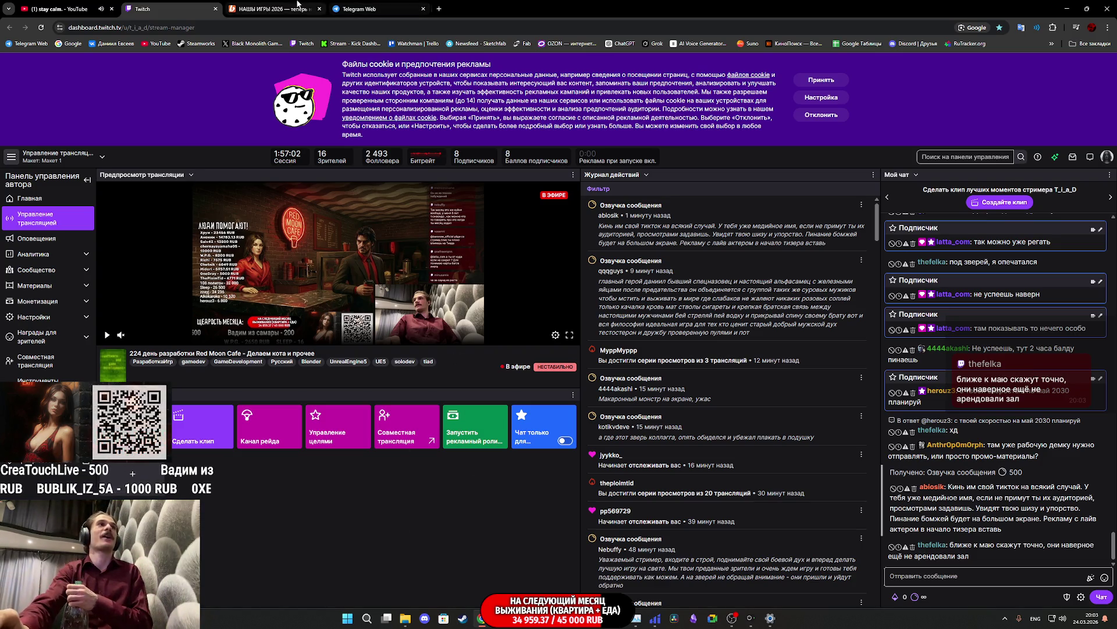
# Step: Go back through the Boosty post to the НАШИ ИГРЫ Telegram channel
pyautogui.click(274, 8)
pyautogui.click(369, 3)
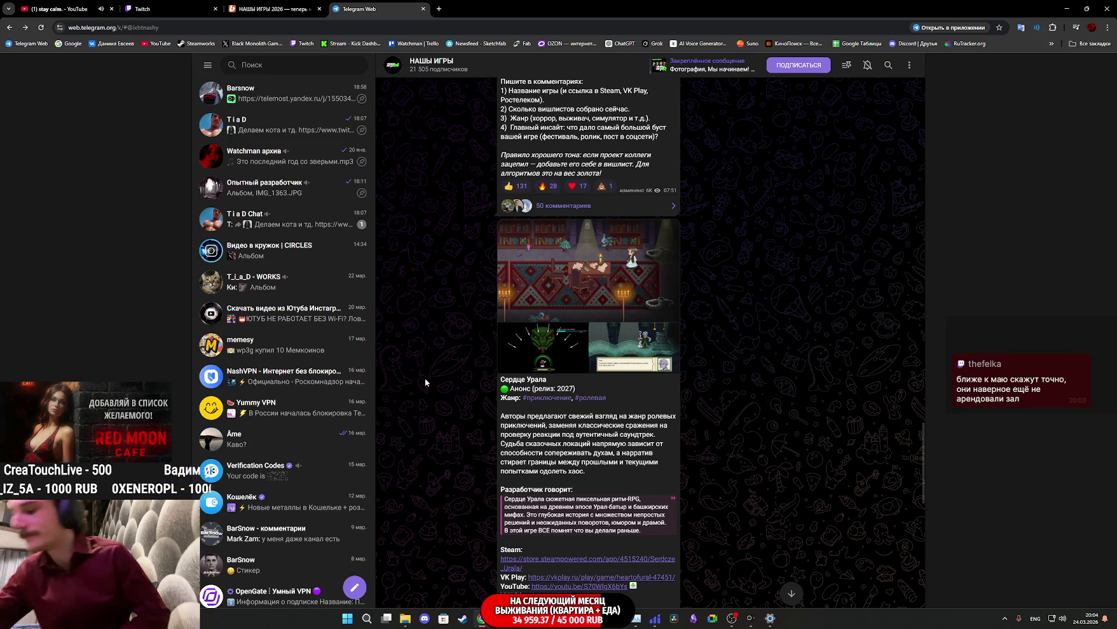
# Step: View the Сердце Урала screenshot full-size, then scroll up to the Psyhonds post
pyautogui.click(528, 256)
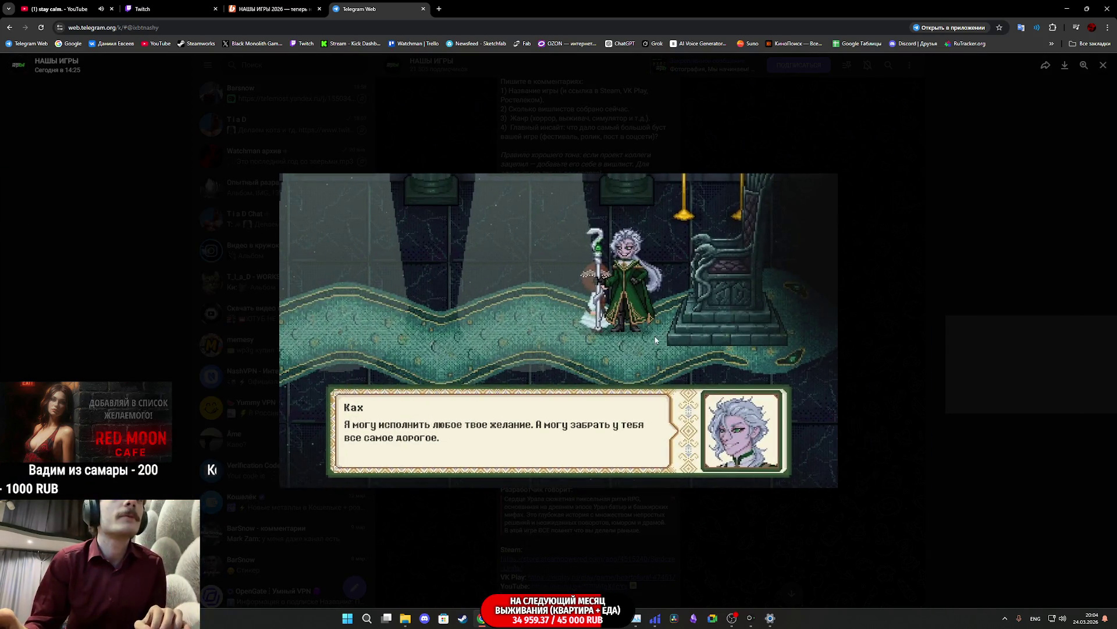
pyautogui.click(631, 517)
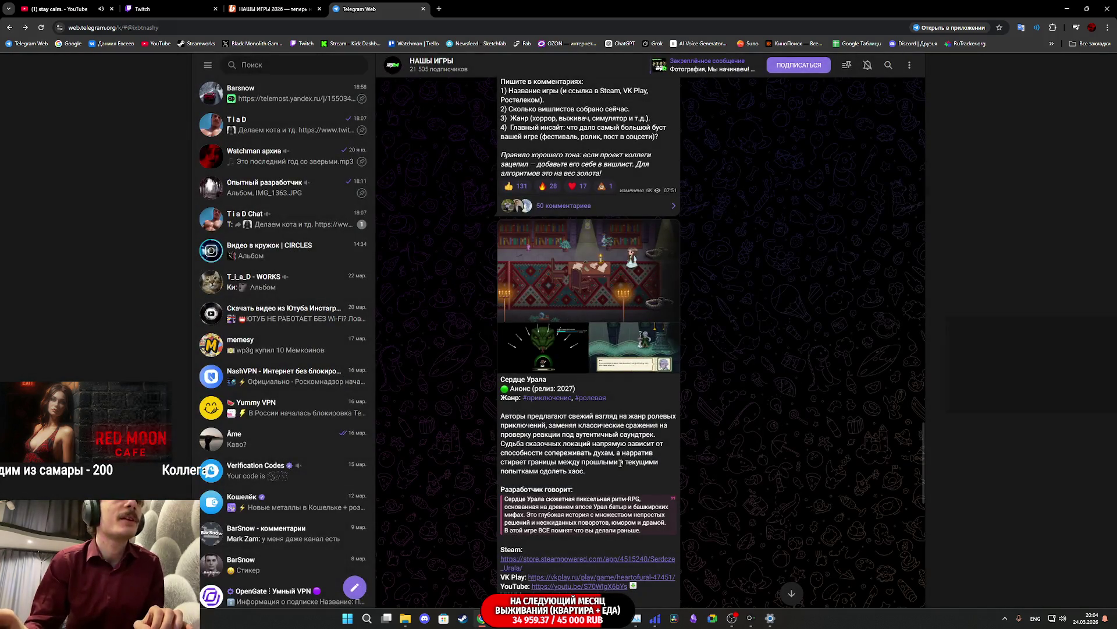
pyautogui.scroll(-2, 623, 473)
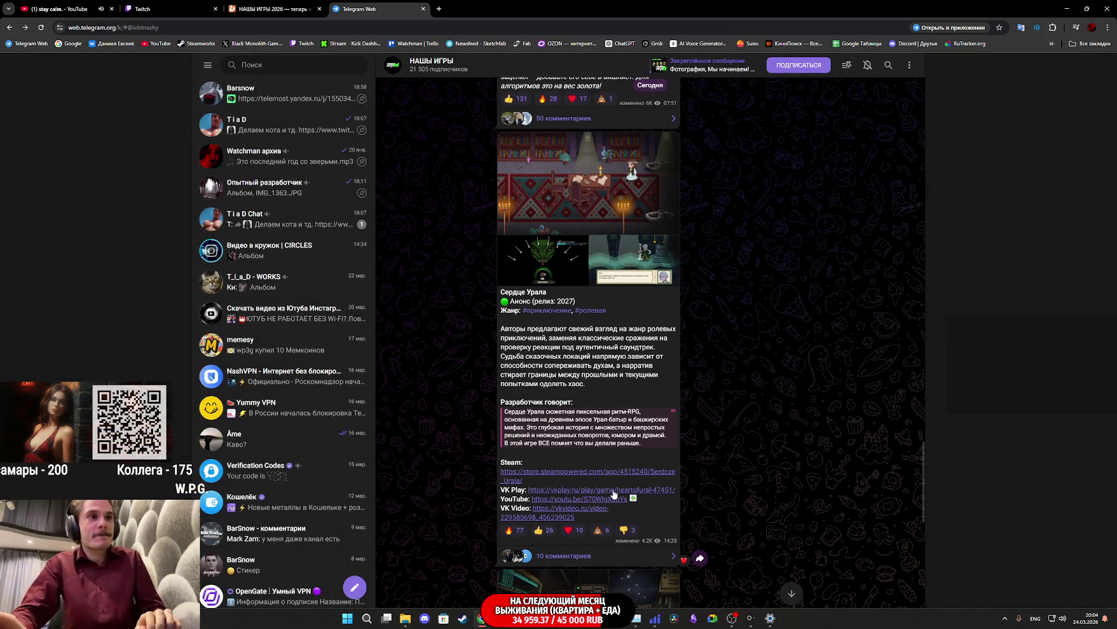
pyautogui.scroll(2, 577, 449)
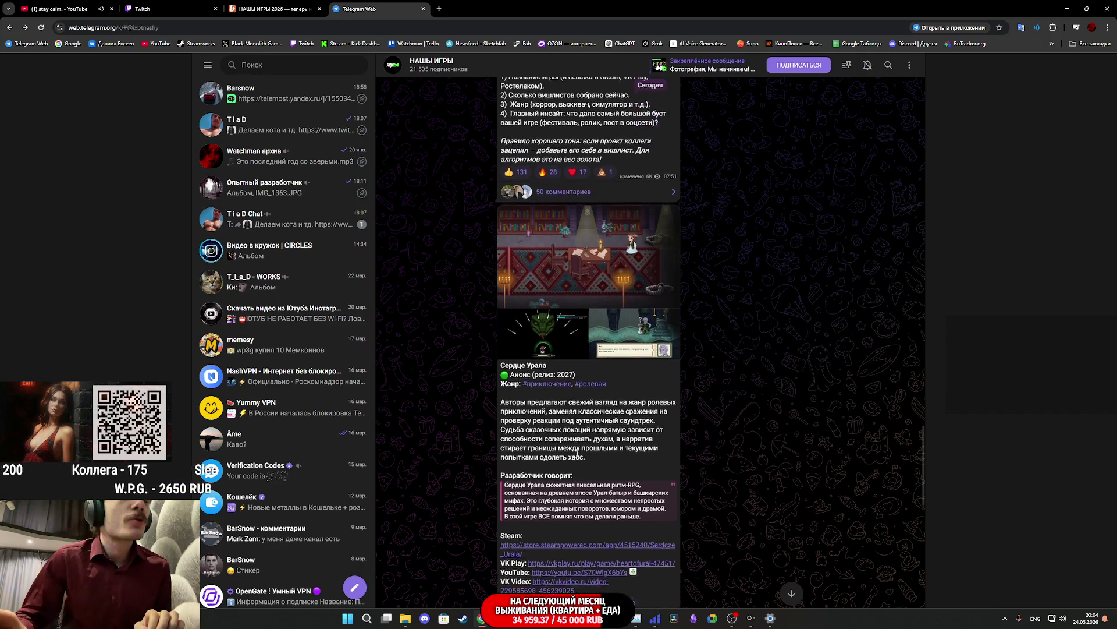
pyautogui.scroll(4, 593, 337)
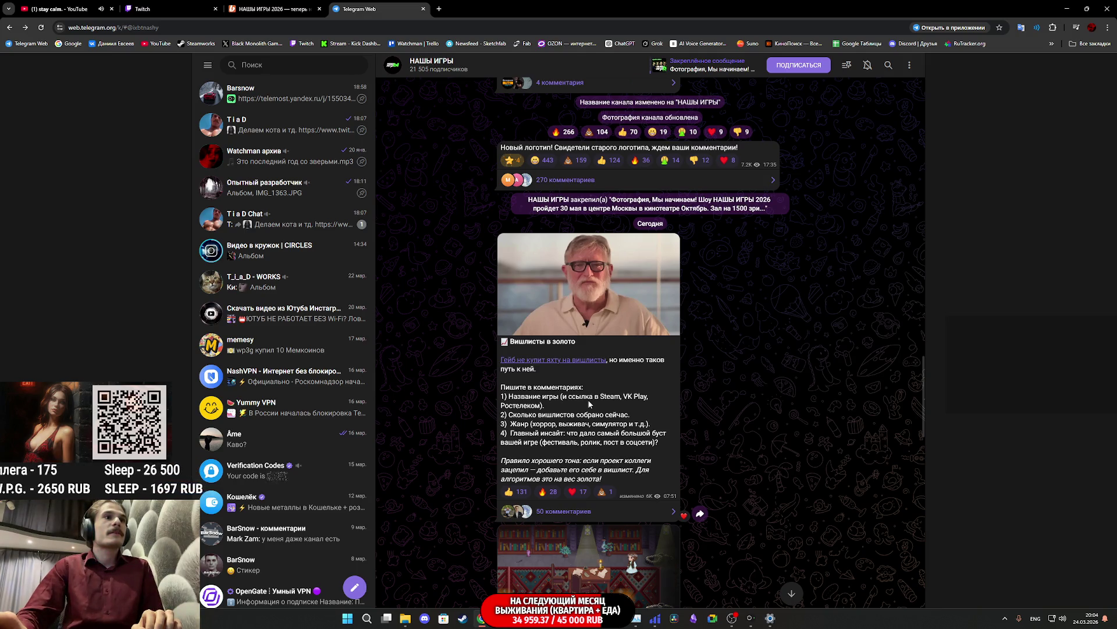
pyautogui.scroll(4, 589, 404)
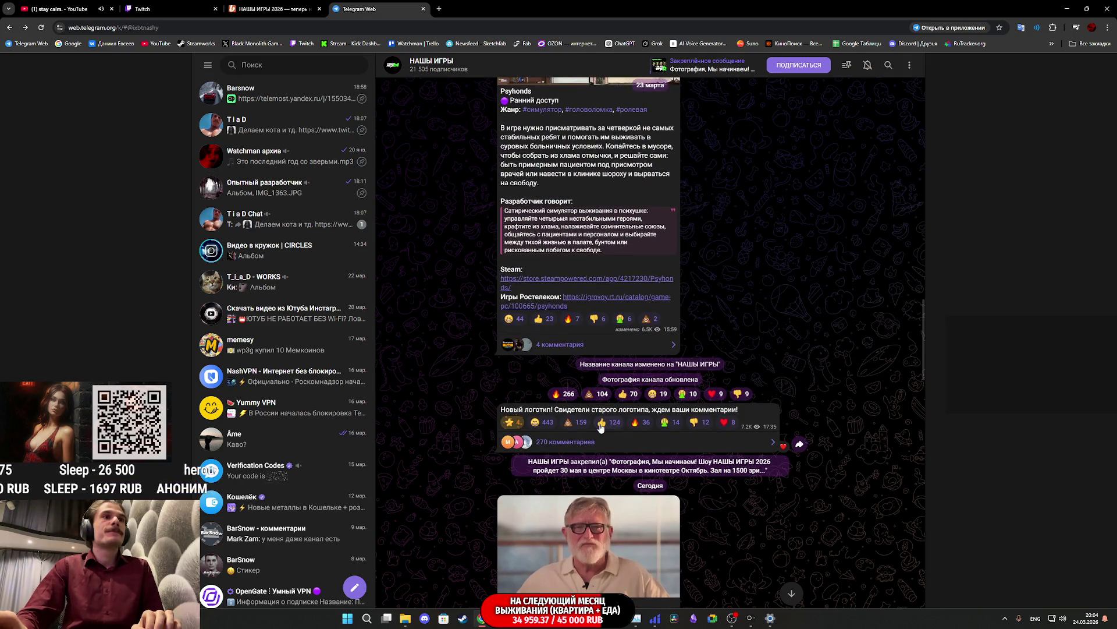
pyautogui.scroll(3, 601, 427)
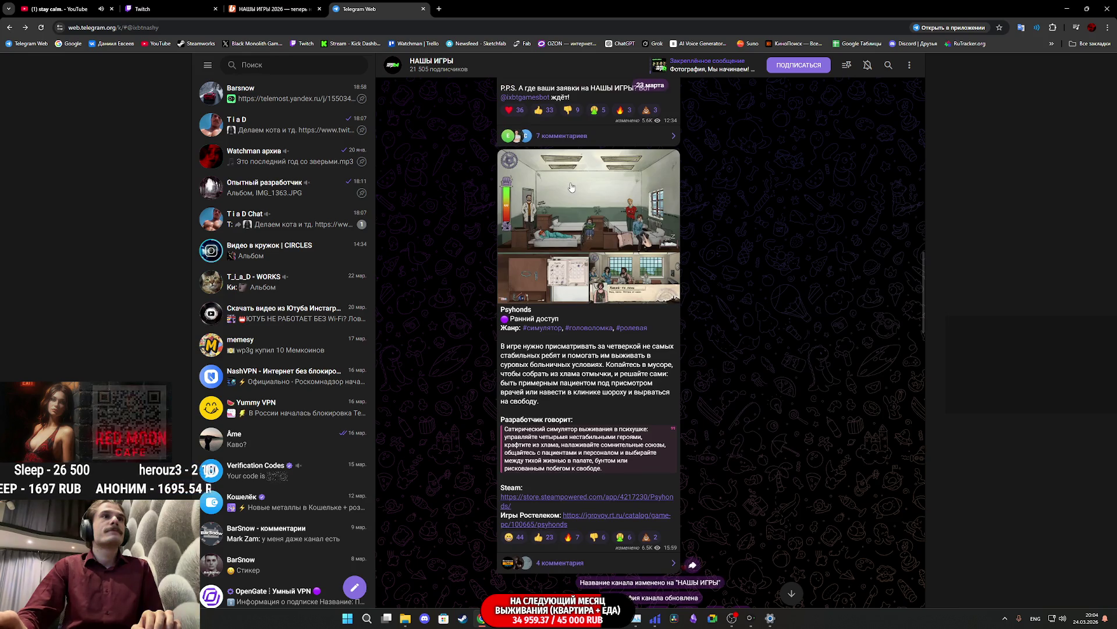
pyautogui.click(572, 186)
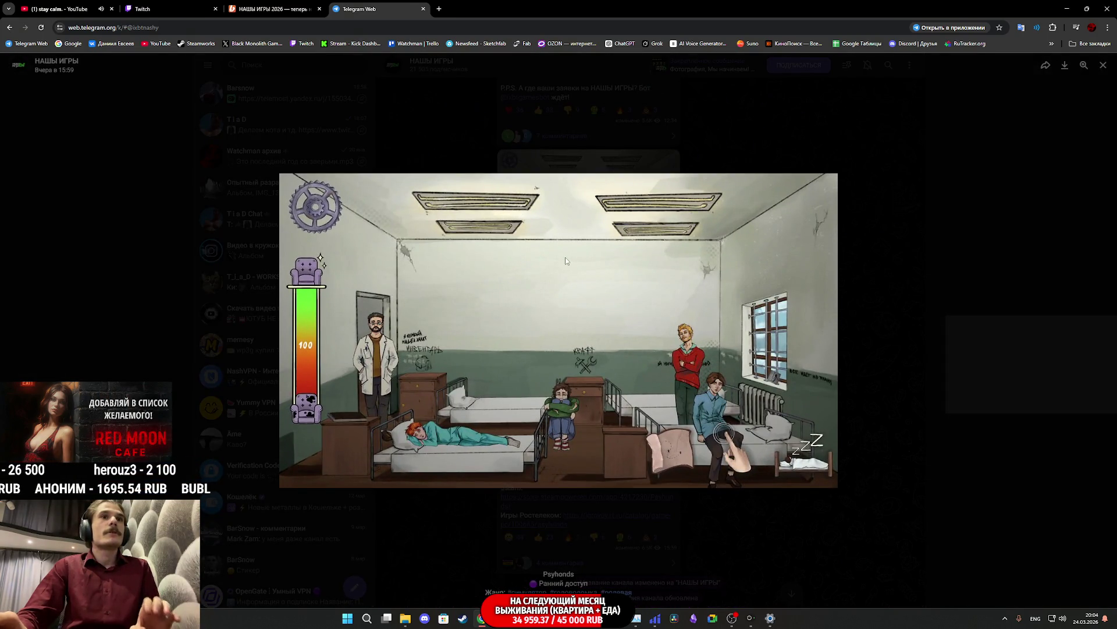
pyautogui.press('Right')
pyautogui.press('Right')
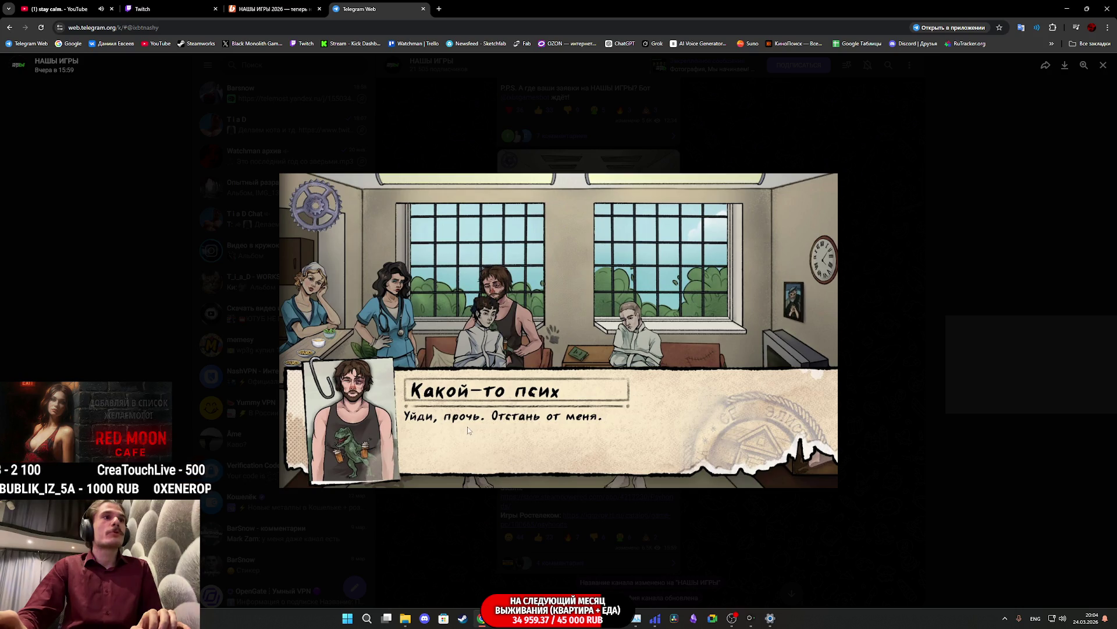
pyautogui.click(843, 296)
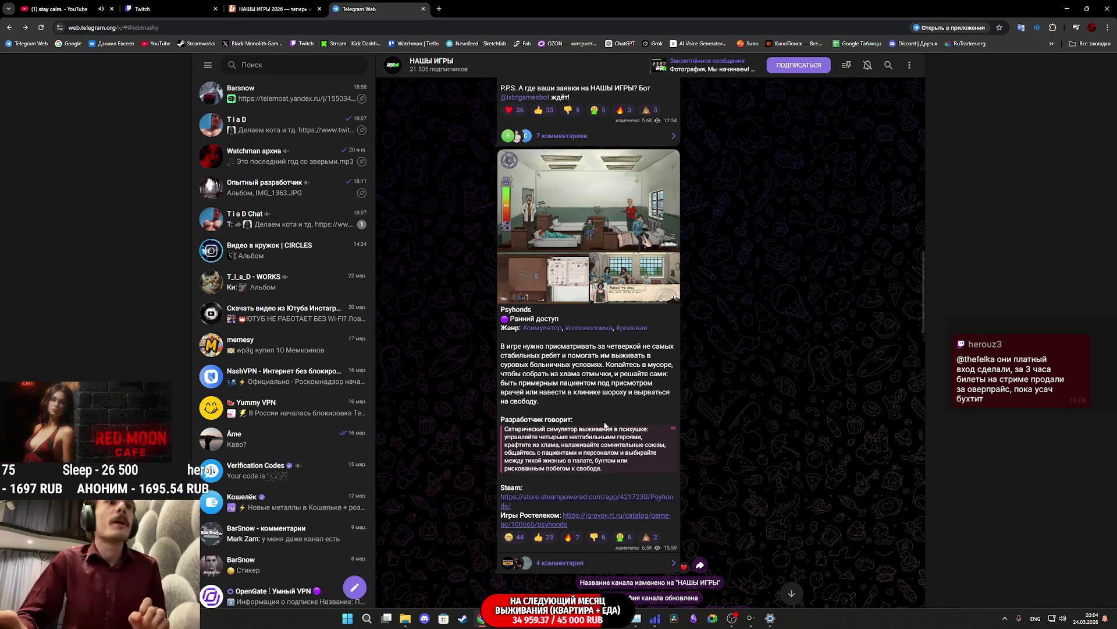
# Step: Scroll the НАШИ ИГРЫ feed to the MR DONALD post and enlarge its screenshot
pyautogui.scroll(8, 597, 433)
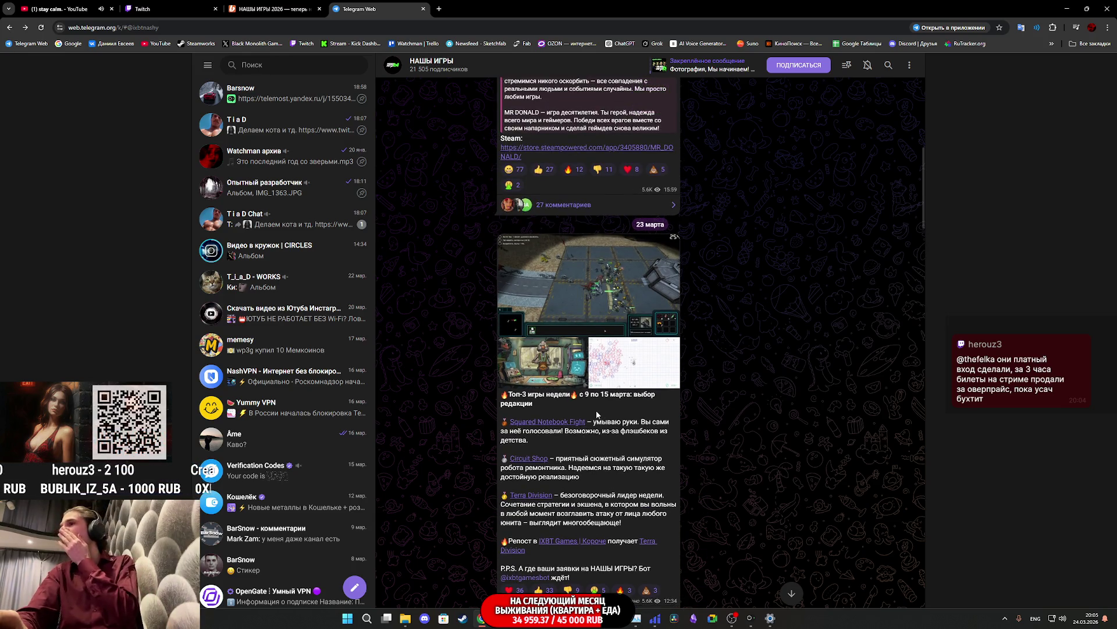
pyautogui.scroll(2, 597, 408)
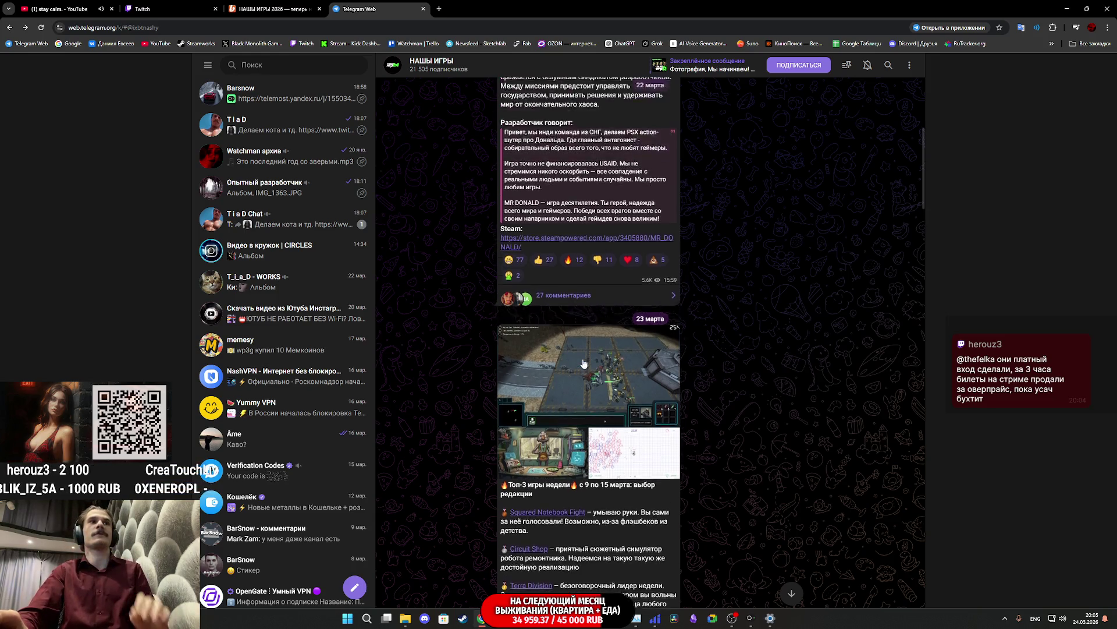
pyautogui.scroll(5, 600, 398)
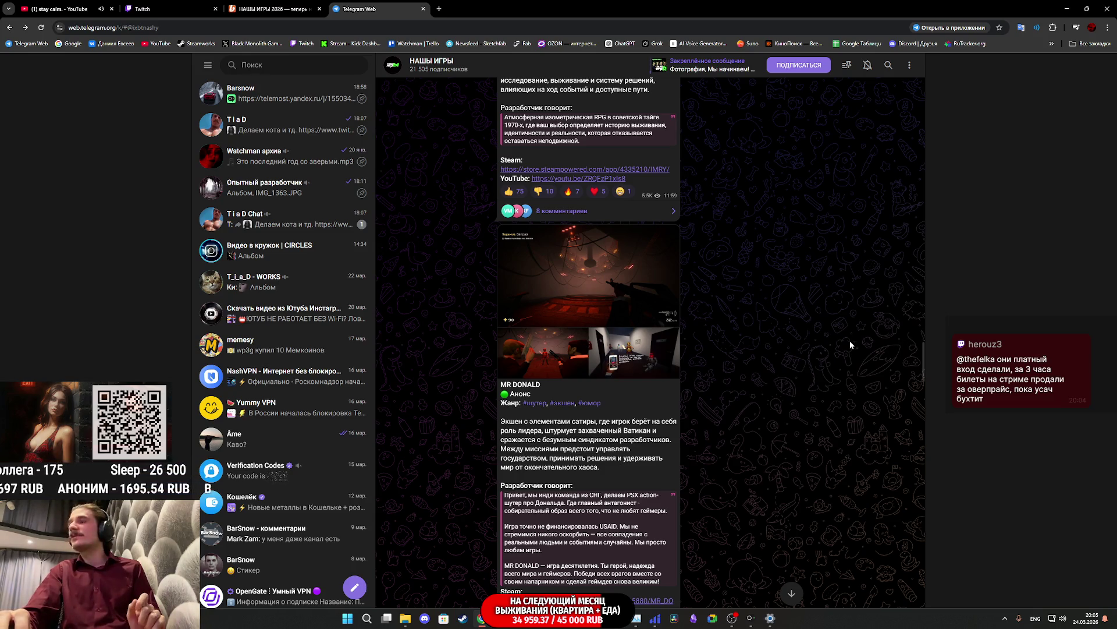
pyautogui.scroll(3, 728, 331)
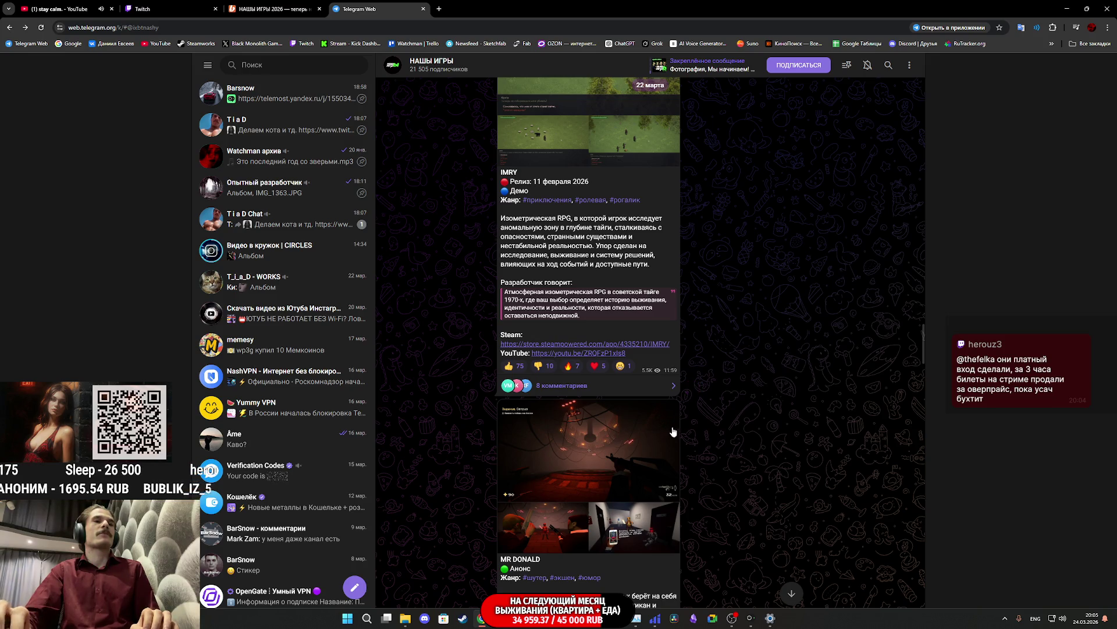
pyautogui.scroll(-4, 670, 438)
pyautogui.scroll(3, 669, 434)
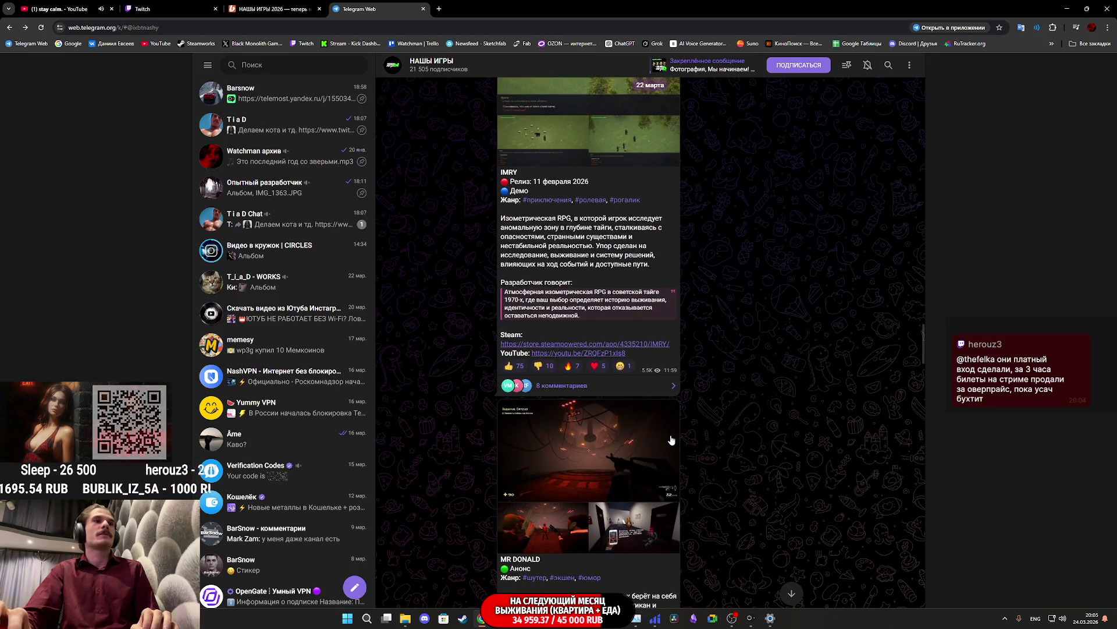
pyautogui.scroll(-3, 670, 434)
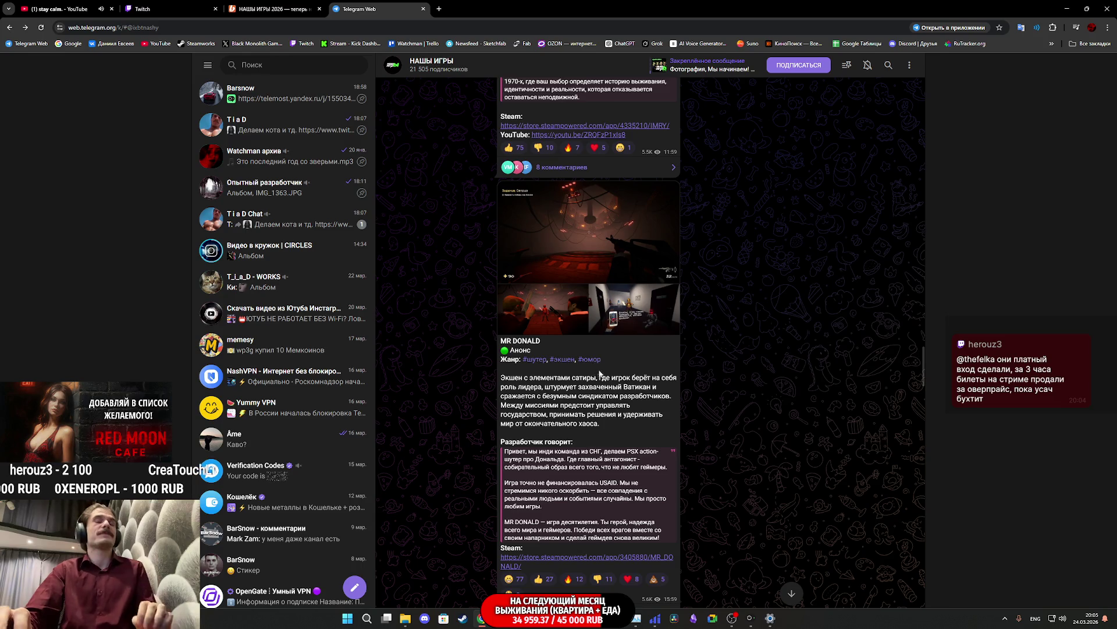
pyautogui.scroll(2, 607, 407)
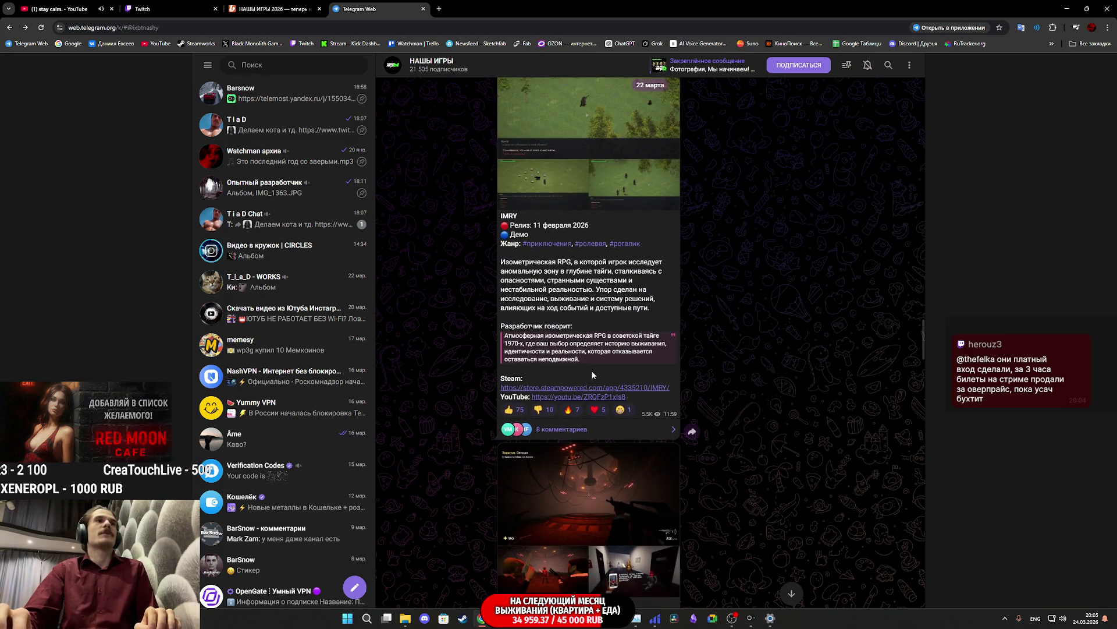
pyautogui.scroll(5, 594, 376)
pyautogui.scroll(-3, 604, 387)
pyautogui.scroll(-4, 605, 387)
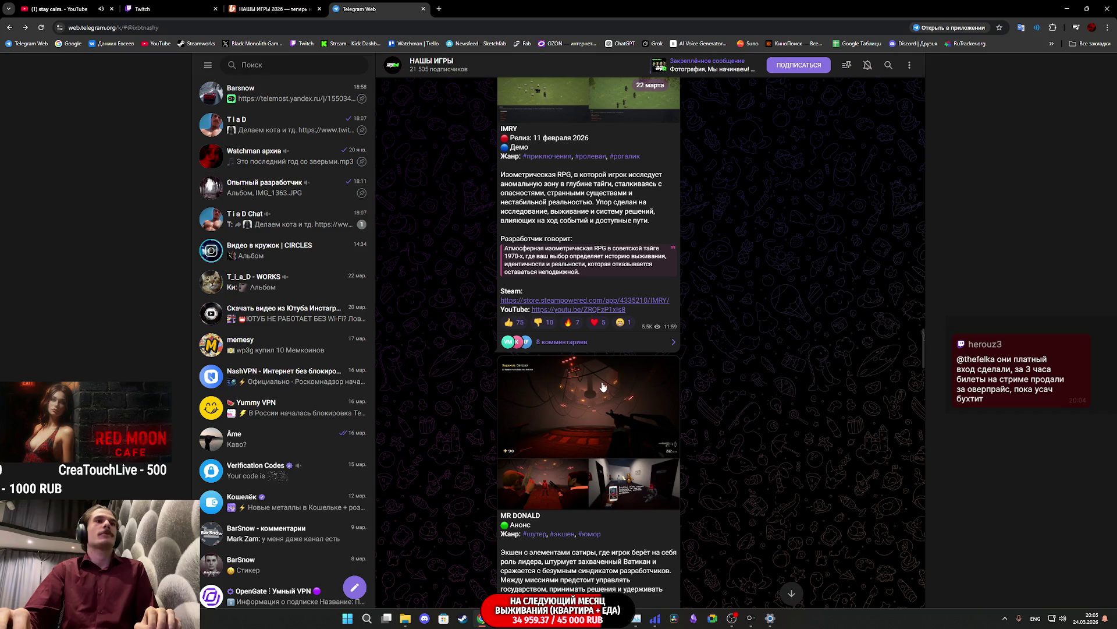
pyautogui.click(601, 392)
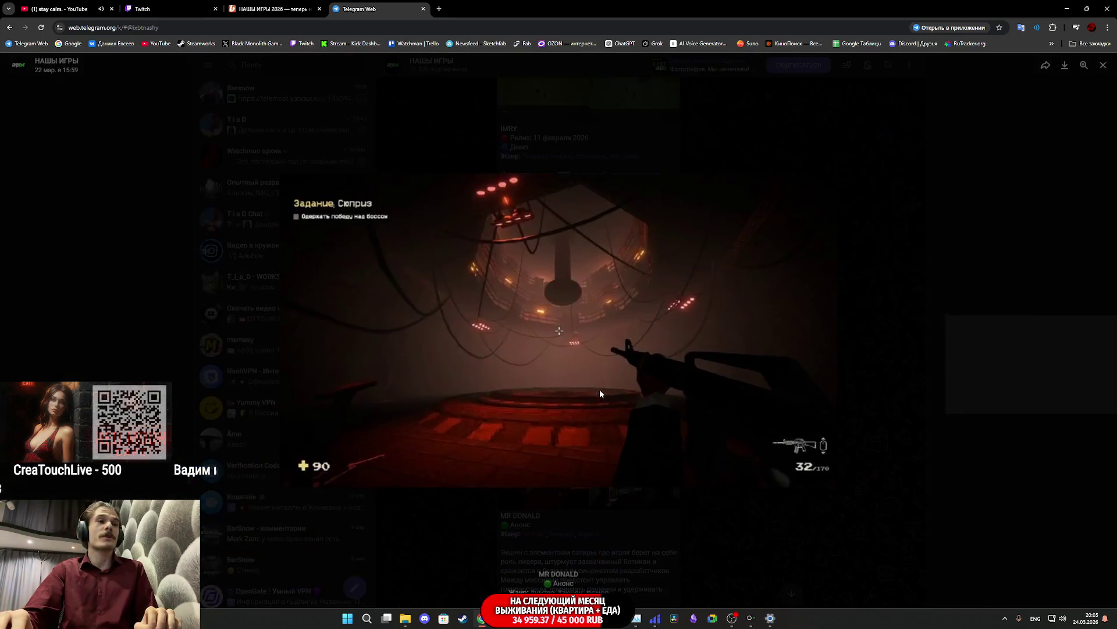
# Step: Page through the MR DONALD screenshots, then open and browse the IMRY album
pyautogui.press('Right')
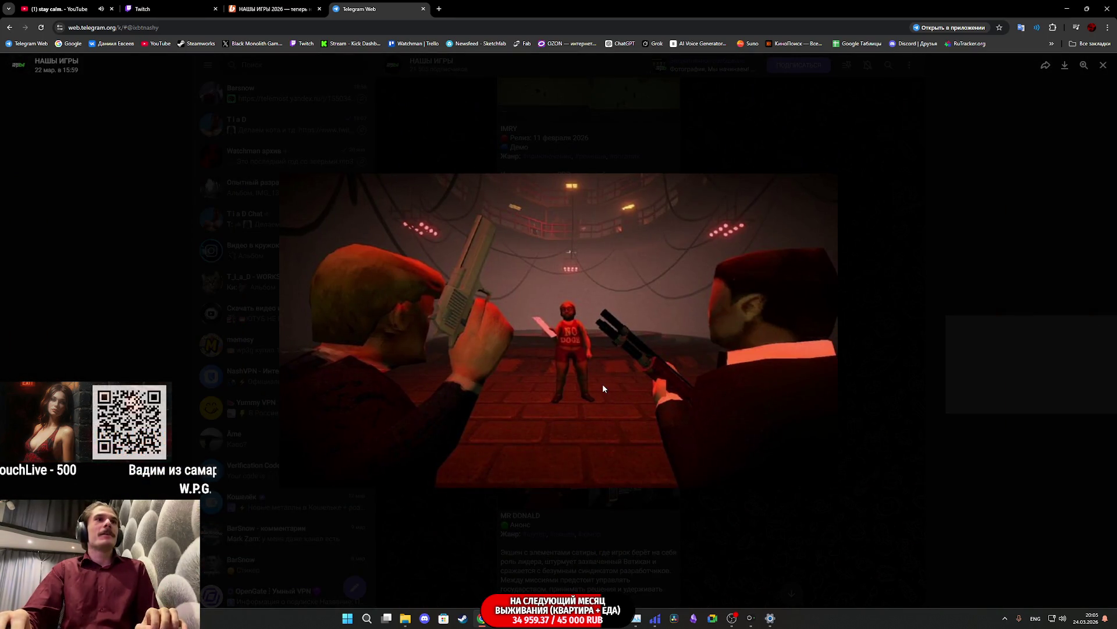
pyautogui.press('Right')
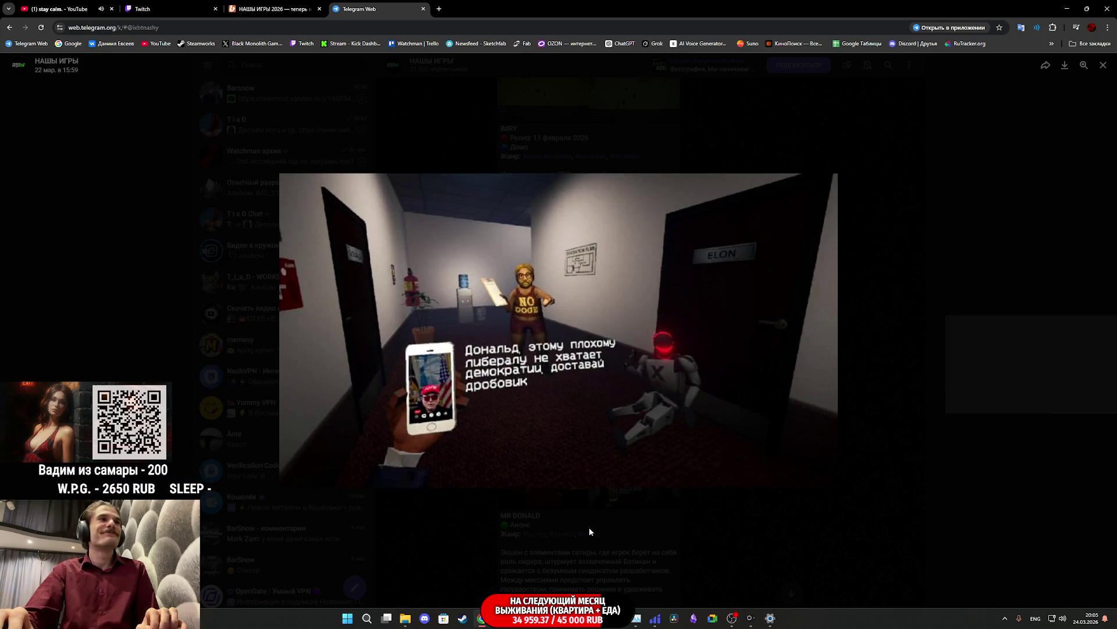
pyautogui.click(640, 533)
pyautogui.scroll(-3, 582, 454)
pyautogui.scroll(8, 578, 450)
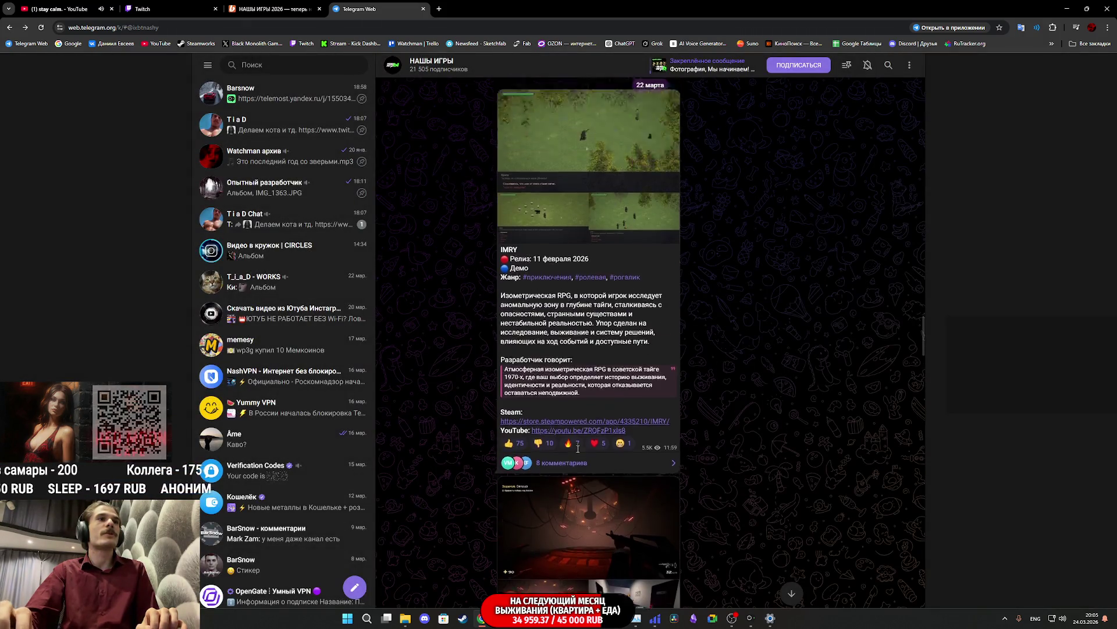
pyautogui.scroll(2, 578, 452)
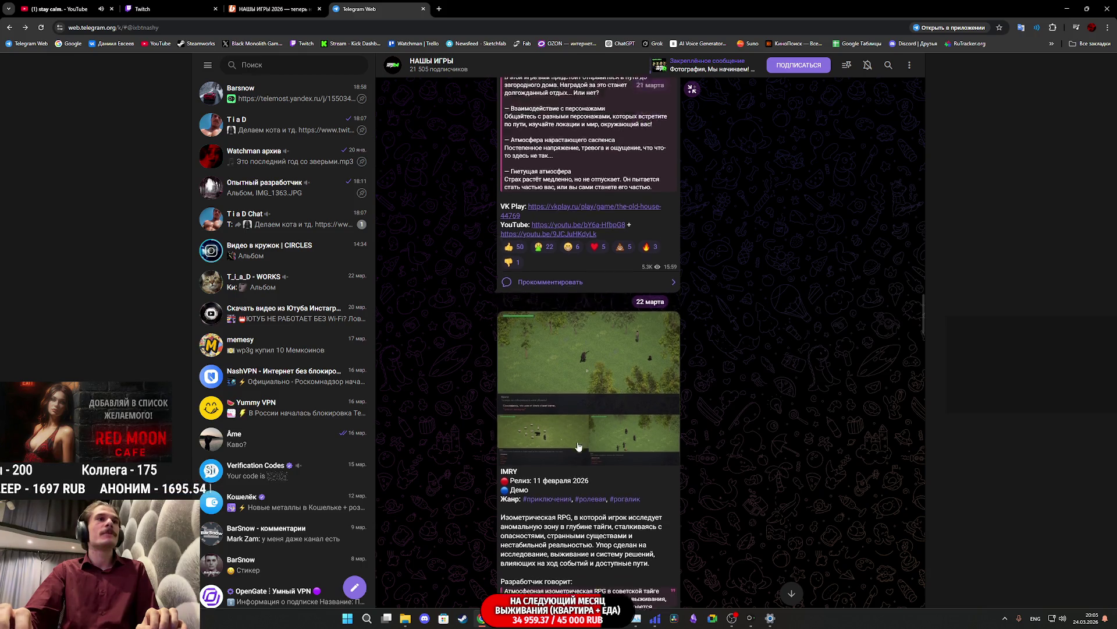
pyautogui.click(585, 442)
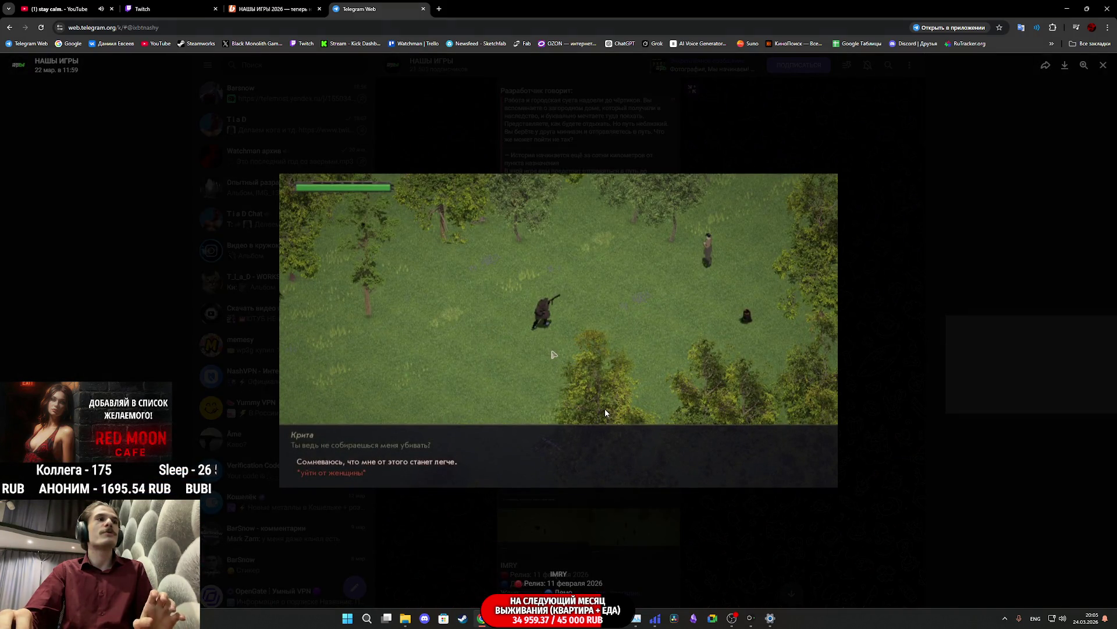
pyautogui.press('Right')
pyautogui.press('Right')
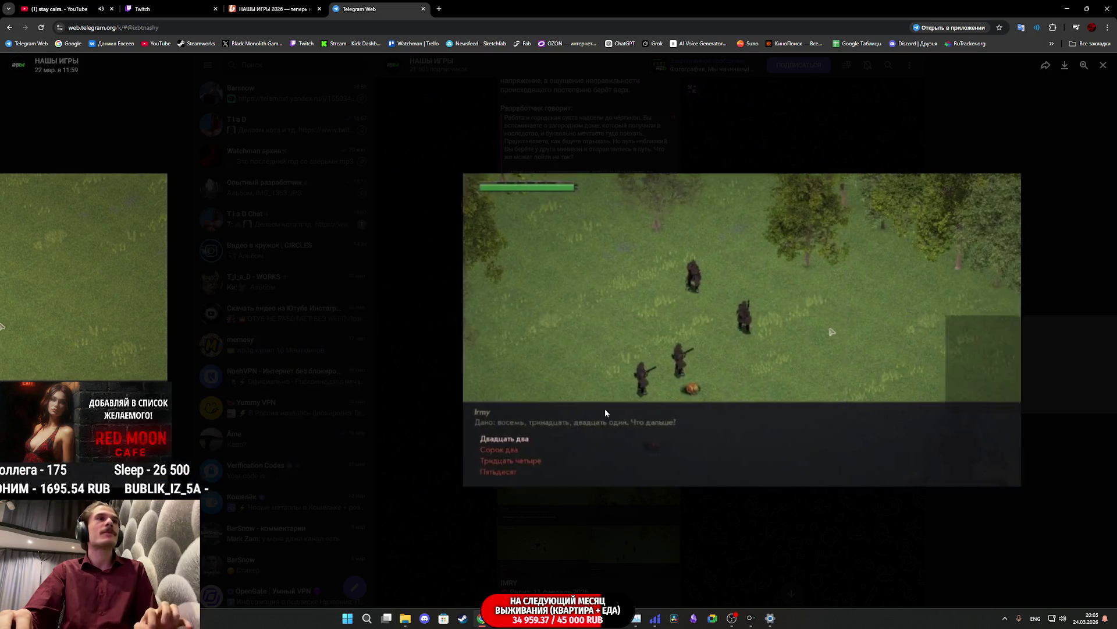
pyautogui.click(731, 543)
# Step: Browse The old house screenshots full-size and close the viewer
pyautogui.scroll(3, 702, 508)
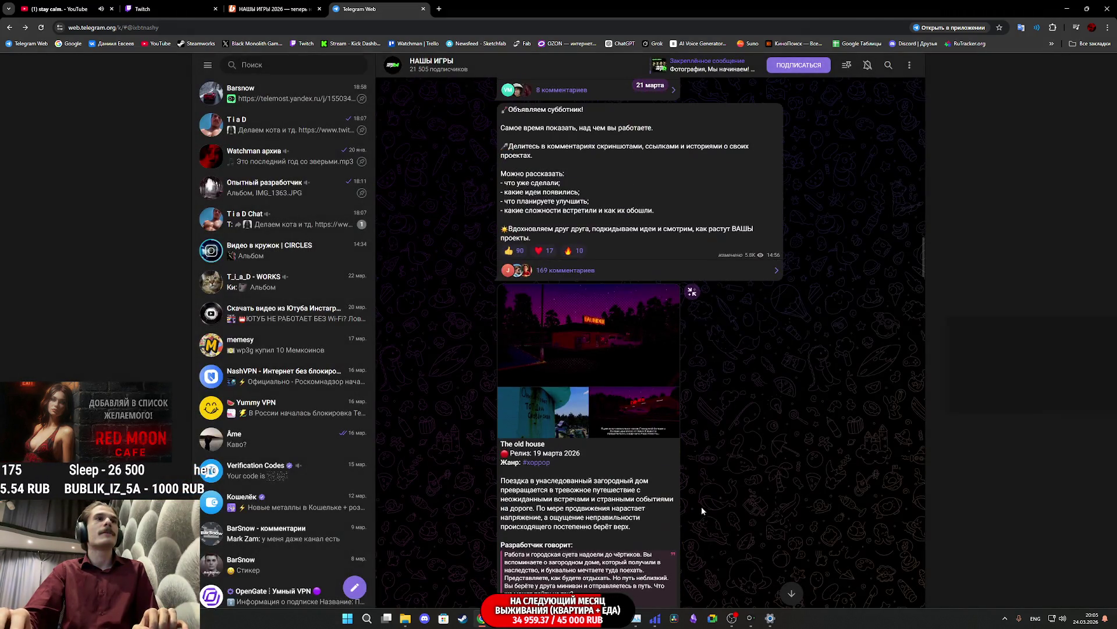
pyautogui.click(583, 349)
pyautogui.press('Right')
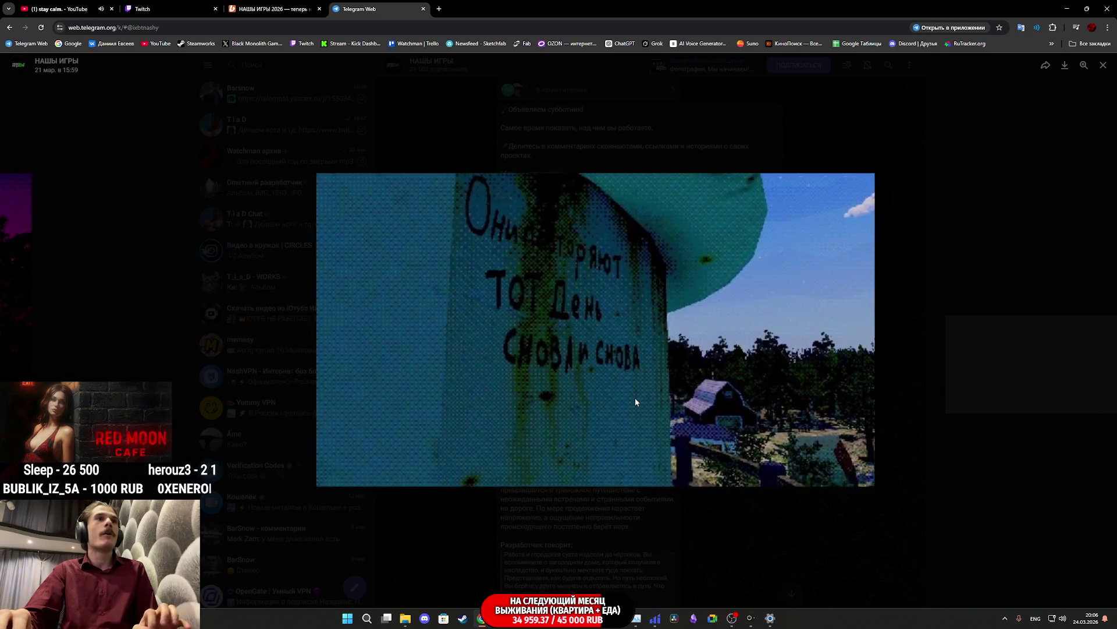
pyautogui.press('Right')
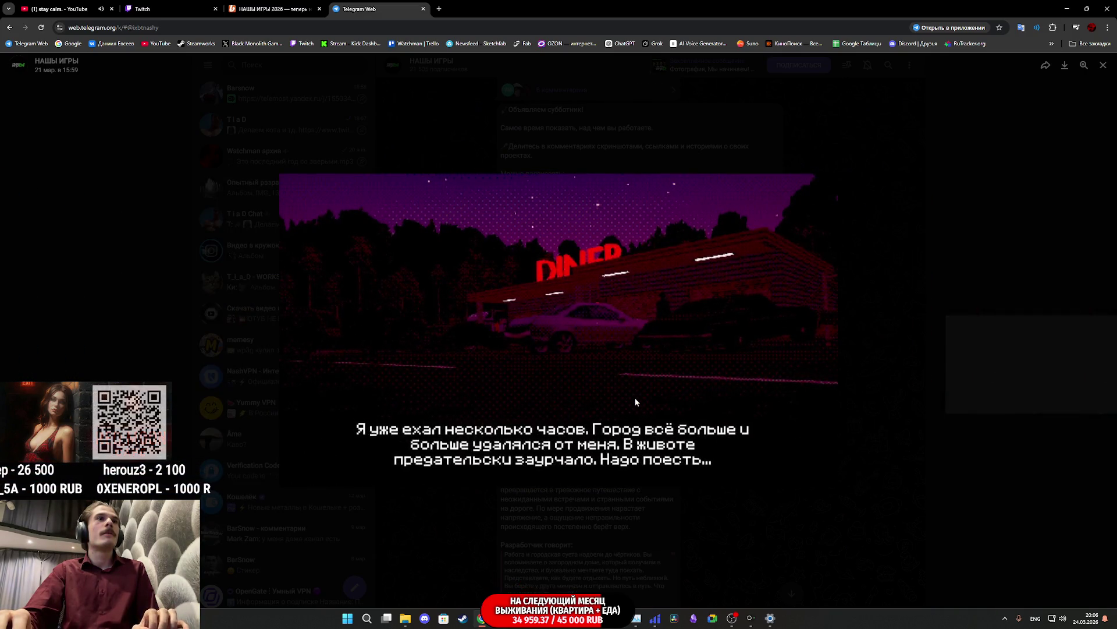
pyautogui.click(733, 530)
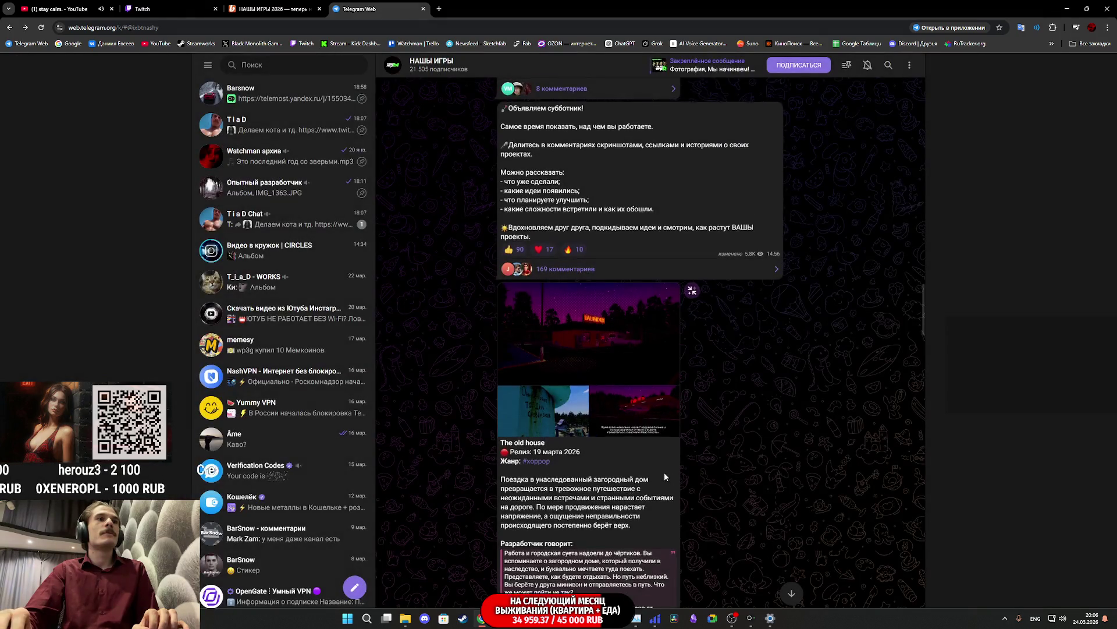
# Step: Scroll the НАШЫ ИГРЫ feed up past The old house to The Tram album post
pyautogui.scroll(-4, 664, 473)
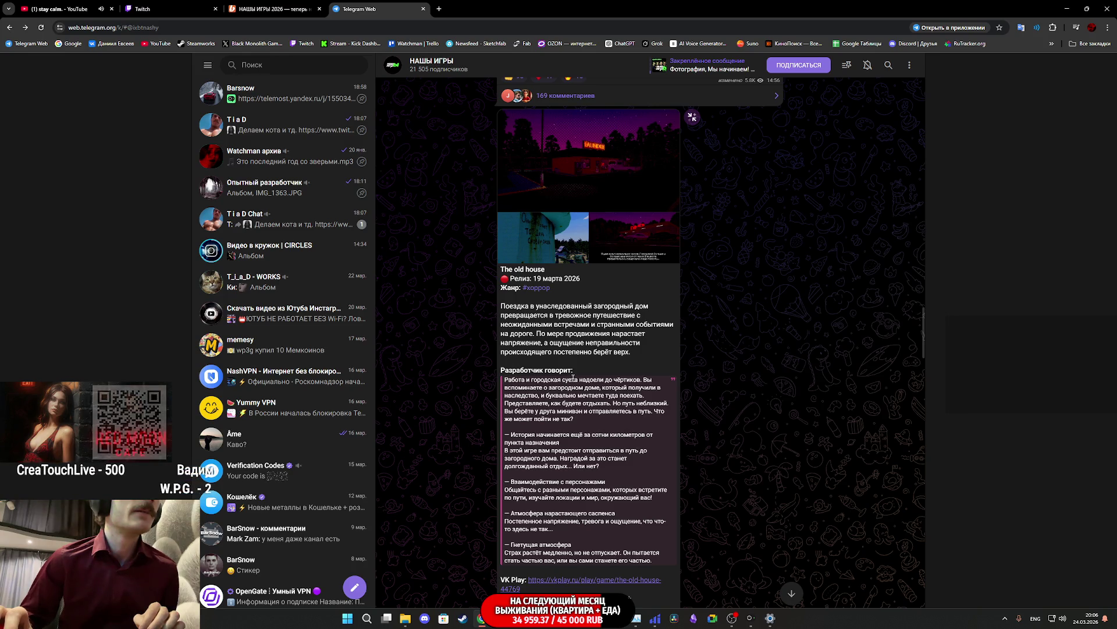
pyautogui.scroll(-1, 573, 382)
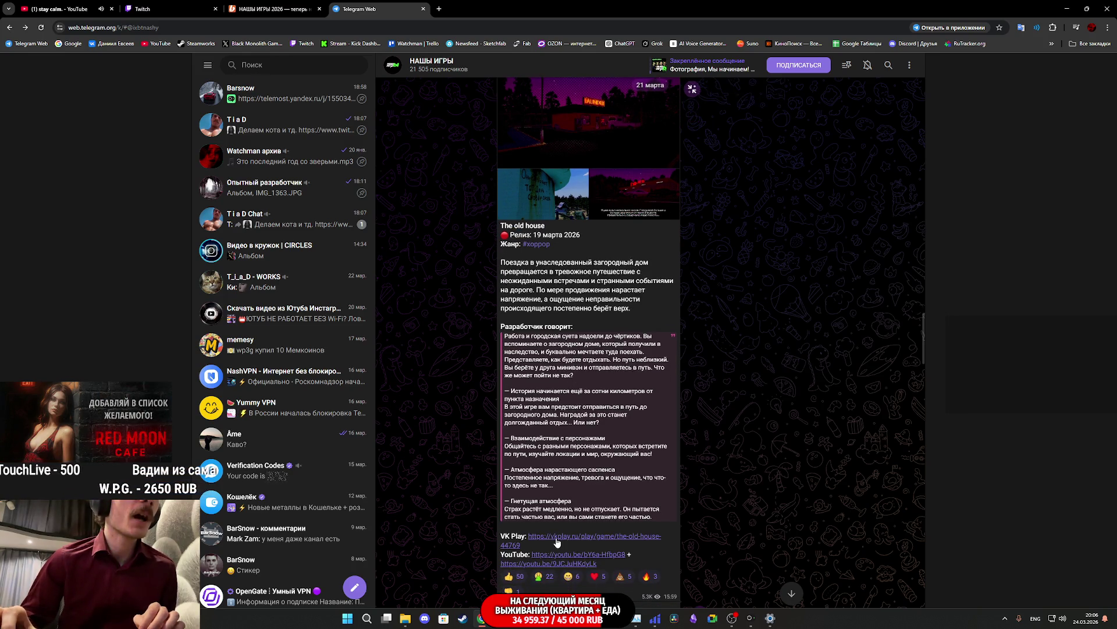
pyautogui.scroll(1, 556, 478)
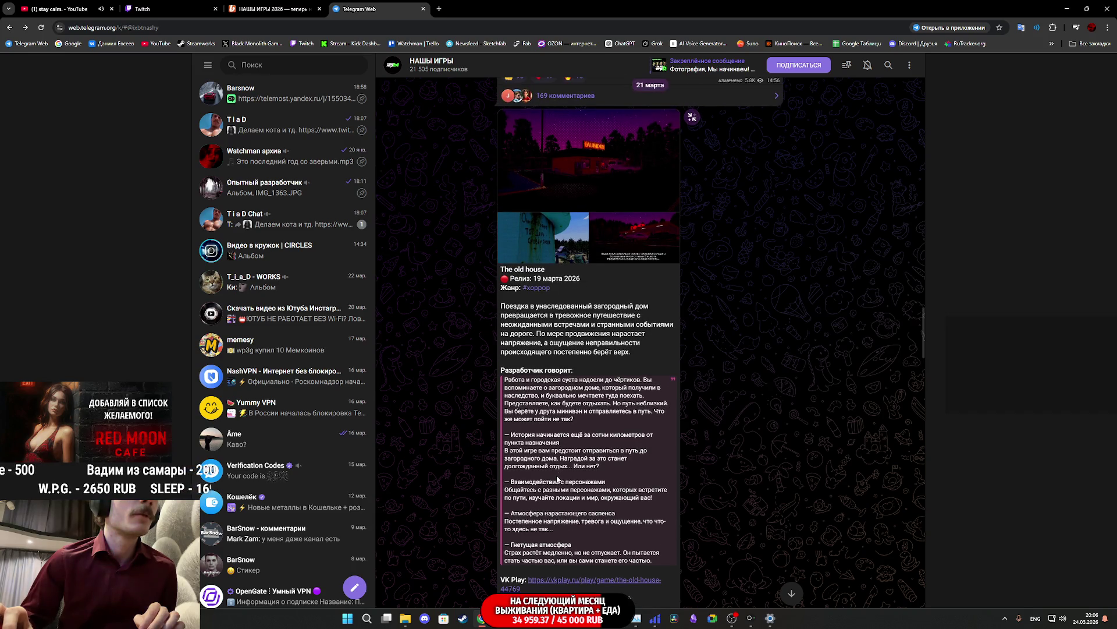
pyautogui.scroll(2, 579, 382)
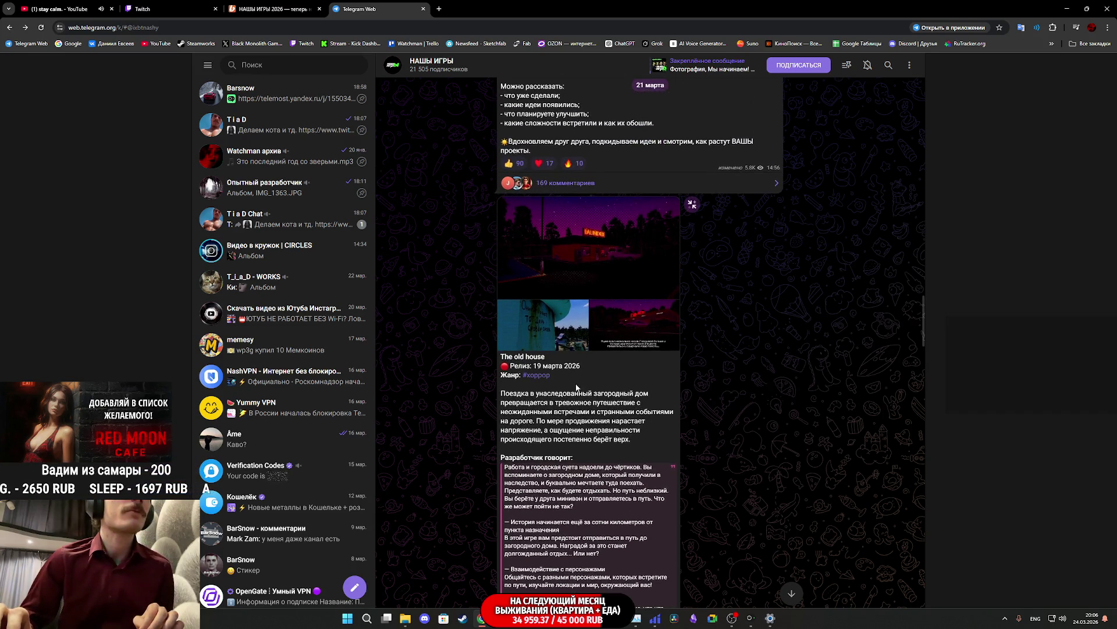
pyautogui.scroll(1, 576, 387)
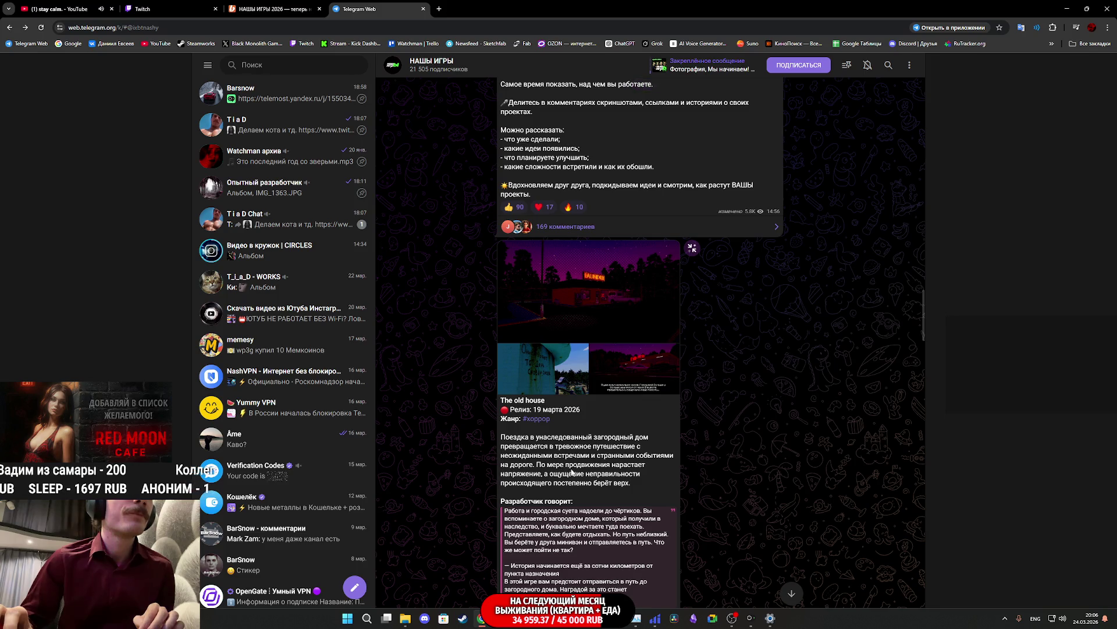
pyautogui.scroll(10, 574, 471)
pyautogui.scroll(4, 585, 468)
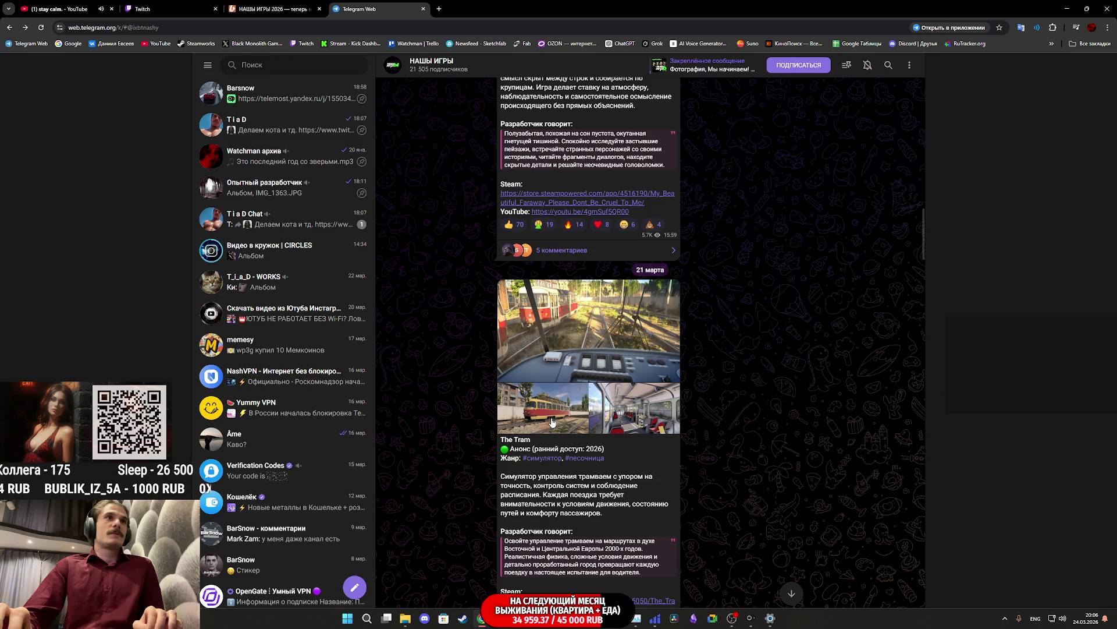
# Step: View two Tram screenshots full-size, then scroll up to the My Beautiful Faraway post
pyautogui.click(565, 340)
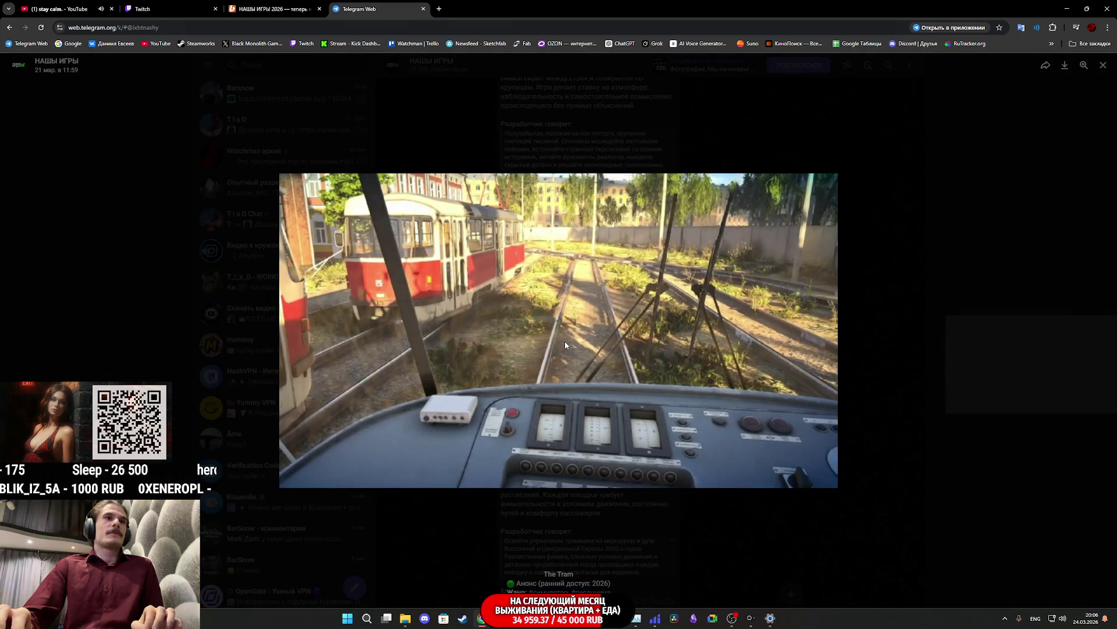
pyautogui.press('Right')
pyautogui.press('Right')
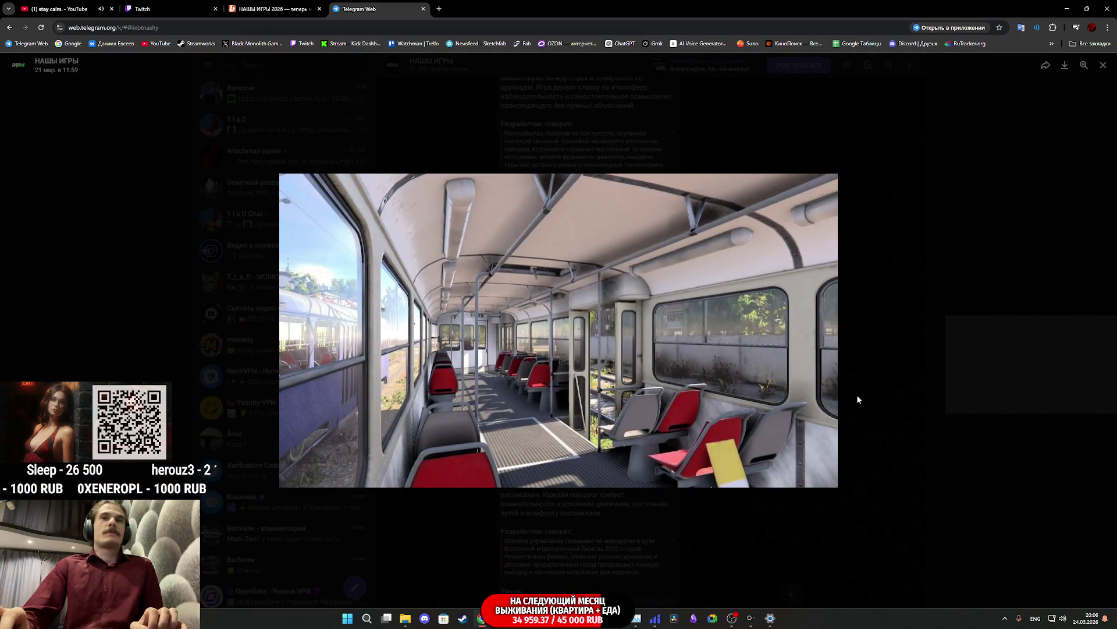
pyautogui.press('Escape')
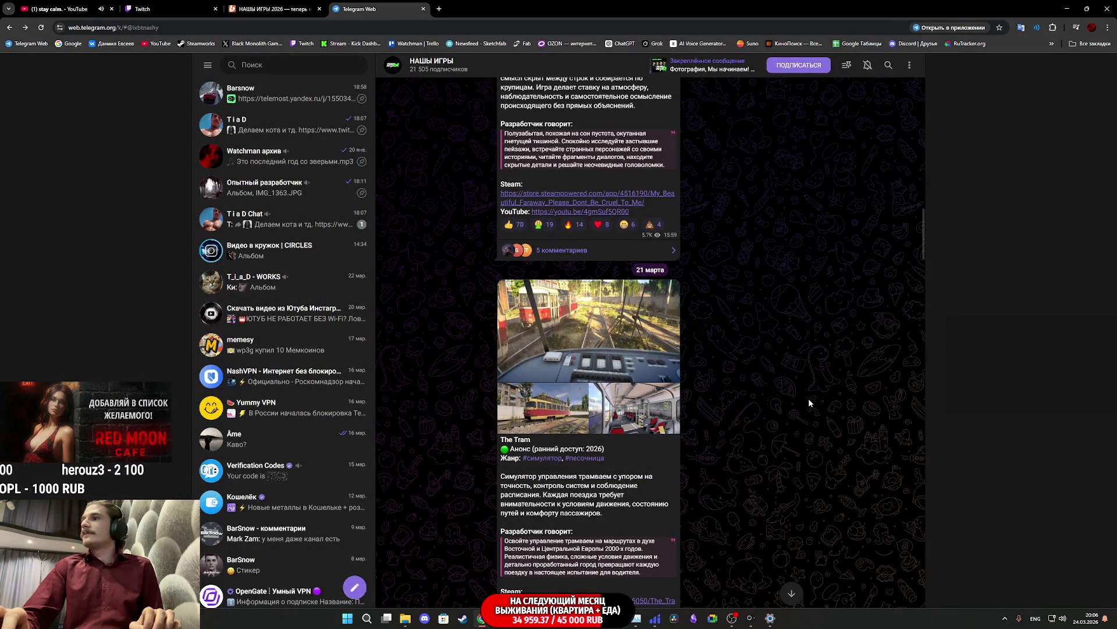
pyautogui.scroll(5, 629, 403)
pyautogui.scroll(2, 627, 403)
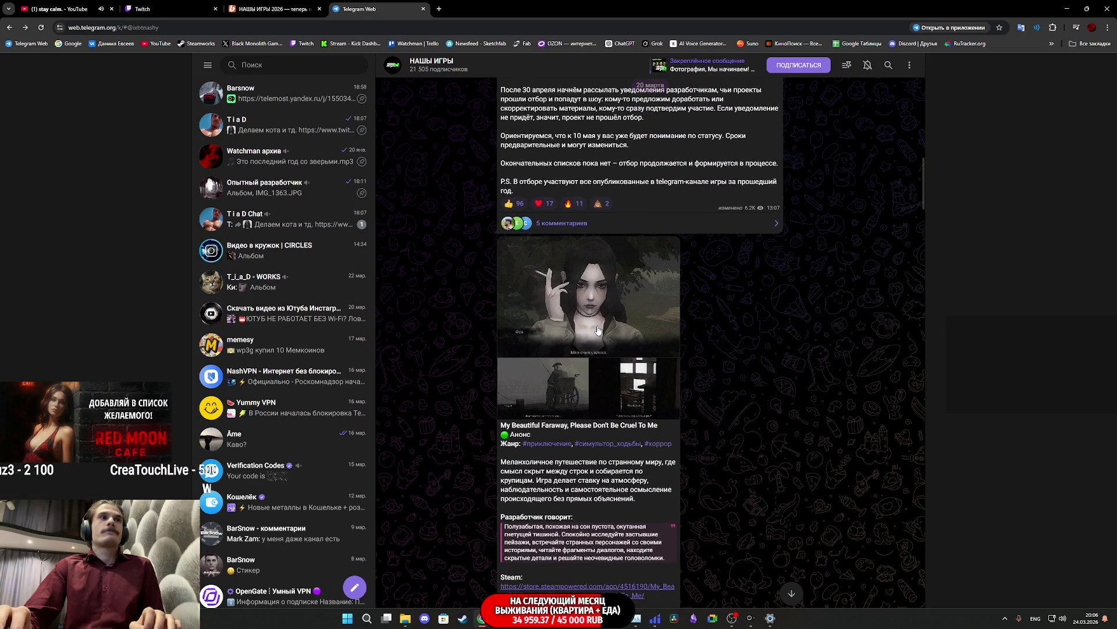
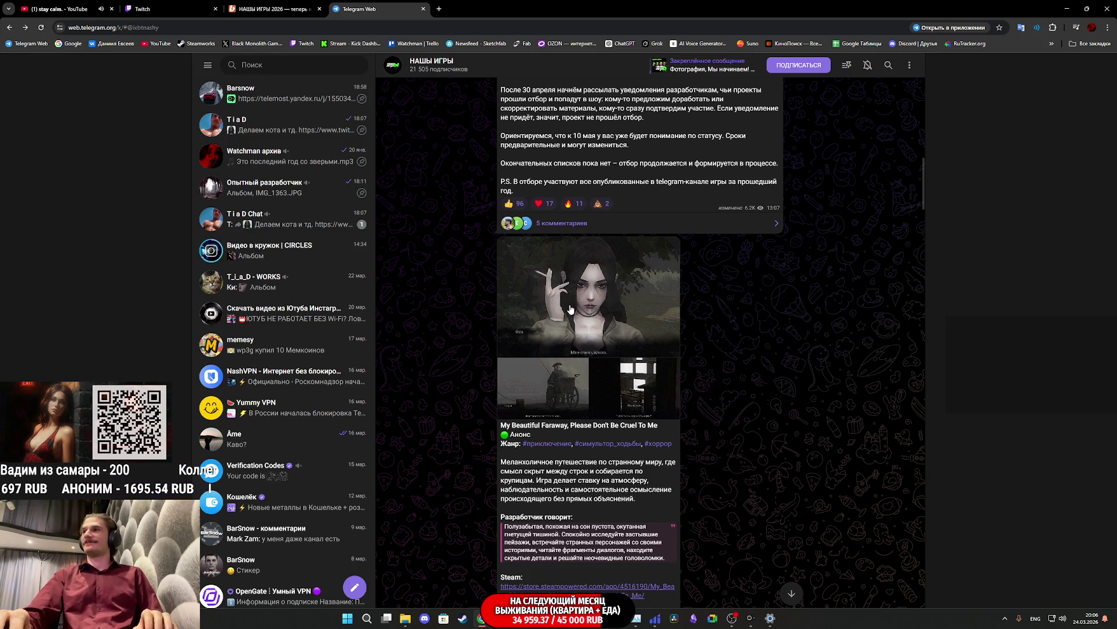
# Step: Flip back and forth through the first game's screenshot album, then close the viewer
pyautogui.click(618, 317)
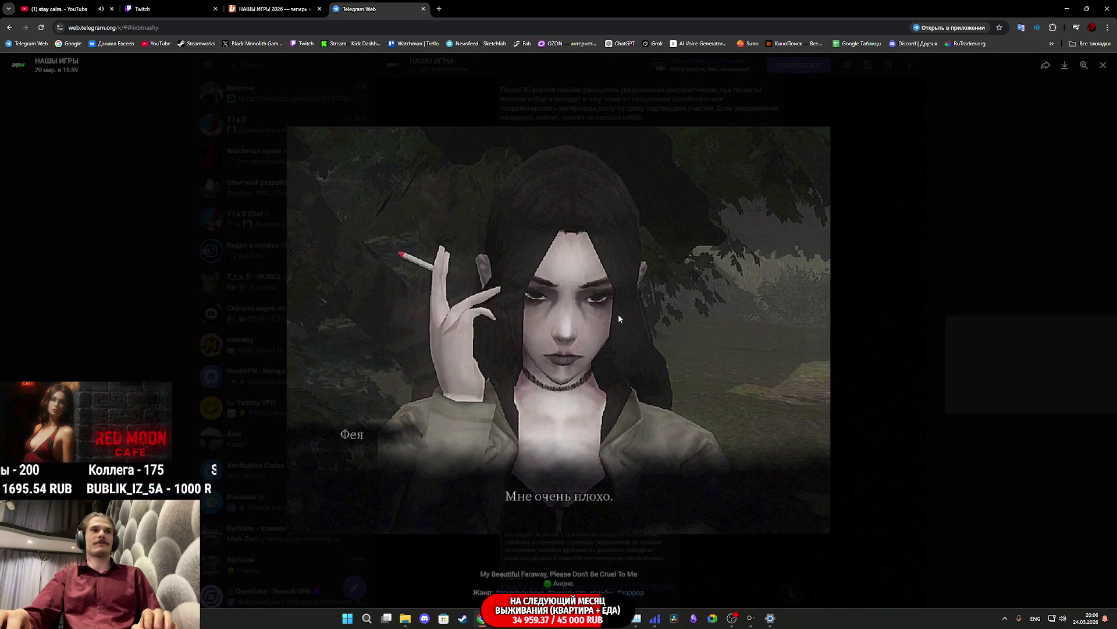
pyautogui.press('Right')
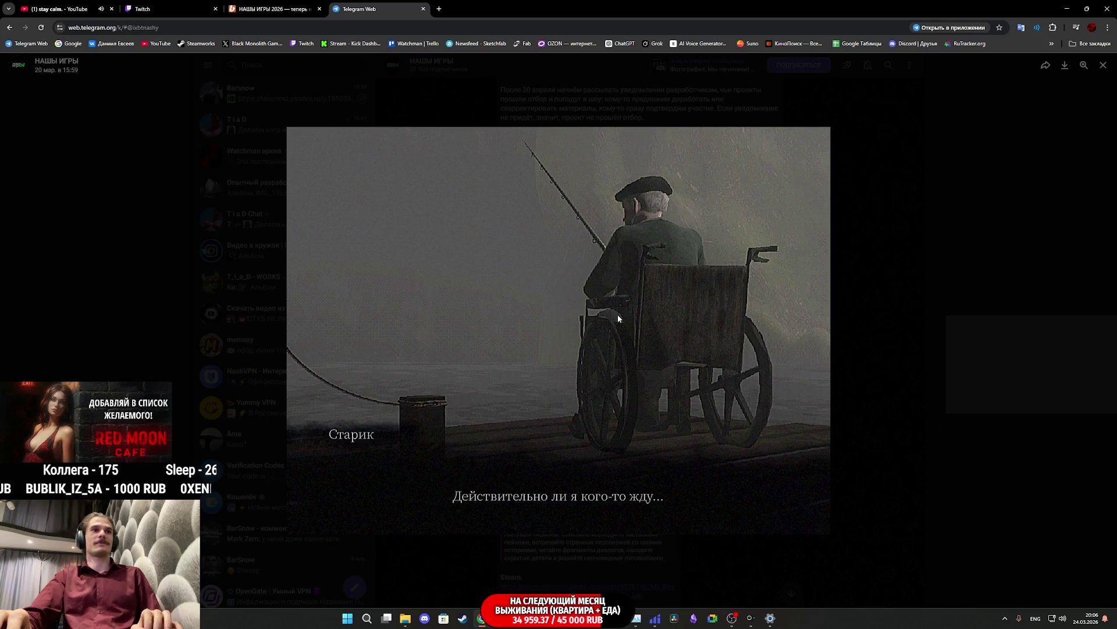
pyautogui.press('Right')
pyautogui.press('Right')
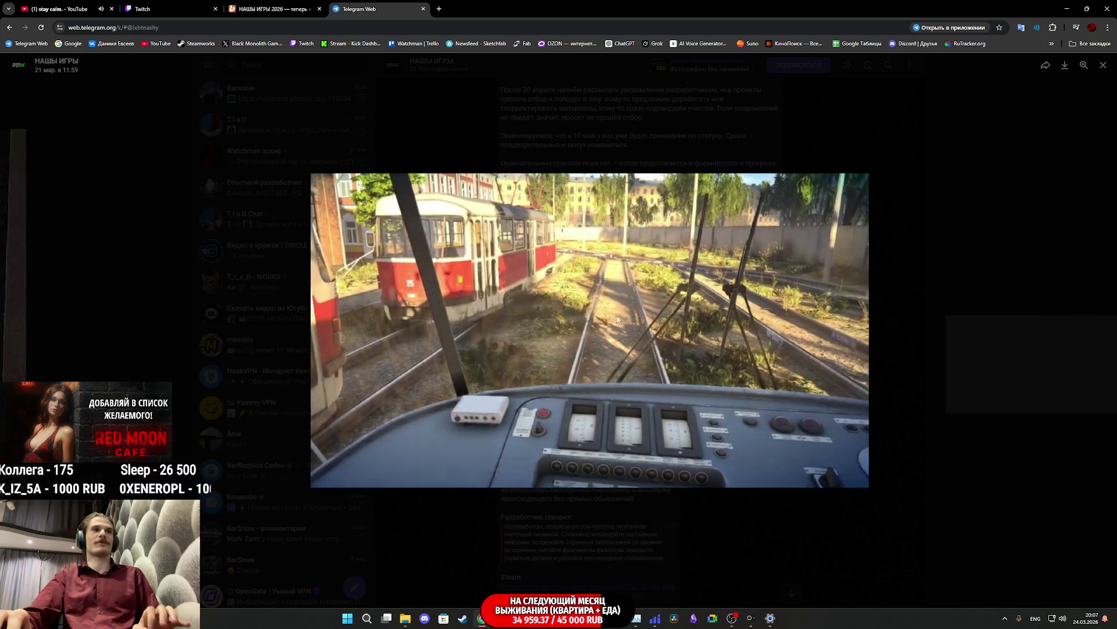
pyautogui.press('Left')
pyautogui.press('Escape')
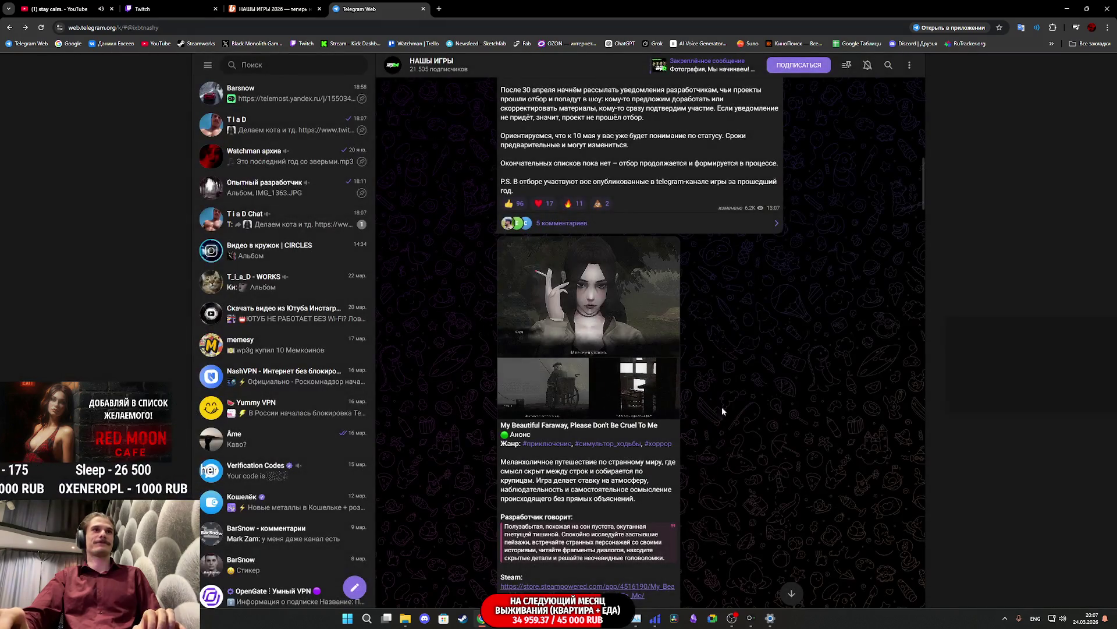
# Step: Reopen the girl screenshot and step through to the doorway choice image, then close it
pyautogui.click(549, 326)
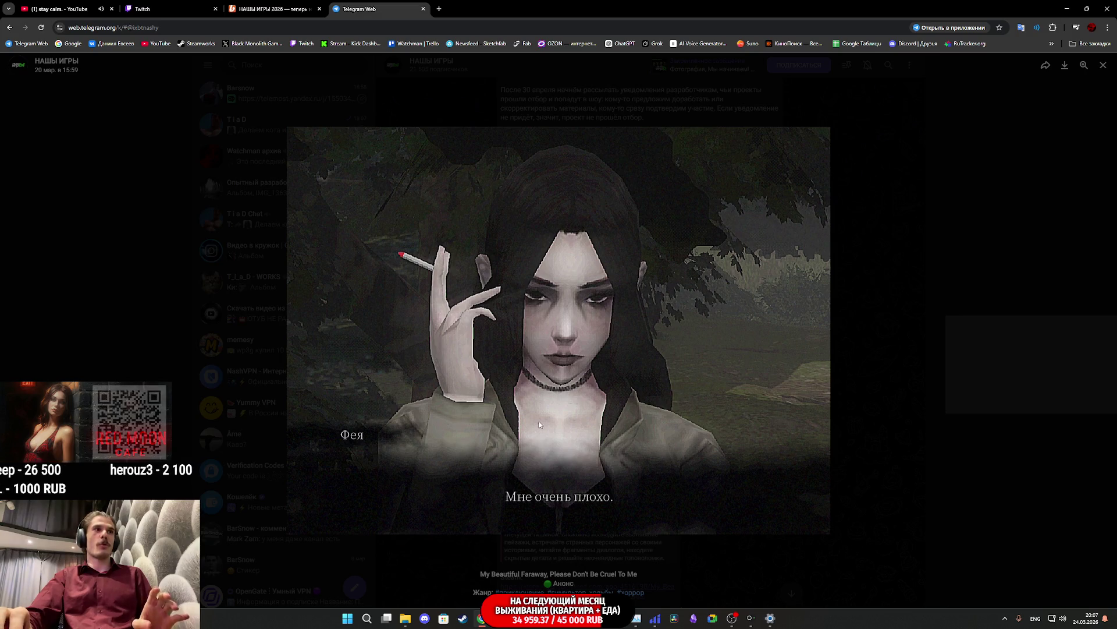
pyautogui.press('Right')
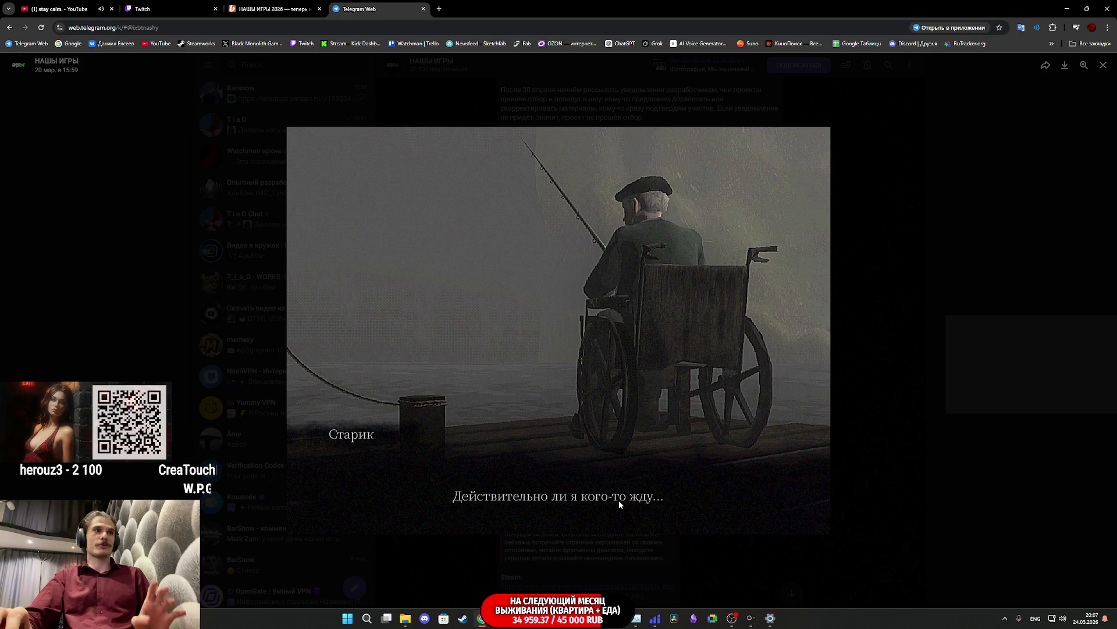
pyautogui.press('Right')
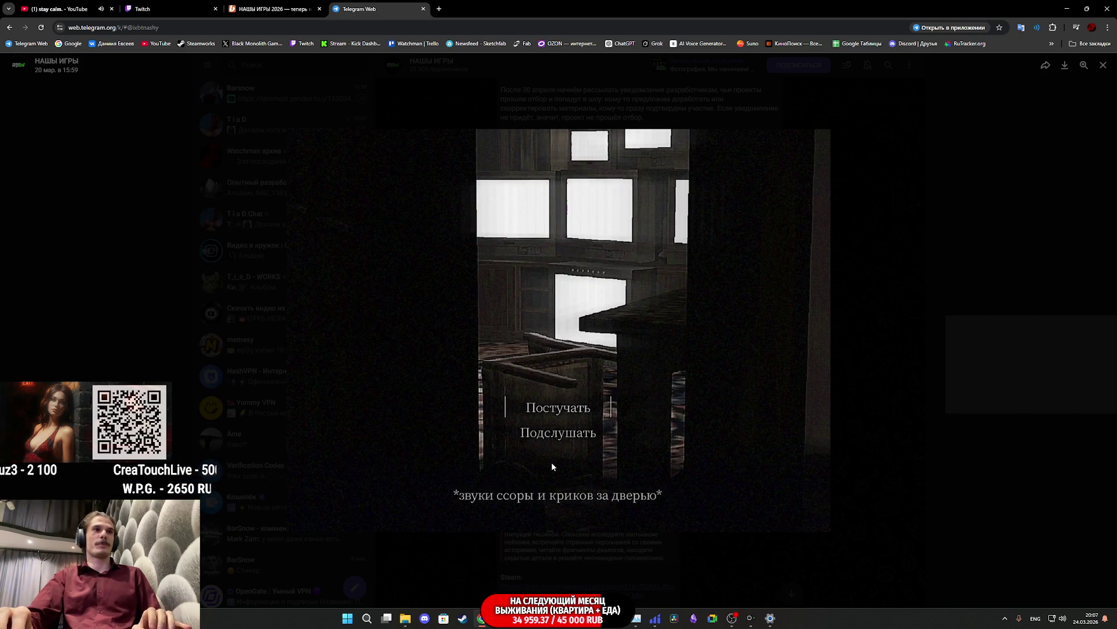
pyautogui.click(846, 416)
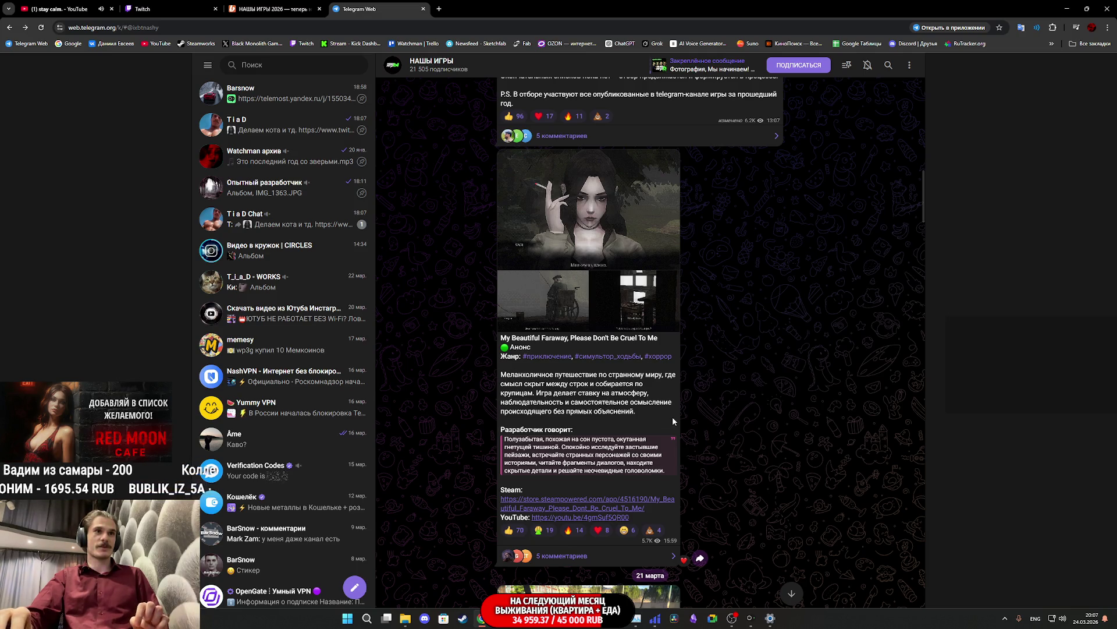
# Step: Scroll up the feed and briefly enlarge the dark-haired girl image
pyautogui.scroll(3, 606, 422)
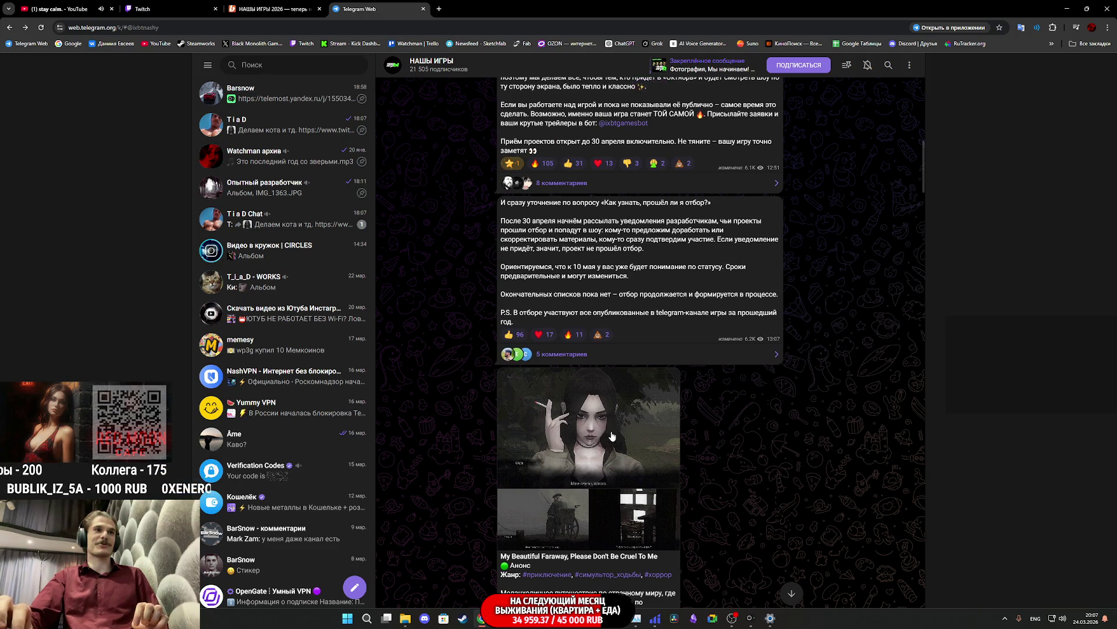
pyautogui.scroll(3, 616, 433)
pyautogui.scroll(1, 617, 435)
pyautogui.scroll(3, 617, 434)
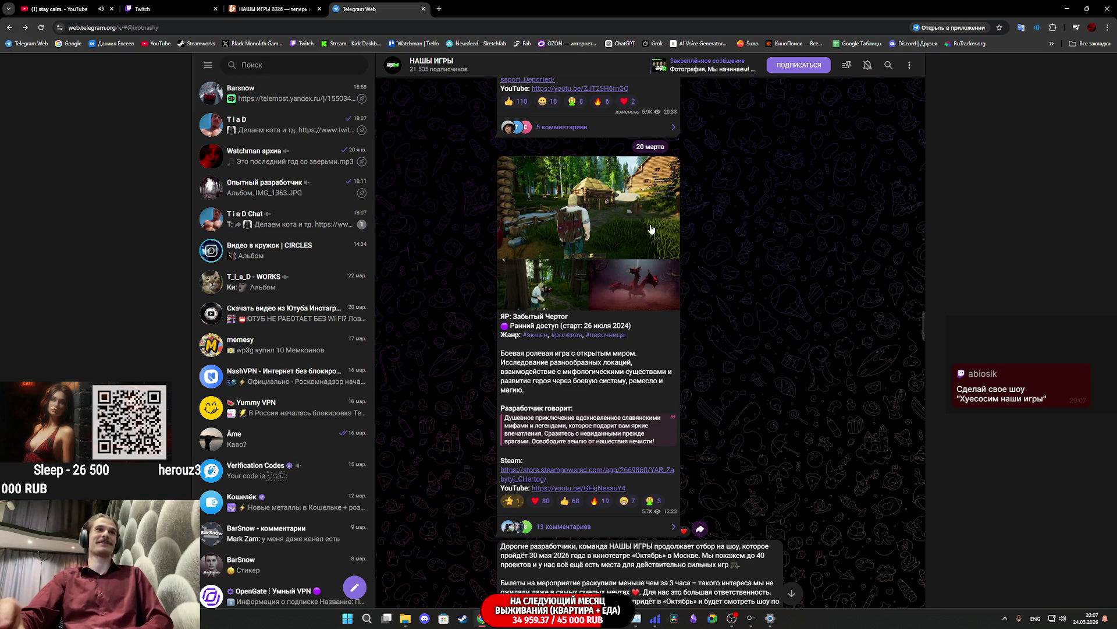
pyautogui.scroll(-7, 624, 238)
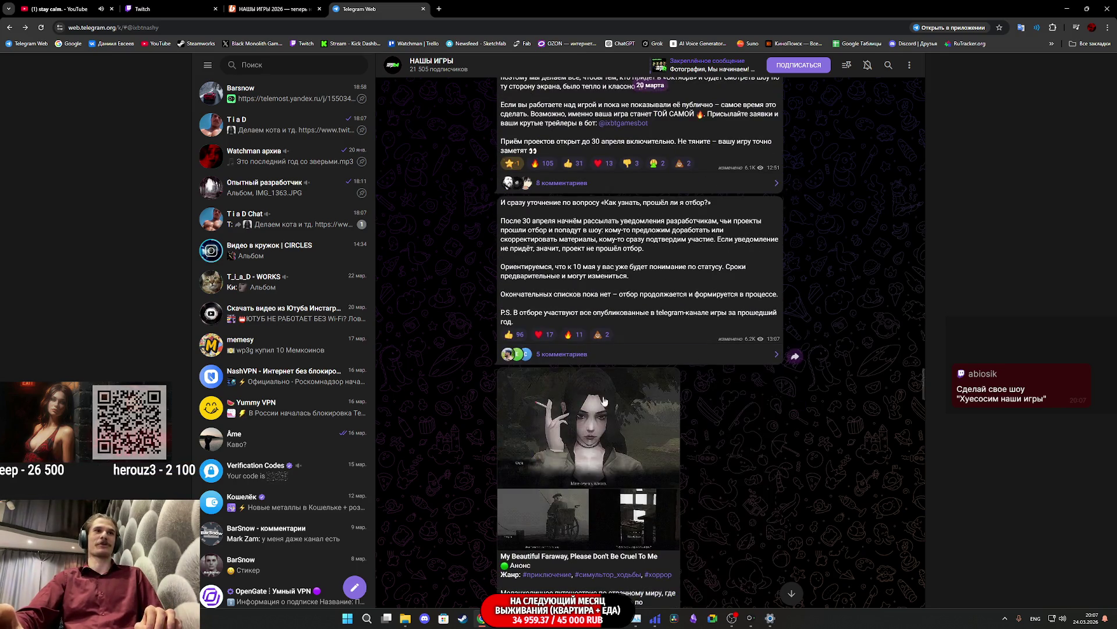
pyautogui.click(576, 442)
pyautogui.click(850, 316)
# Step: View the ЯР: Забытый Чертог screenshots, including the forest and village images, then close the viewer
pyautogui.scroll(5, 764, 299)
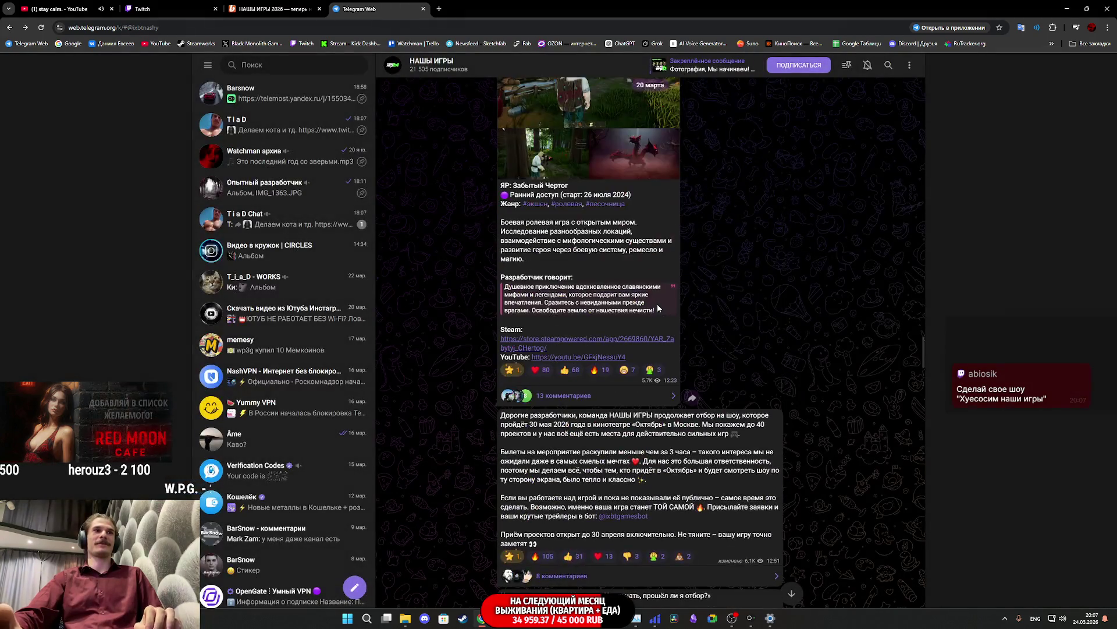
pyautogui.scroll(3, 645, 301)
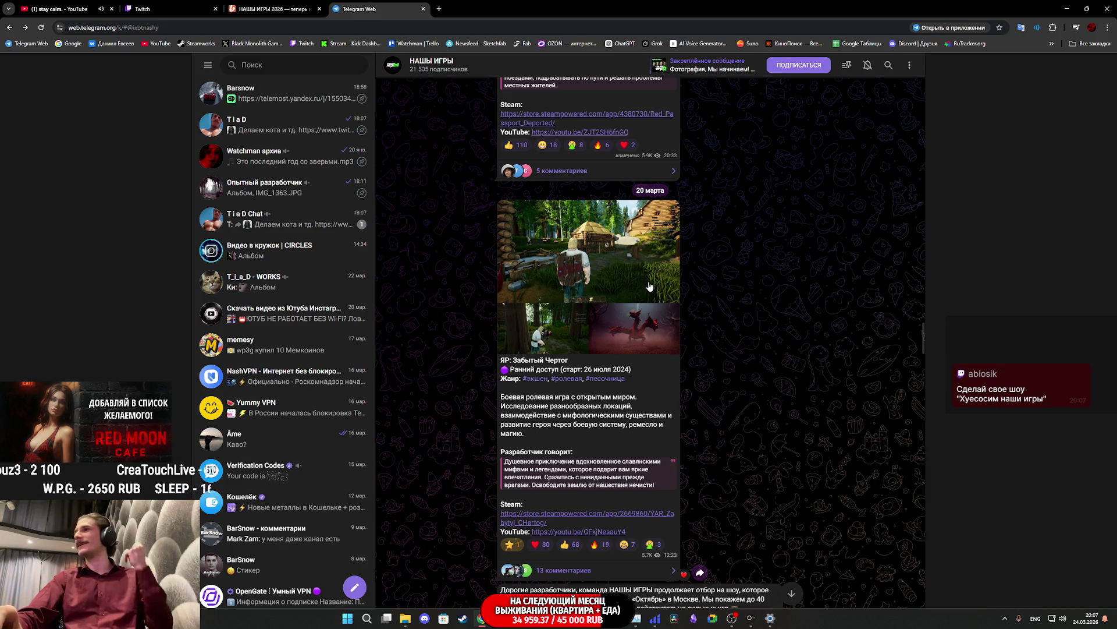
pyautogui.click(643, 298)
pyautogui.press('Right')
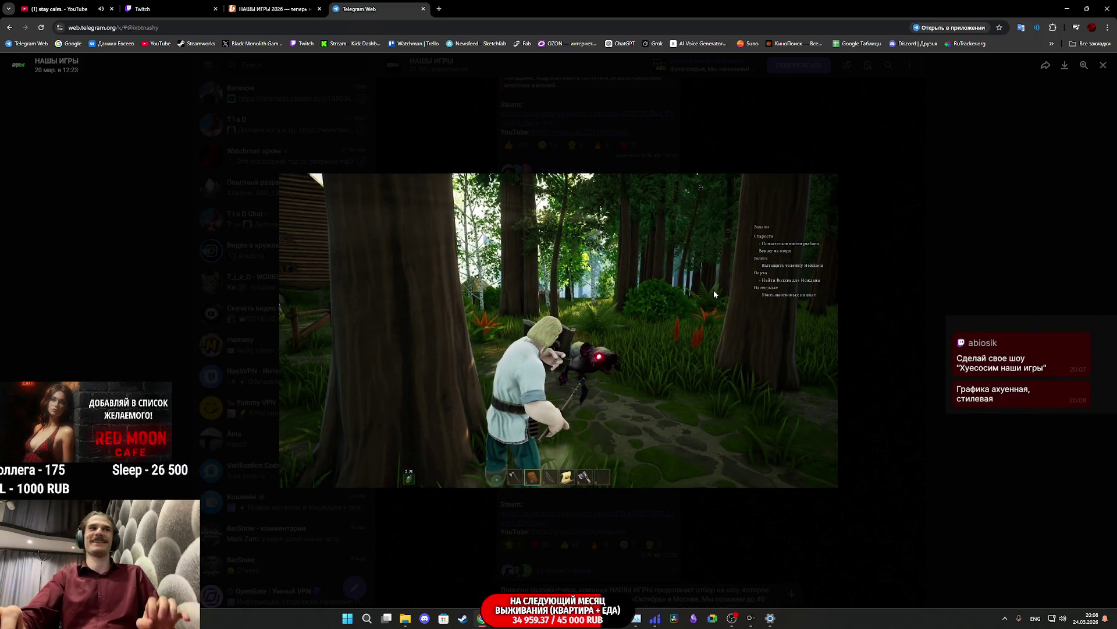
pyautogui.press('Right')
pyautogui.press('Left')
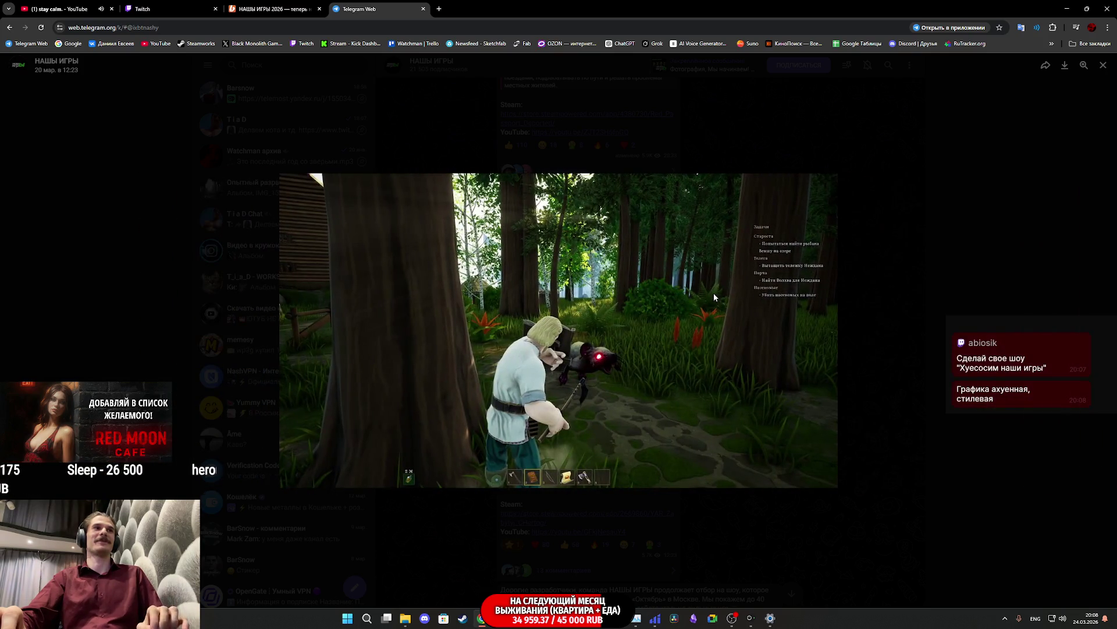
pyautogui.press('Right')
pyautogui.press('Left')
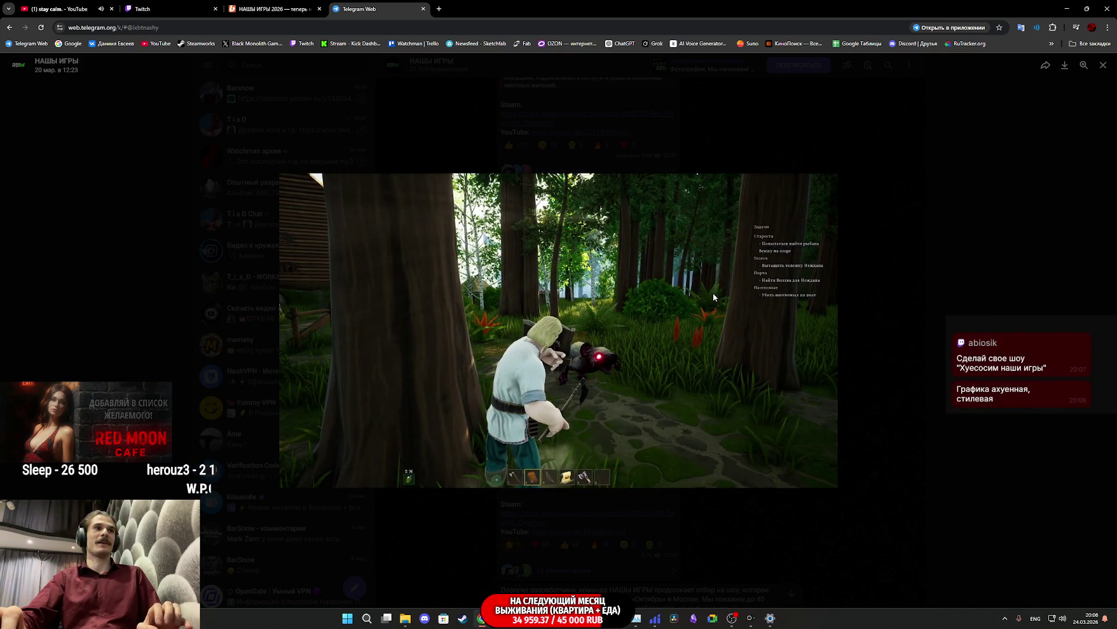
pyautogui.press('Left')
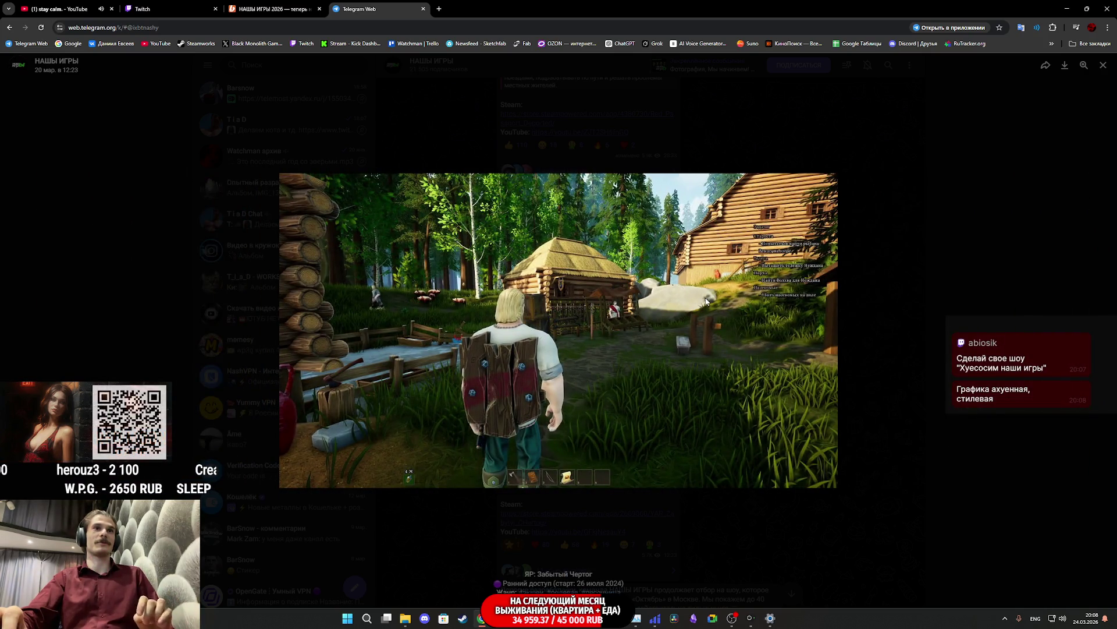
pyautogui.click(840, 301)
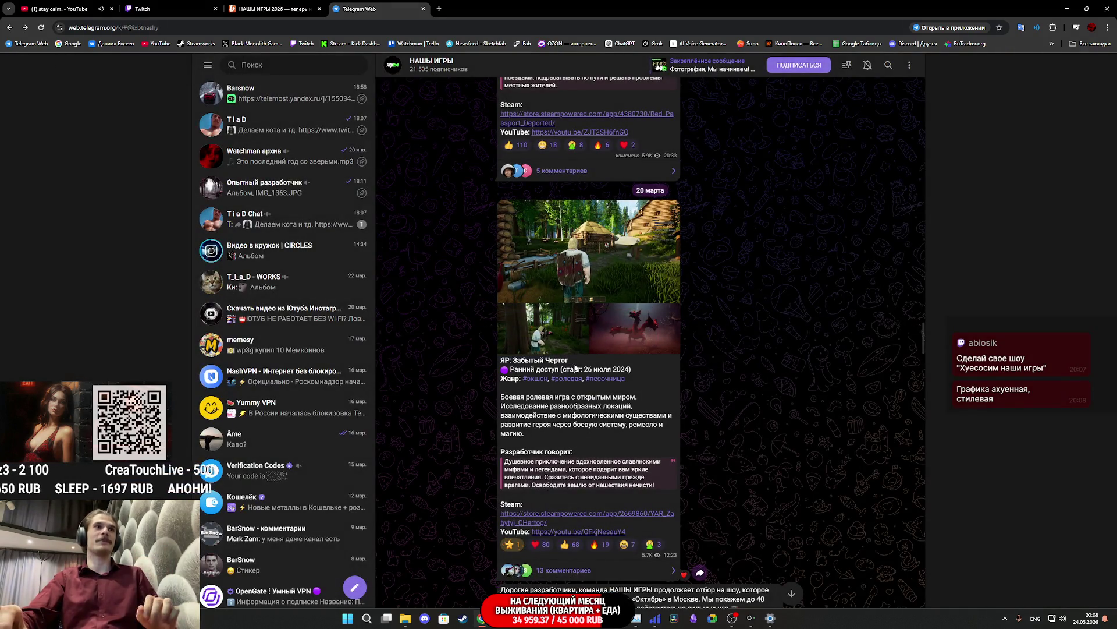
pyautogui.scroll(10, 575, 368)
# Step: Page through the Red Passport notebook, village bus-stop and highway screenshots, then close the viewer
pyautogui.click(582, 332)
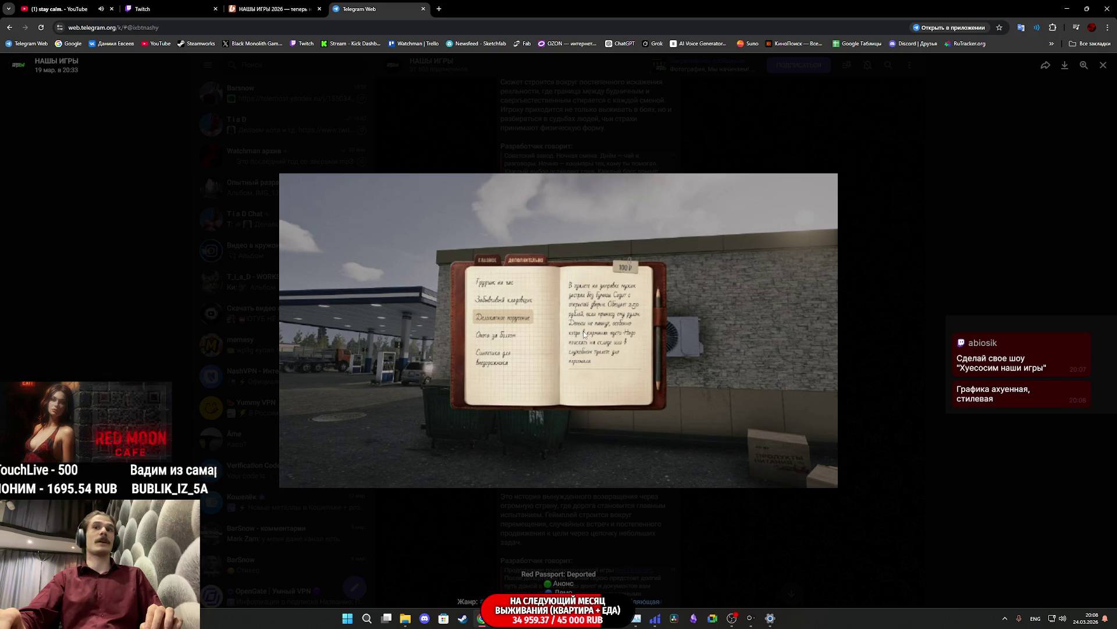
pyautogui.press('Right')
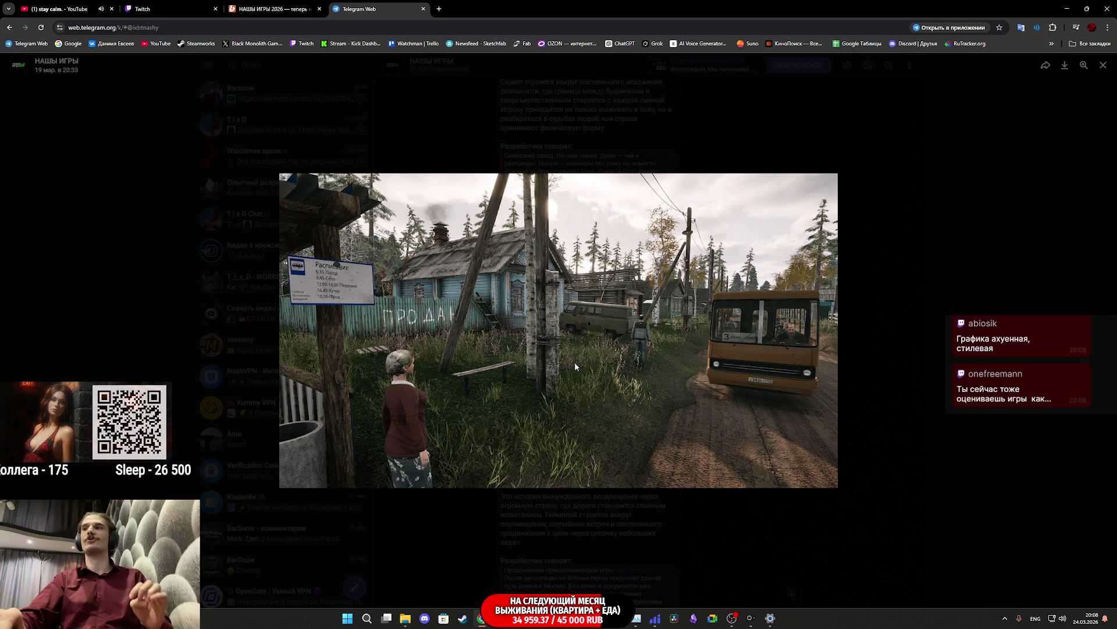
pyautogui.press('Right')
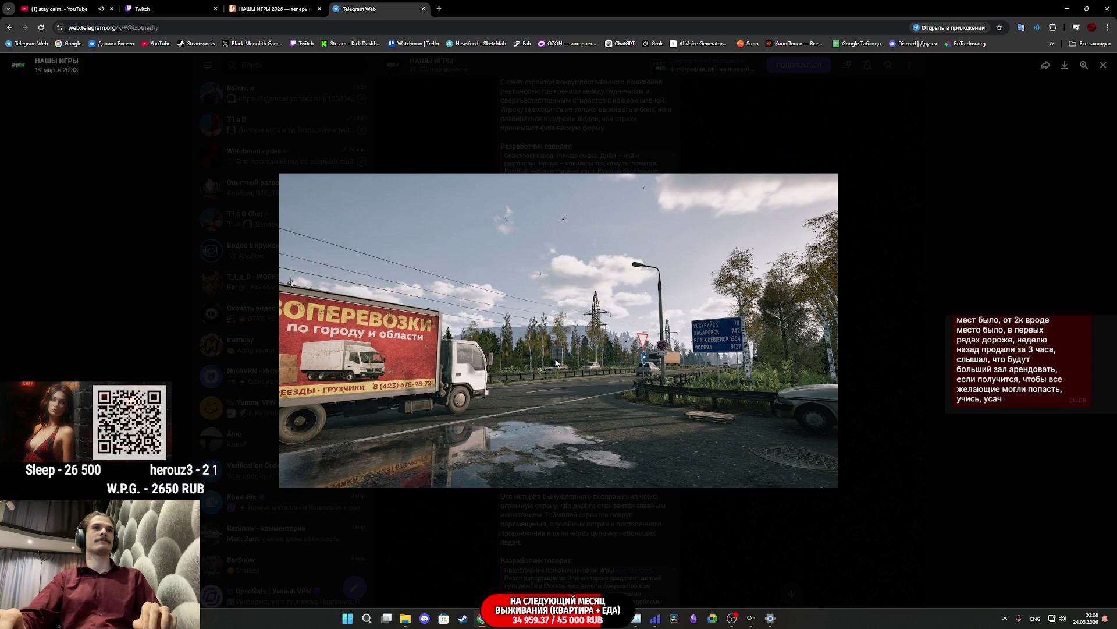
pyautogui.press('Right')
pyautogui.press('Left')
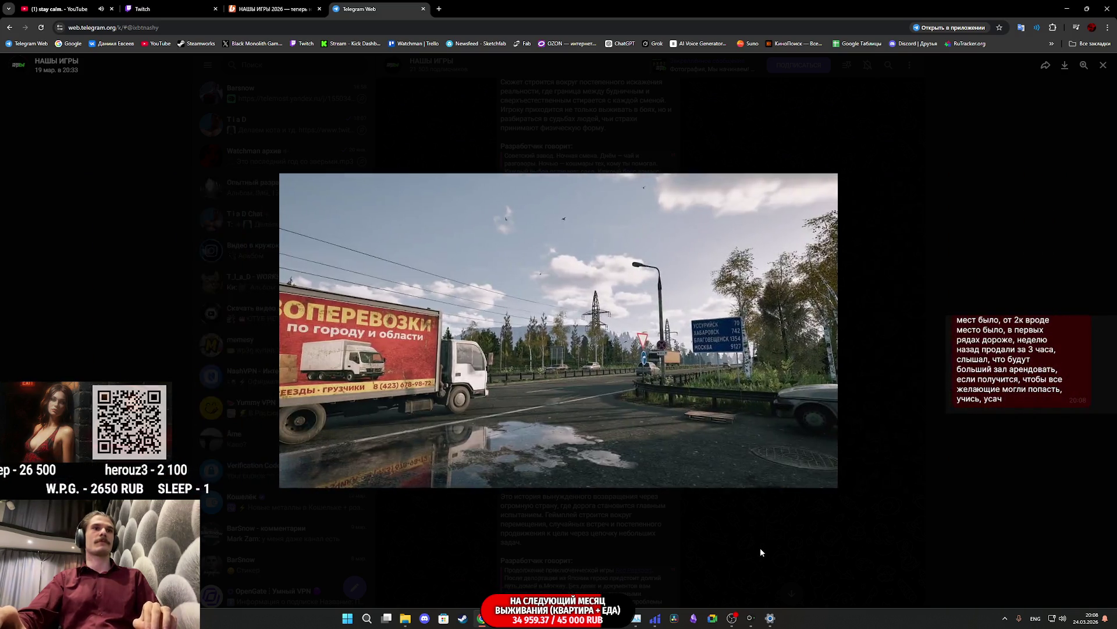
pyautogui.press('Escape')
# Step: Revisit the notebook and bus screenshots, then scroll up and open the PITANIE image full-screen
pyautogui.click(546, 364)
pyautogui.press('Right')
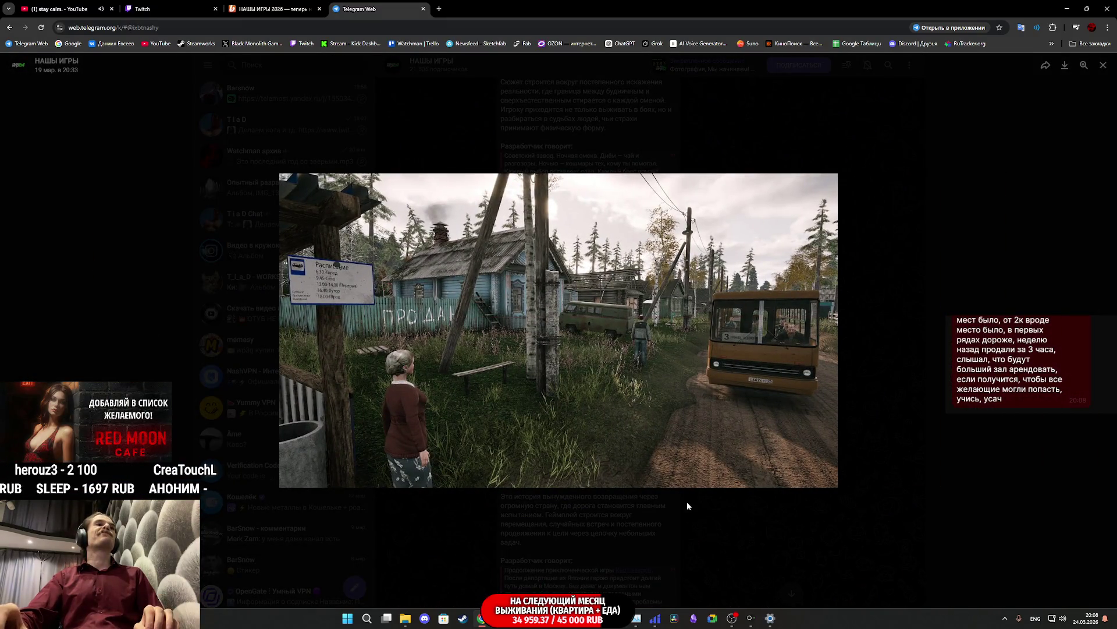
pyautogui.click(713, 528)
pyautogui.scroll(5, 698, 507)
pyautogui.scroll(3, 690, 490)
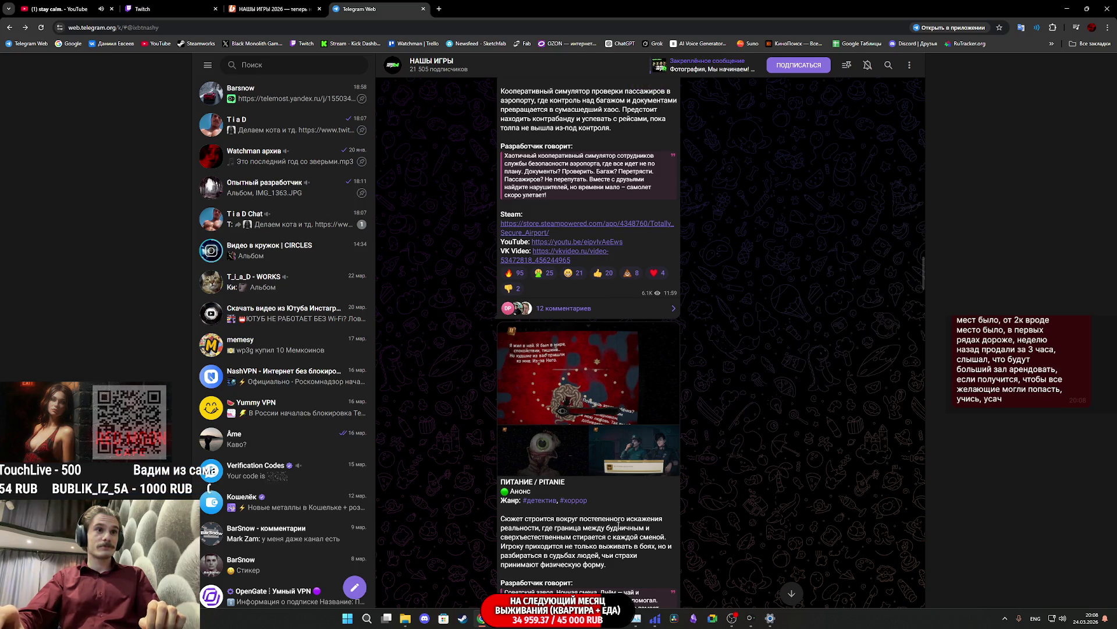
pyautogui.click(594, 413)
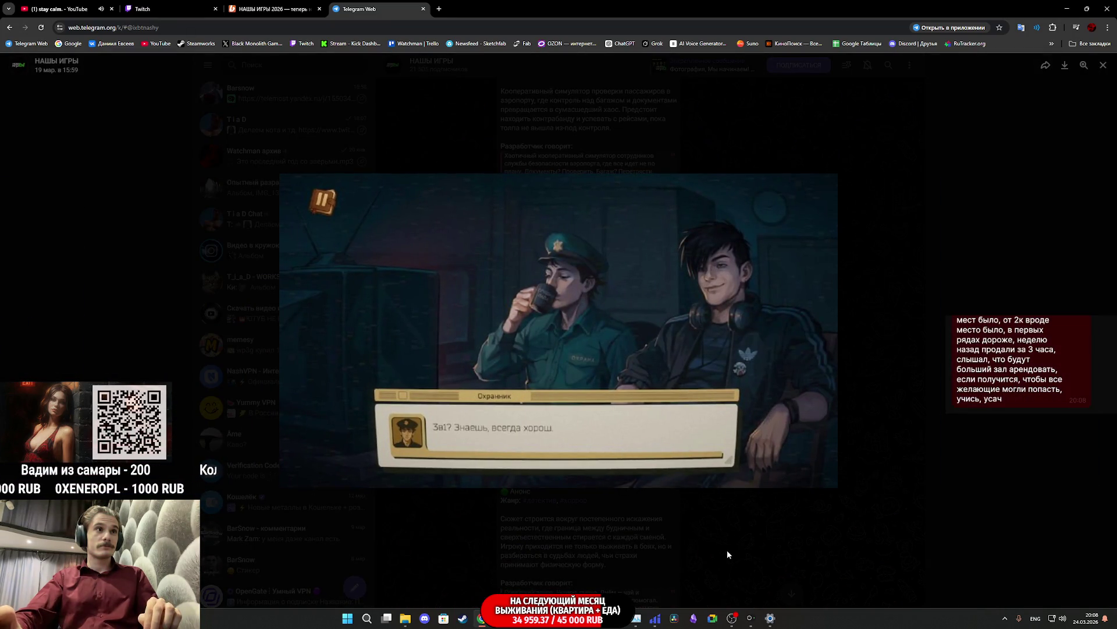
# Step: View the Totally Secure Airport video, passport counter and office scene images
pyautogui.click(727, 550)
pyautogui.scroll(5, 659, 501)
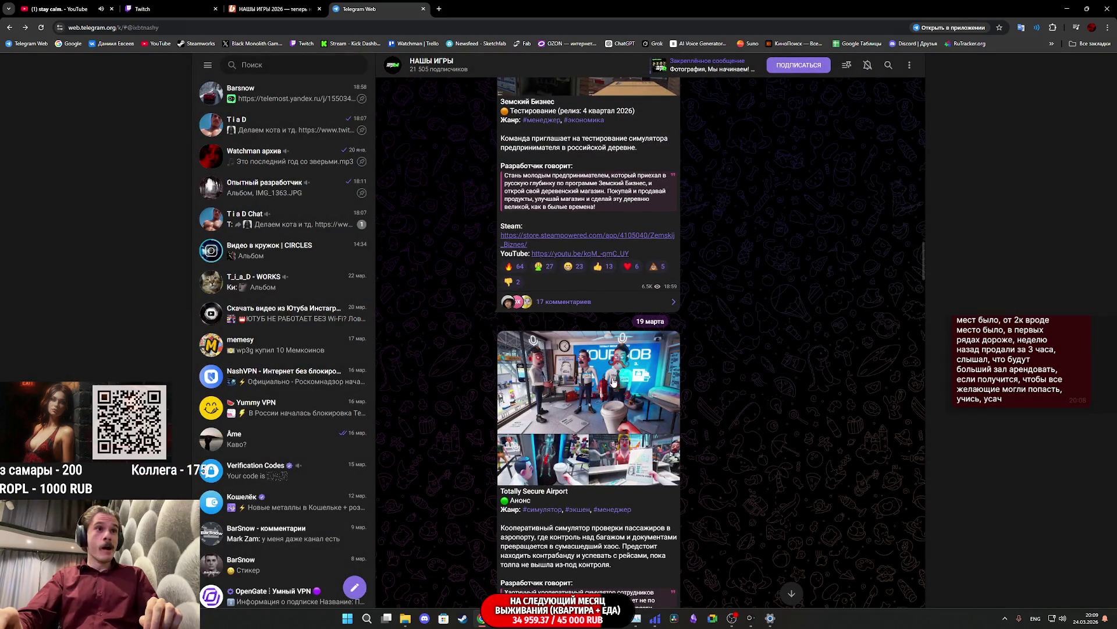
pyautogui.click(562, 451)
pyautogui.press('Right')
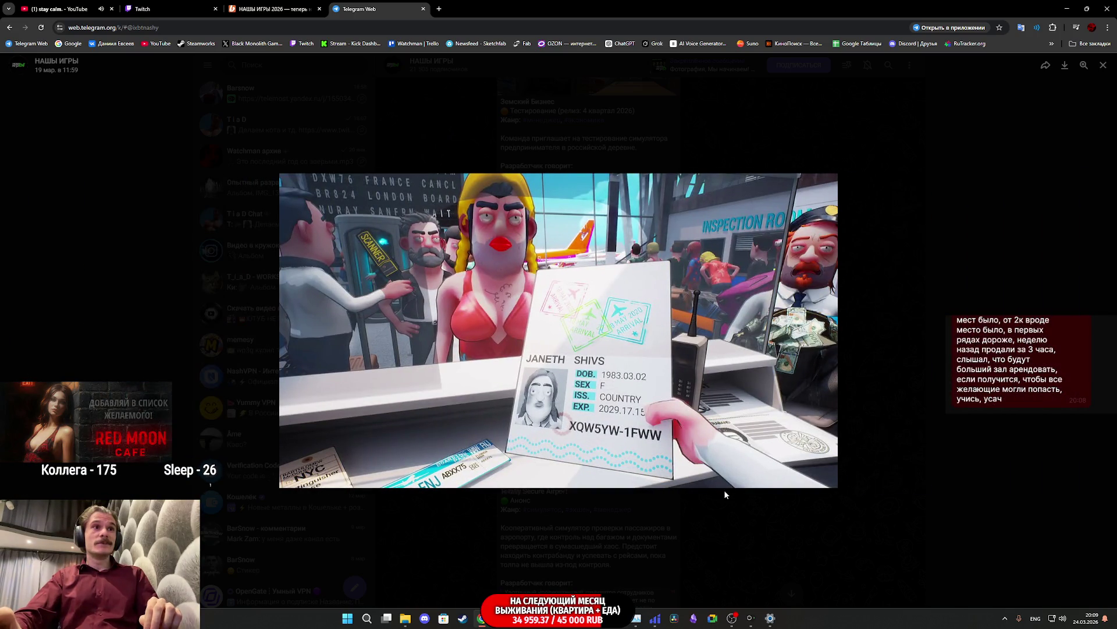
pyautogui.press('Right')
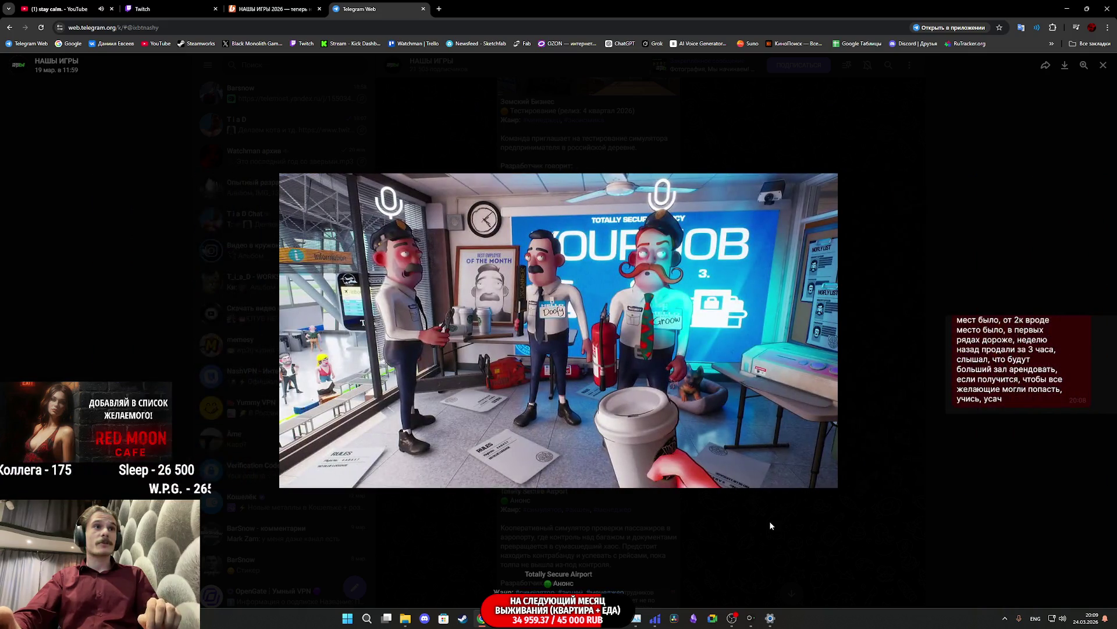
pyautogui.click(770, 520)
# Step: Open the Земский Бизнес screenshot, view the electrical panel image, and close the viewer
pyautogui.scroll(4, 722, 476)
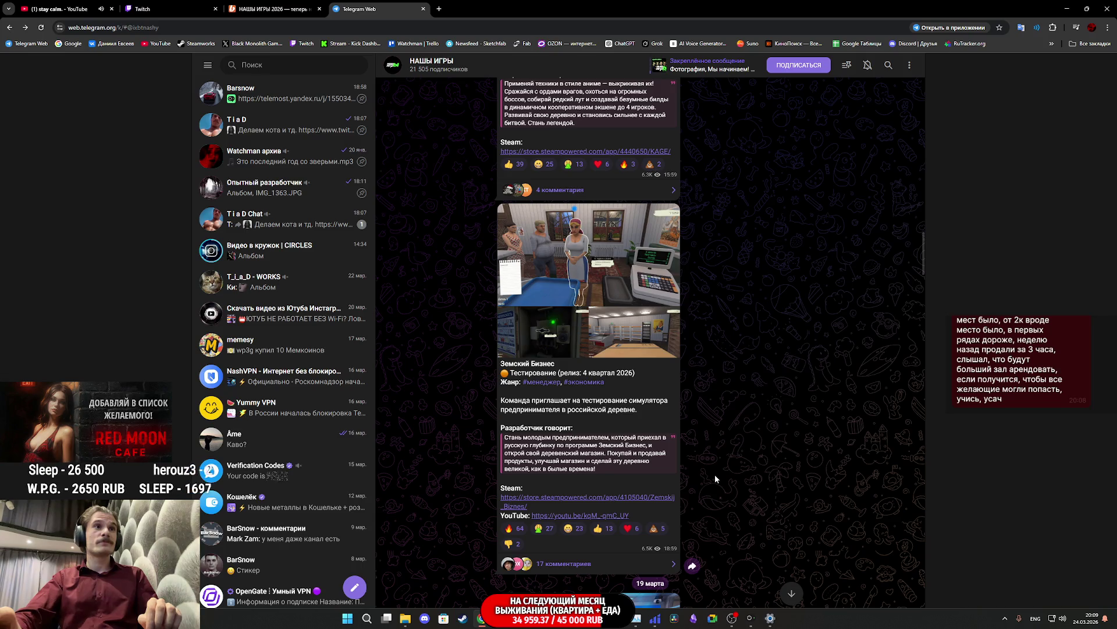
pyautogui.click(663, 285)
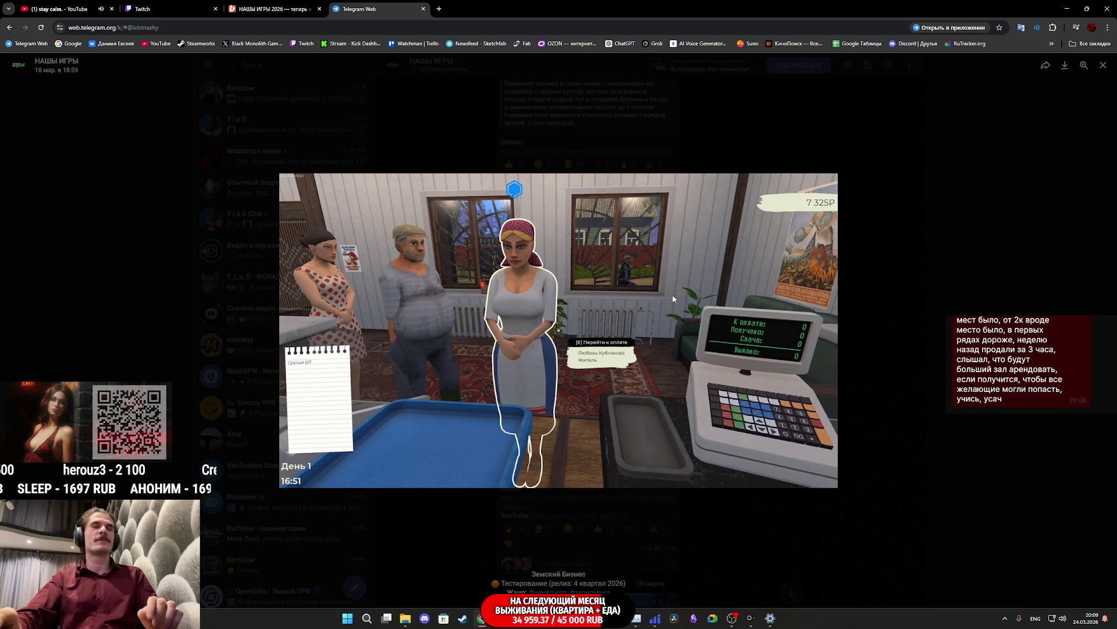
pyautogui.press('Right')
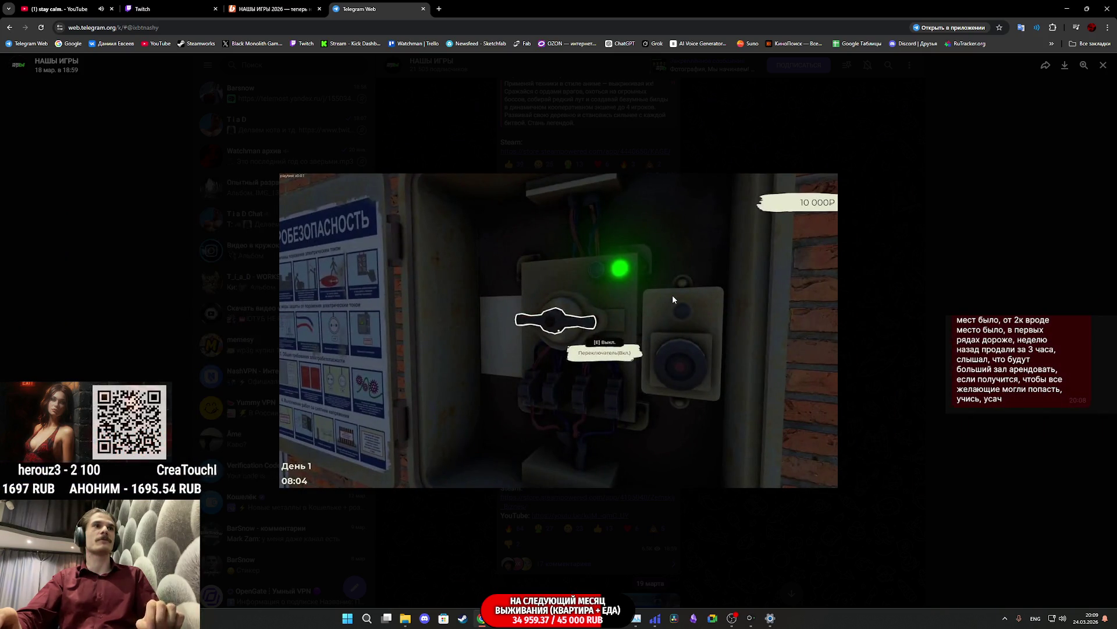
pyautogui.click(738, 519)
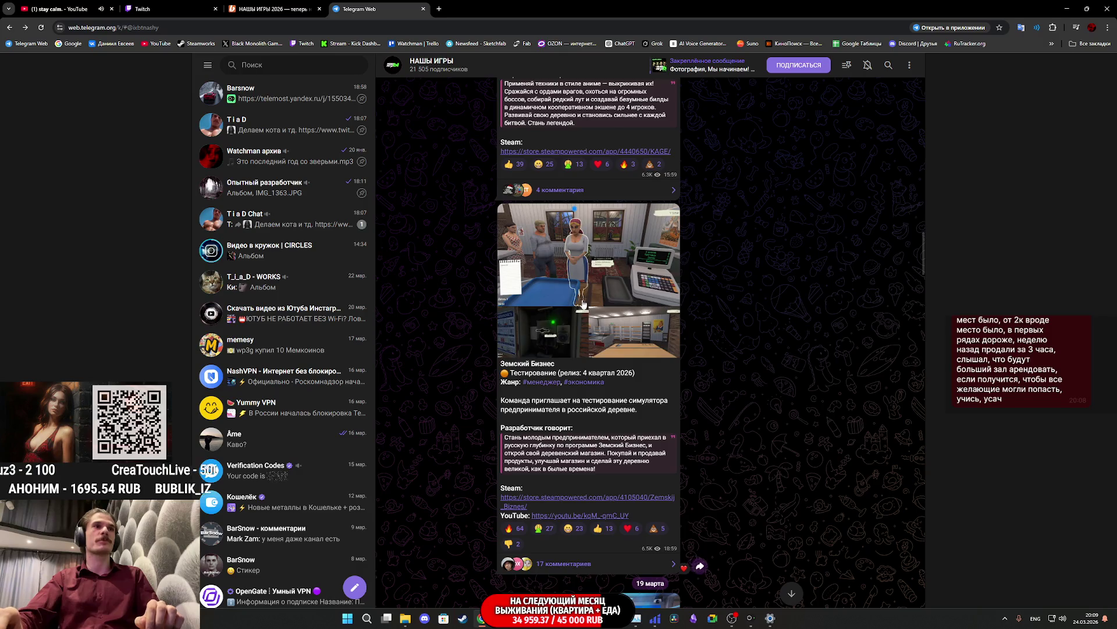
# Step: Scroll back up the НАШИ ИГРЫ feed to the Caretaker post
pyautogui.scroll(-3, 583, 300)
pyautogui.scroll(10, 585, 354)
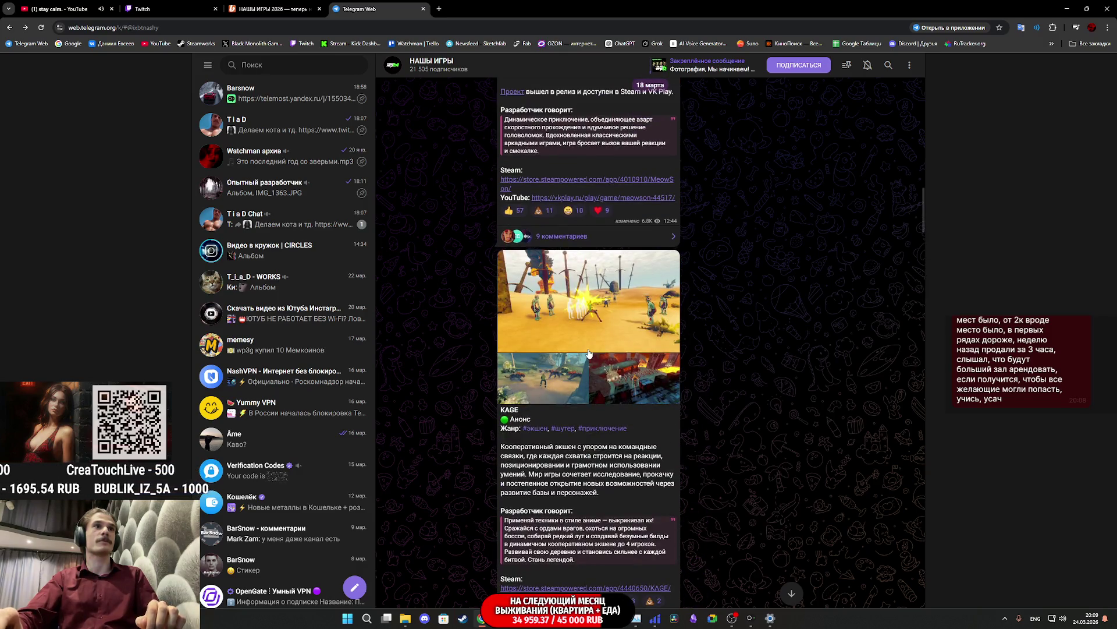
pyautogui.scroll(-3, 625, 450)
pyautogui.scroll(15, 630, 445)
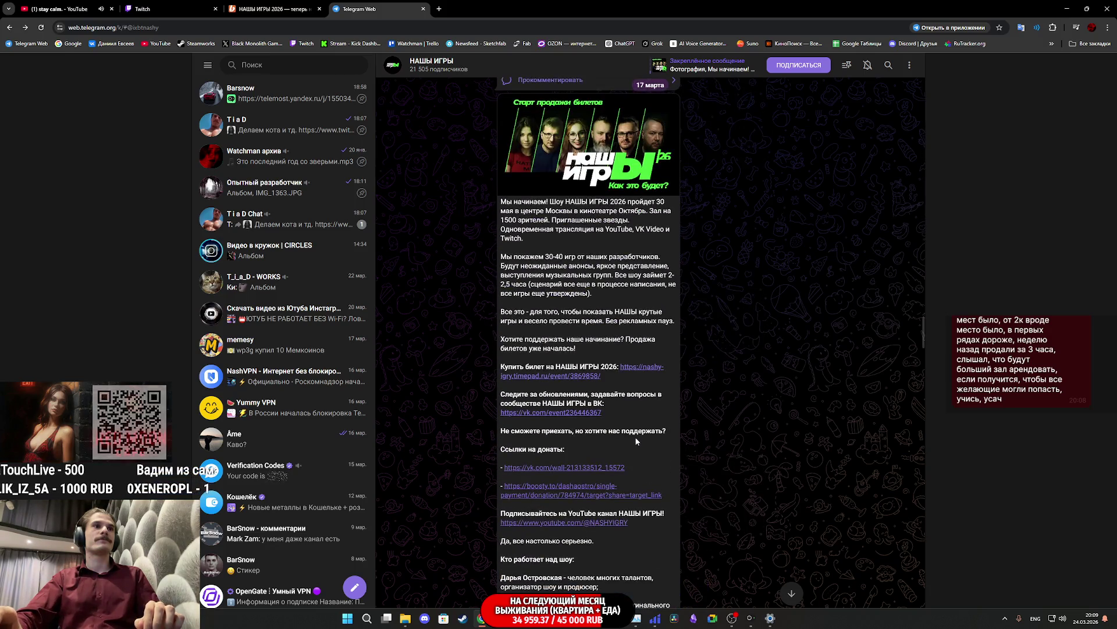
pyautogui.scroll(5, 635, 441)
pyautogui.scroll(10, 636, 441)
pyautogui.scroll(8, 637, 440)
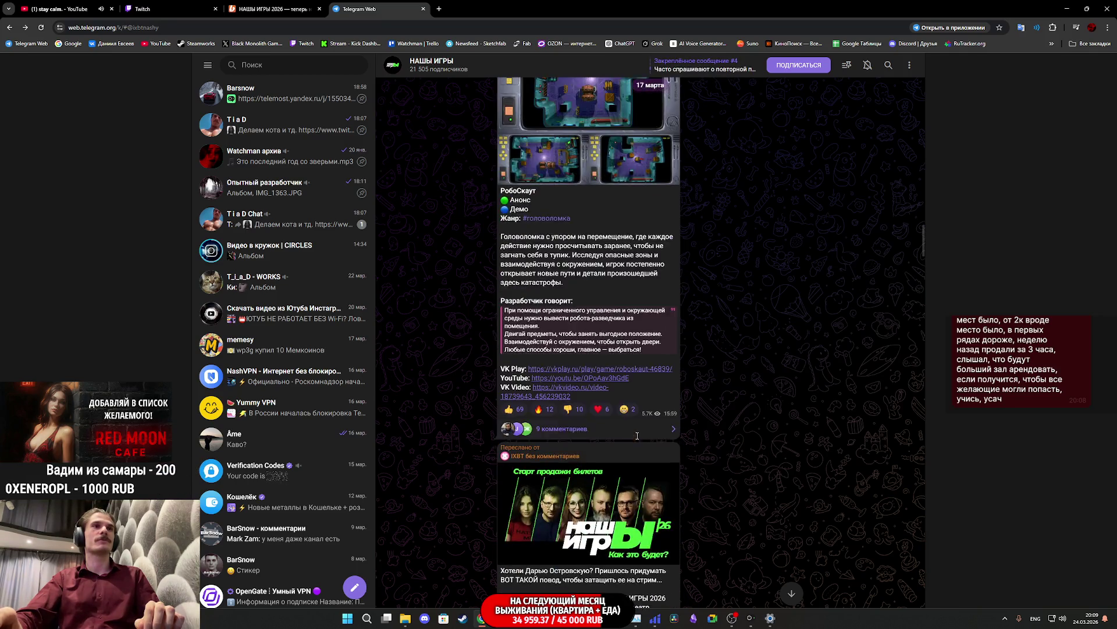
pyautogui.scroll(8, 637, 440)
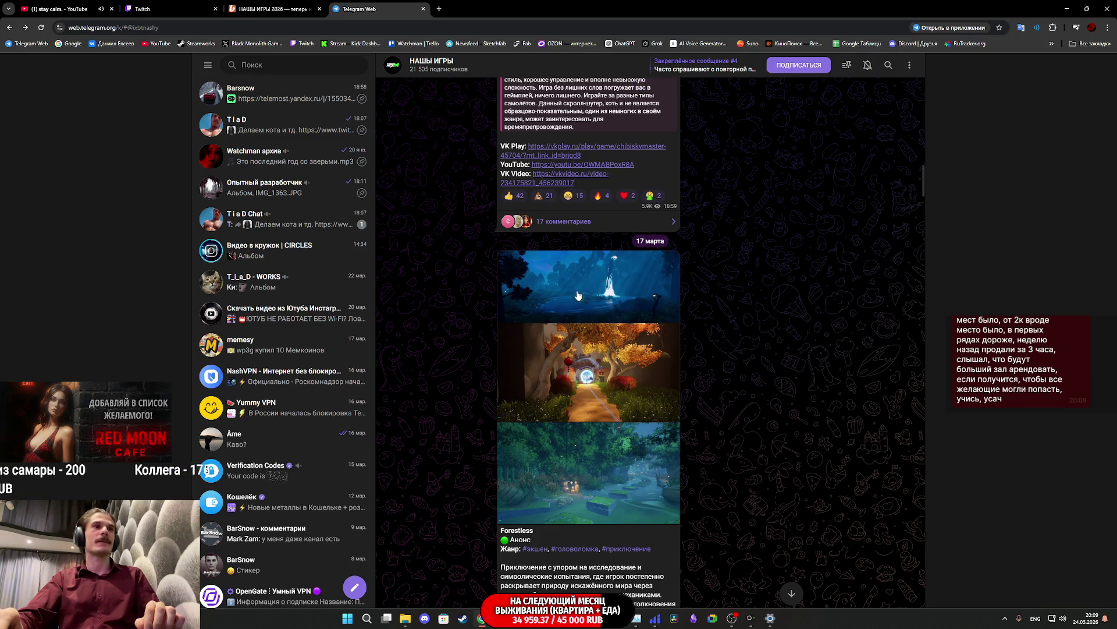
pyautogui.scroll(5, 579, 291)
pyautogui.scroll(3, 579, 291)
pyautogui.scroll(15, 562, 324)
pyautogui.scroll(4, 561, 323)
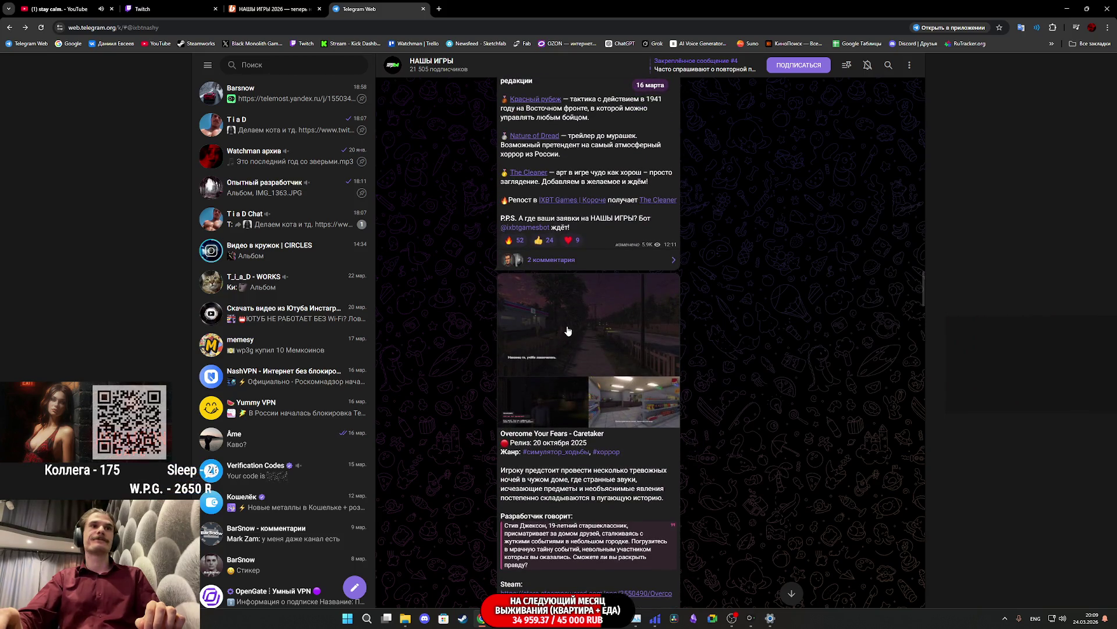
# Step: Enlarge the Caretaker screenshot, close it, and scroll up toward the Dare Fate post
pyautogui.click(567, 330)
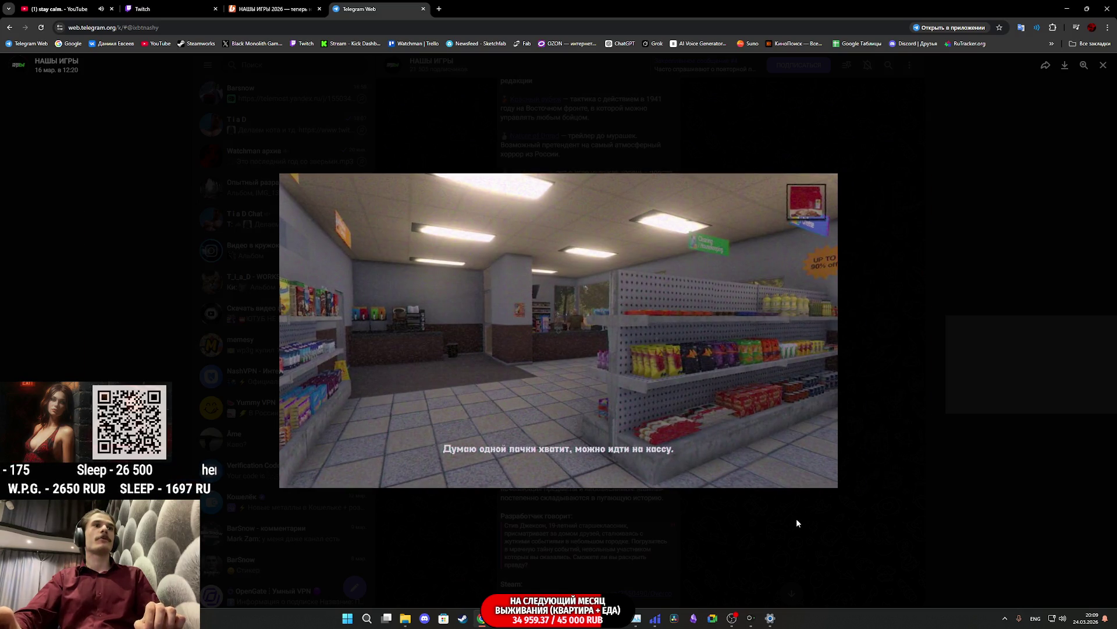
pyautogui.click(798, 522)
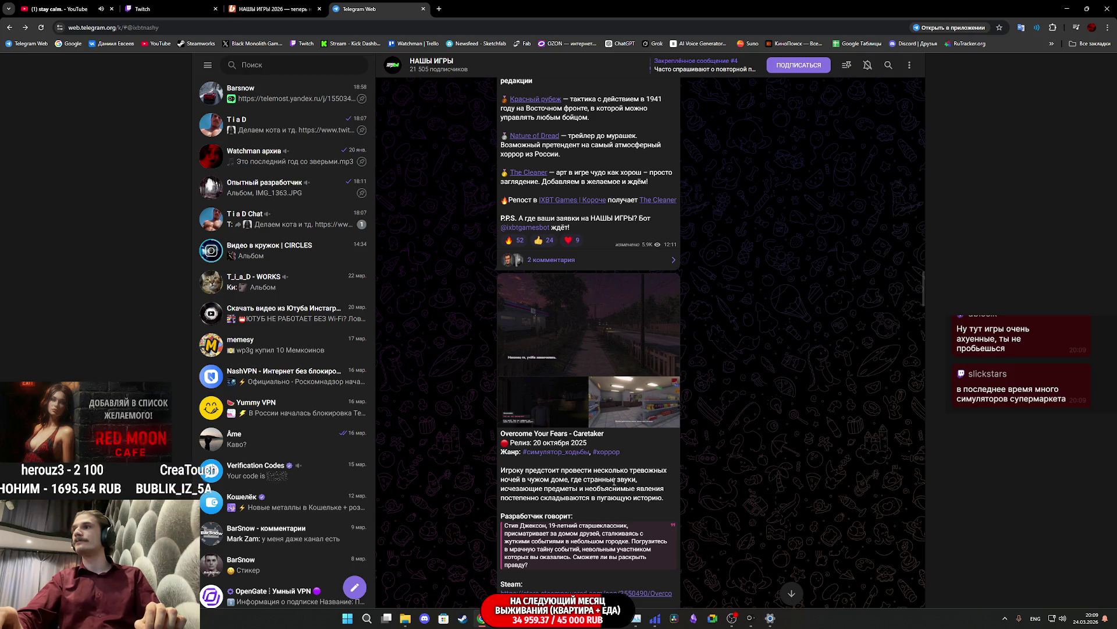
pyautogui.scroll(15, 617, 482)
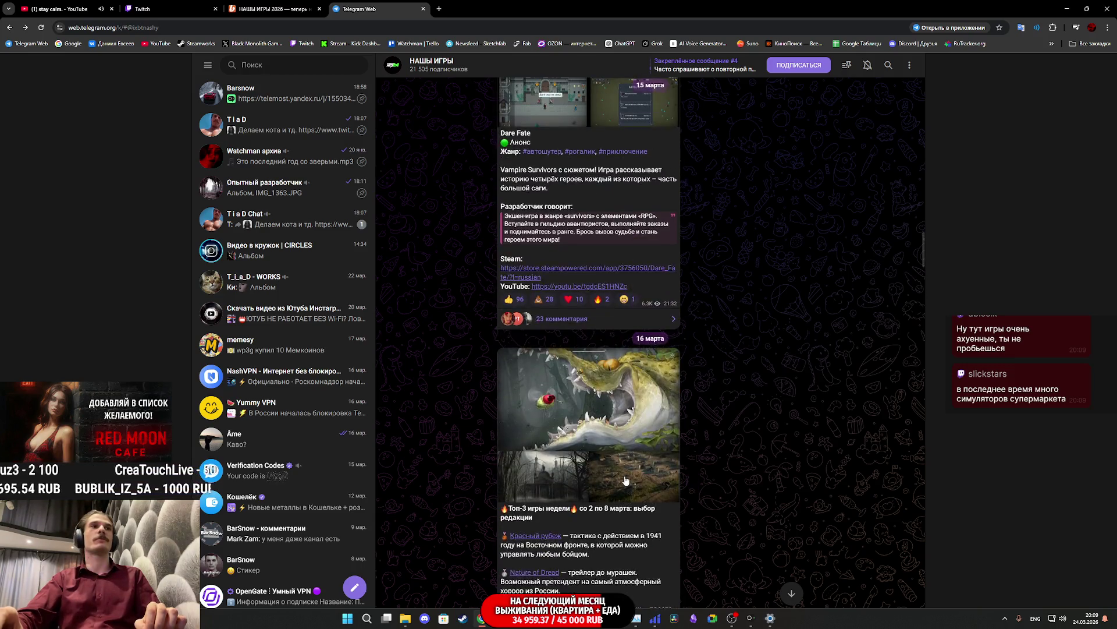
# Step: Open the Царь Ры post image, view the next album image, and close it
pyautogui.scroll(10, 619, 465)
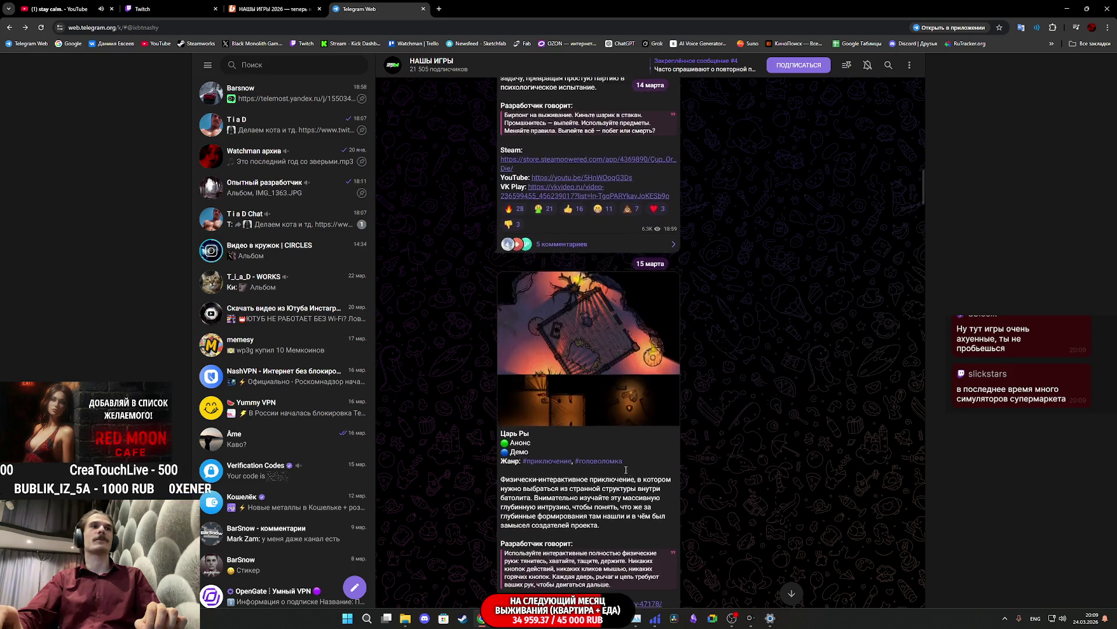
pyautogui.scroll(-1, 615, 443)
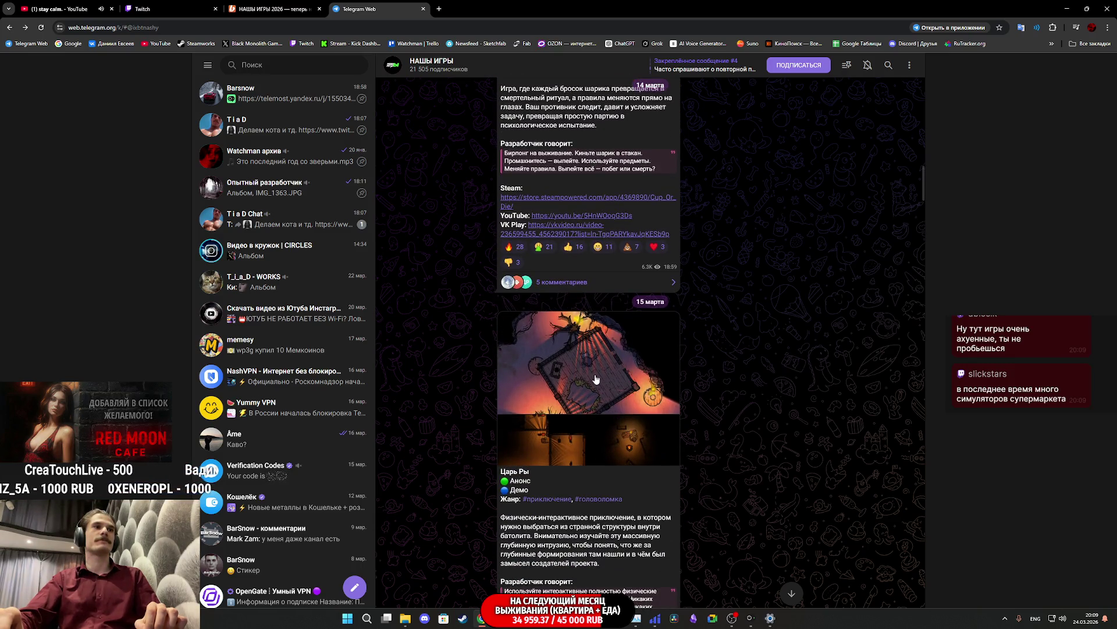
pyautogui.click(595, 379)
pyautogui.press('Right')
pyautogui.press('Right')
pyautogui.press('Escape')
# Step: View two Cup Or Die images, then open the Shifting To The Backrooms image full-screen
pyautogui.scroll(7, 624, 435)
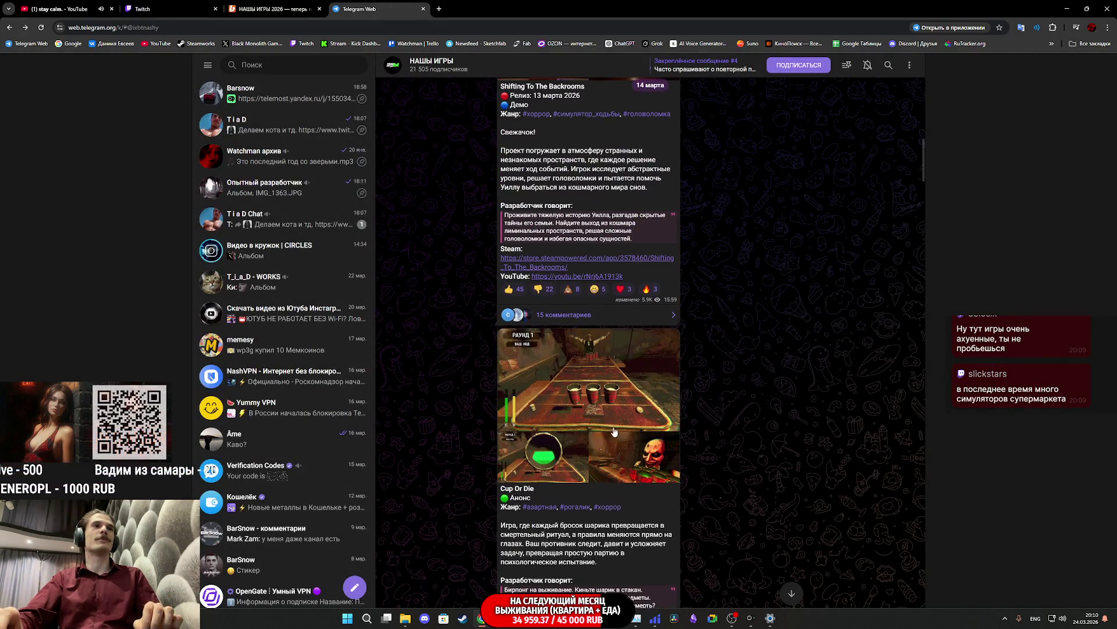
pyautogui.click(601, 397)
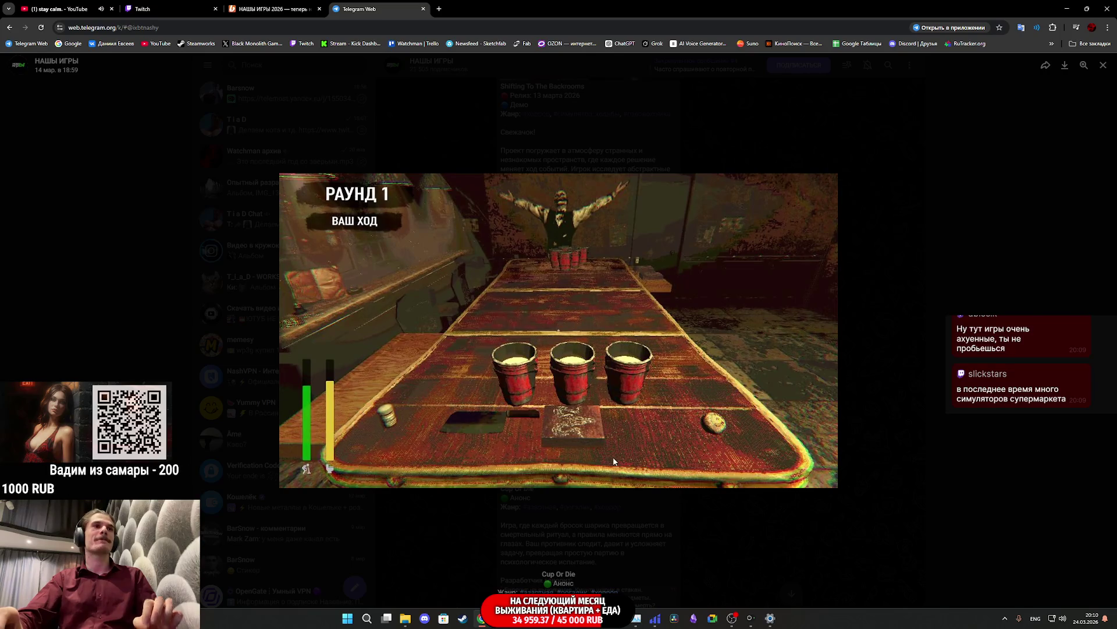
pyautogui.press('Right')
pyautogui.press('Right')
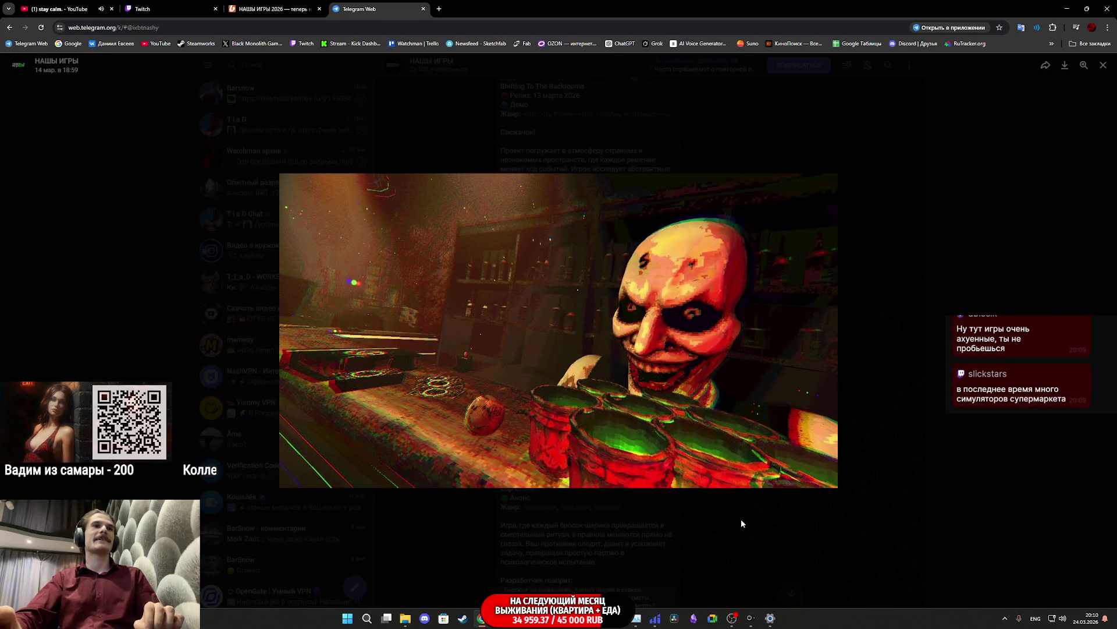
pyautogui.click(741, 522)
pyautogui.scroll(7, 614, 431)
pyautogui.click(614, 431)
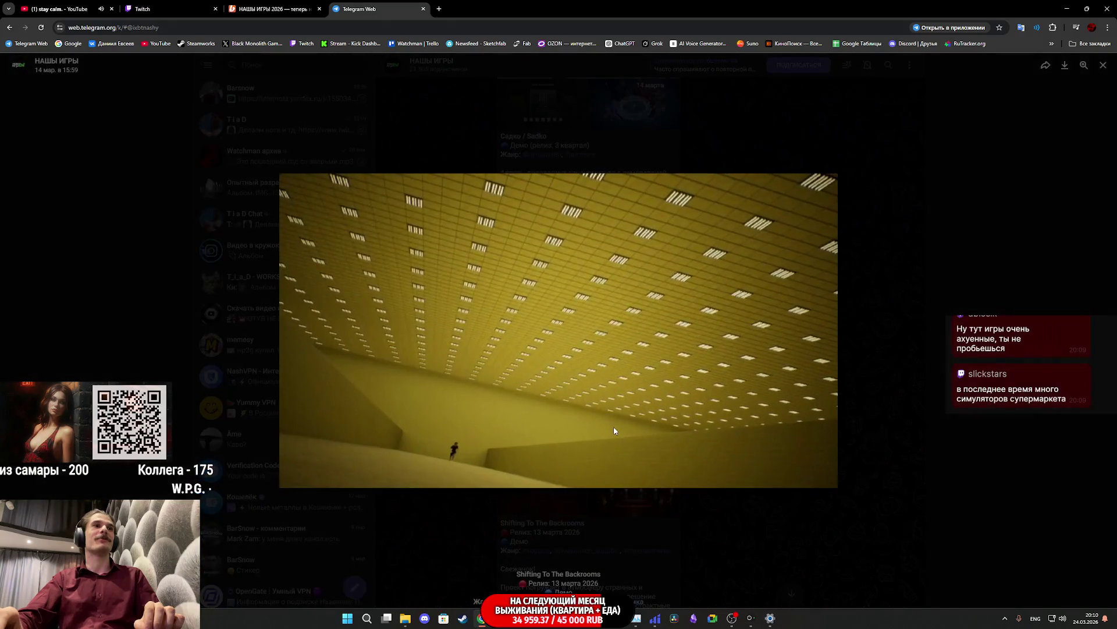
# Step: Page through the Backrooms staircase and chandelier hall images, then close the viewer
pyautogui.press('Right')
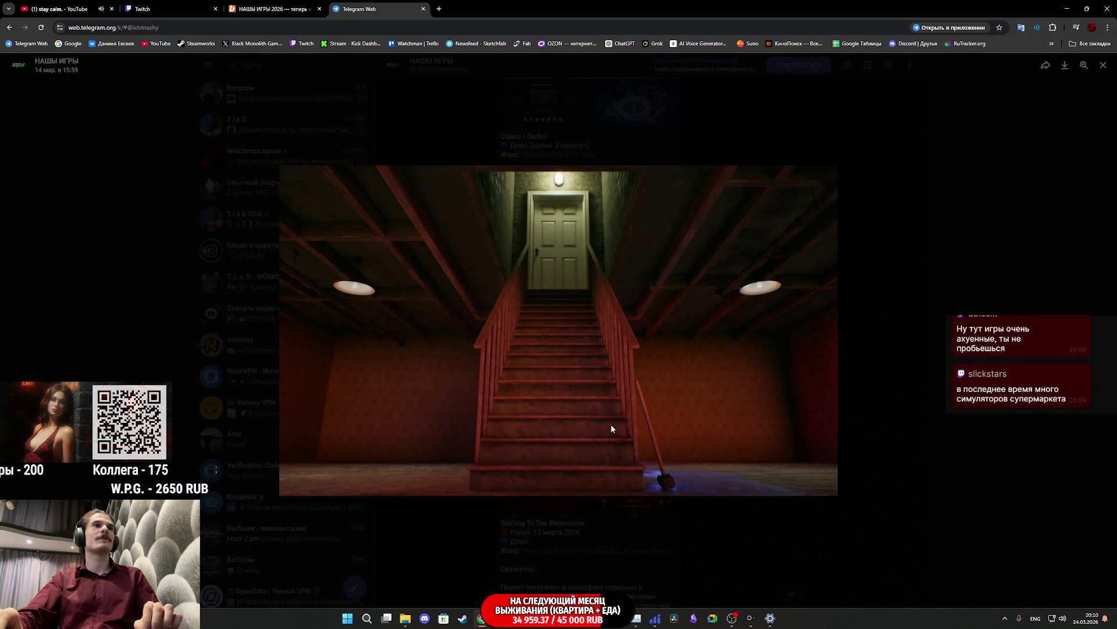
pyautogui.press('Right')
pyautogui.click(767, 532)
pyautogui.scroll(-3, 540, 473)
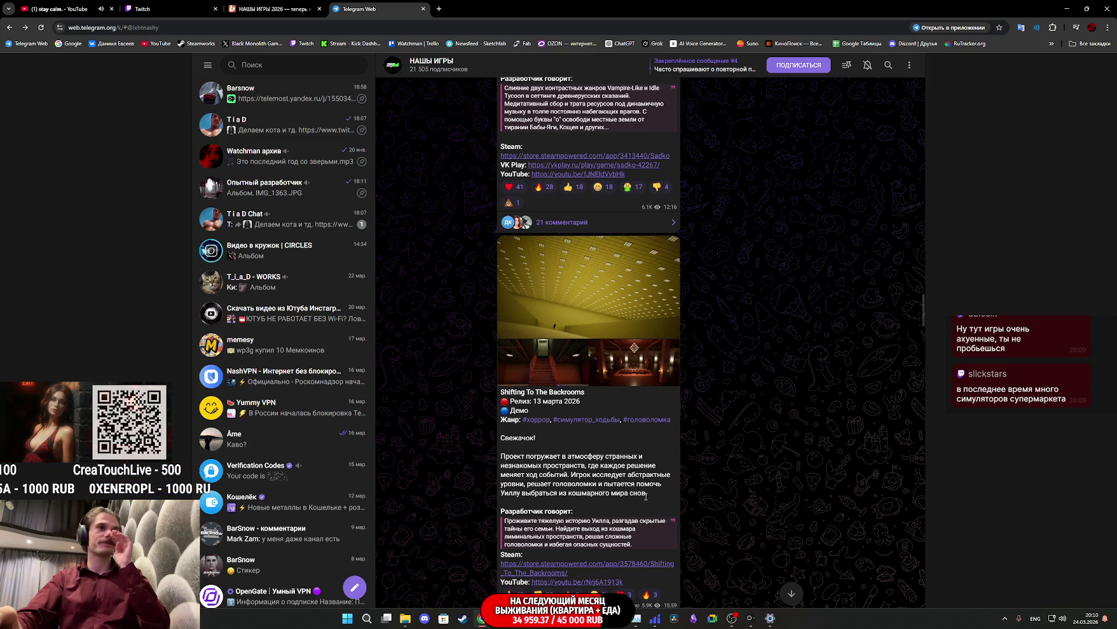
# Step: Briefly enlarge the Backrooms post's first image again, then scroll up the feed
pyautogui.click(585, 322)
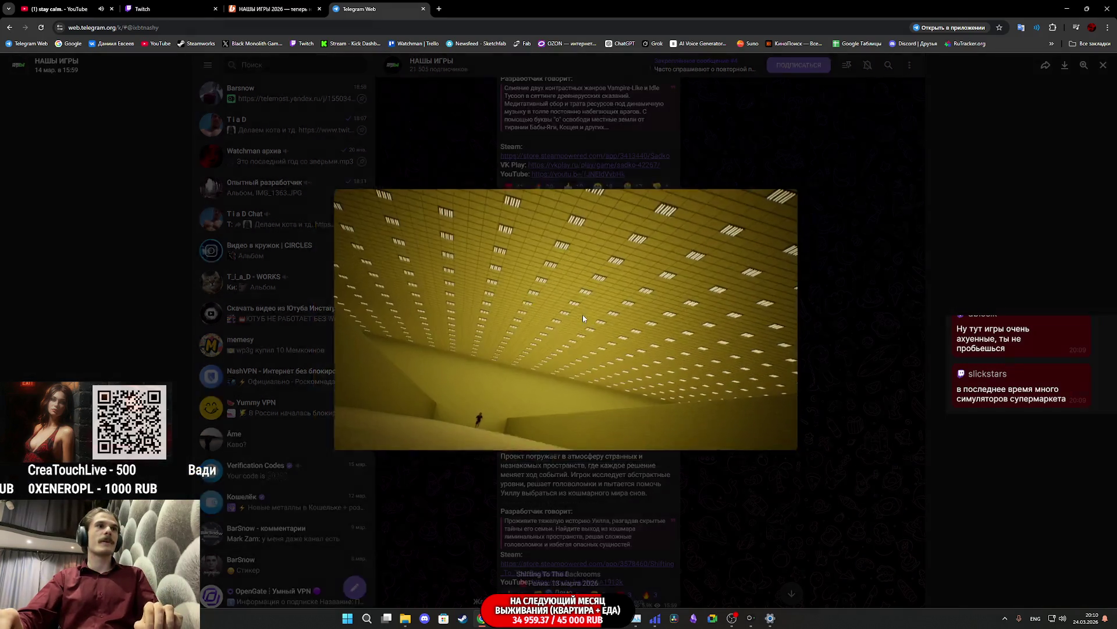
pyautogui.click(702, 532)
pyautogui.scroll(10, 633, 431)
pyautogui.scroll(3, 633, 431)
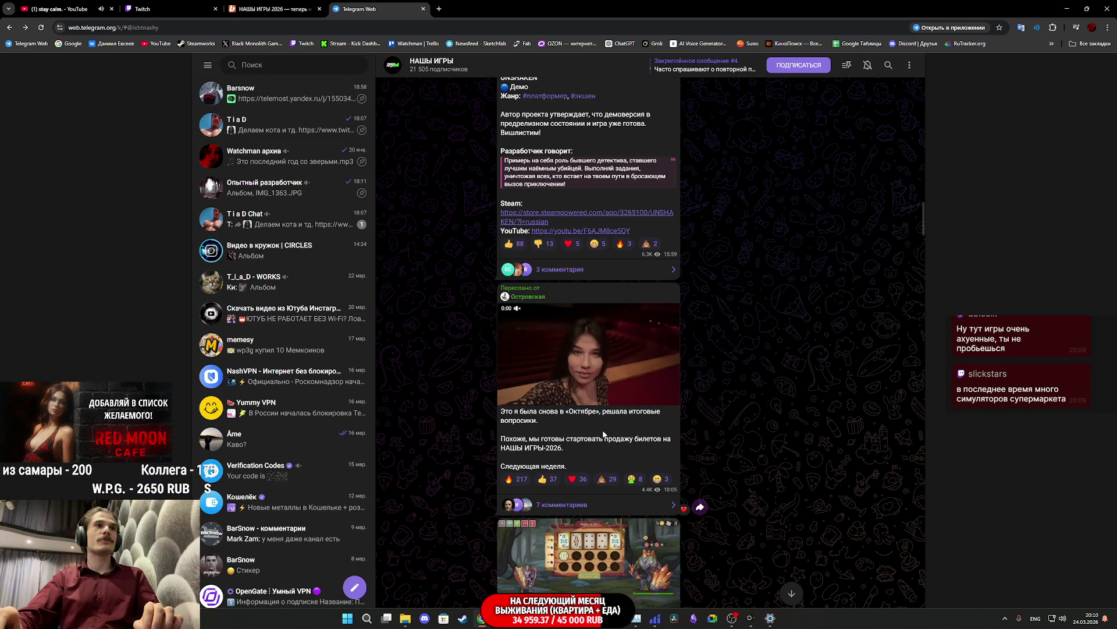
pyautogui.scroll(6, 604, 418)
pyautogui.scroll(5, 604, 425)
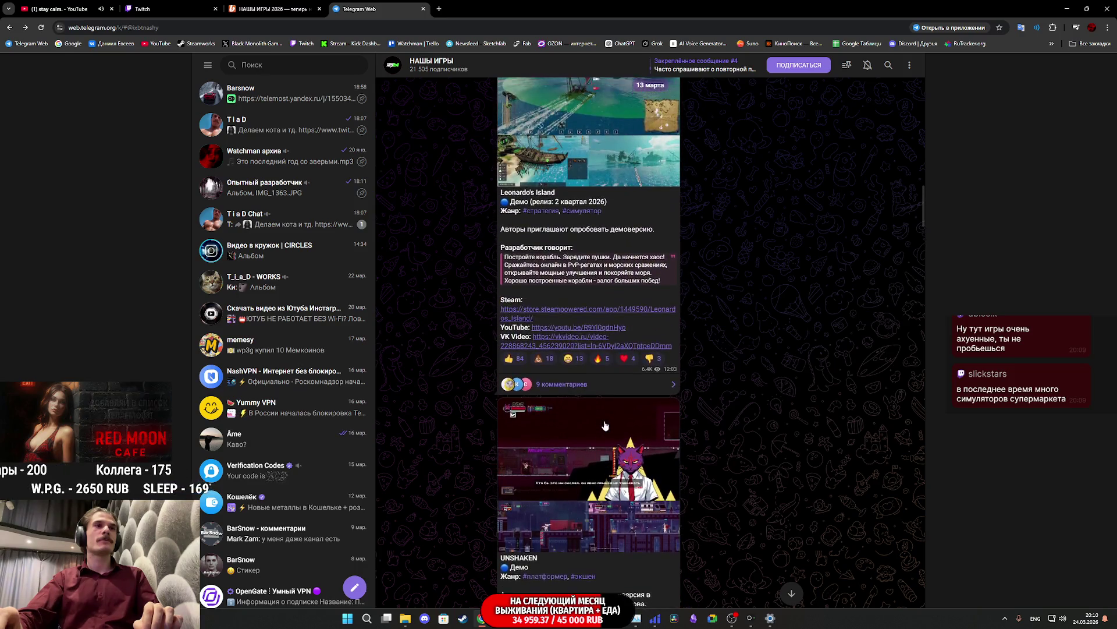
pyautogui.scroll(12, 605, 420)
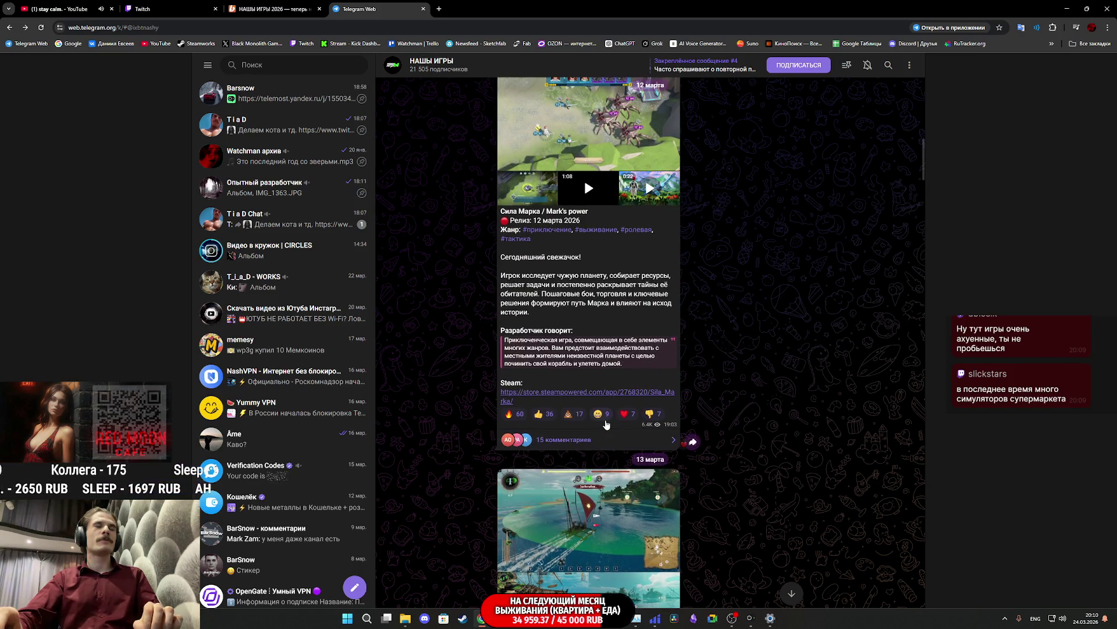
pyautogui.scroll(4, 606, 420)
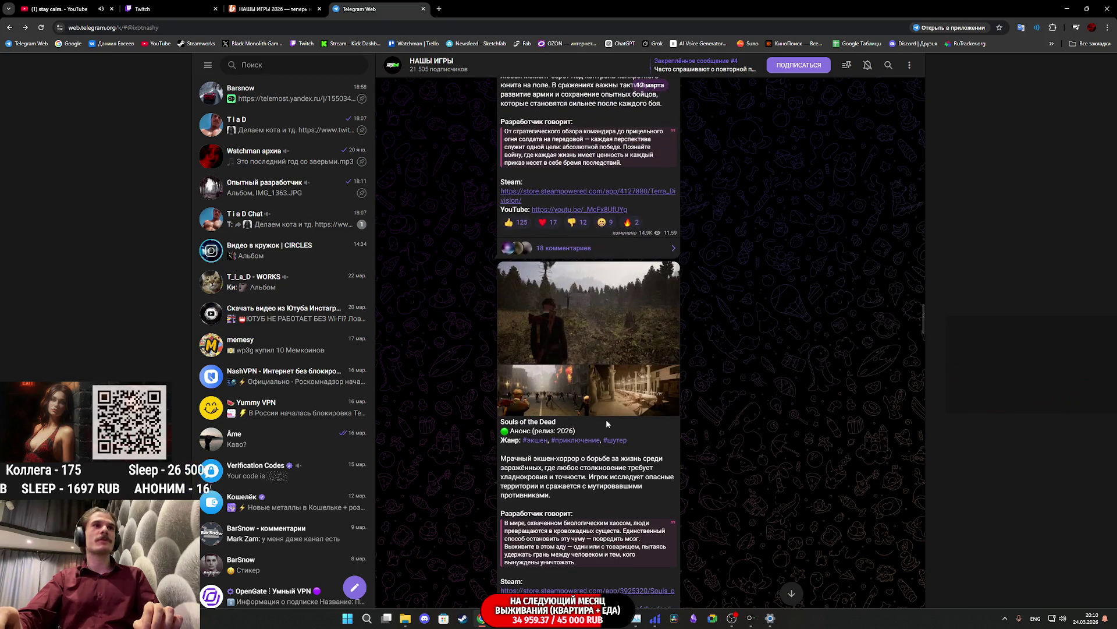
pyautogui.click(574, 318)
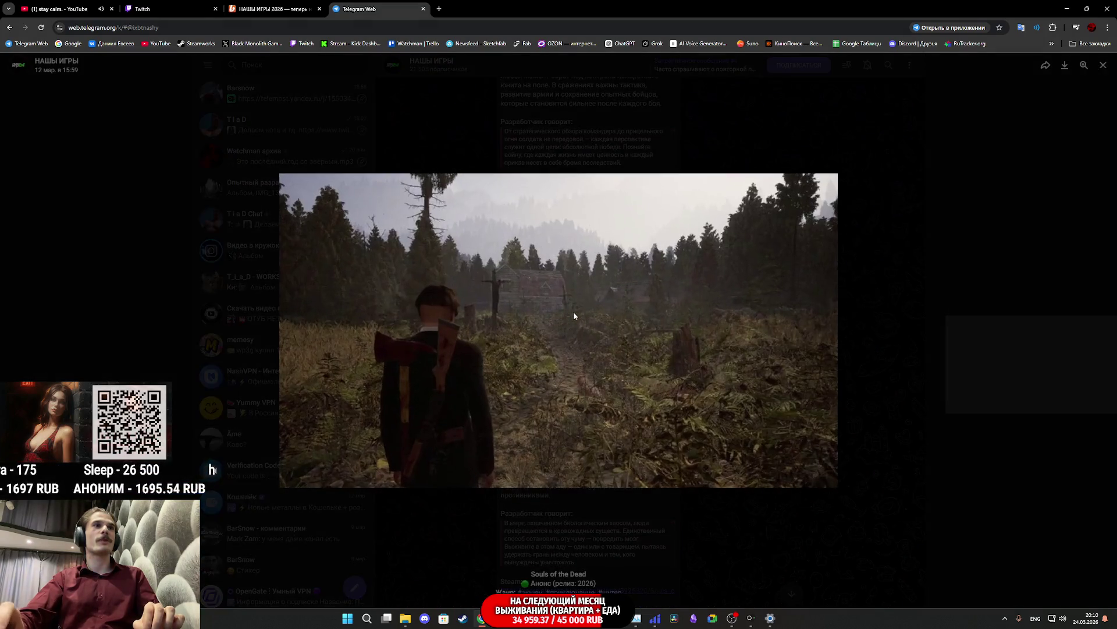
pyautogui.press('Right')
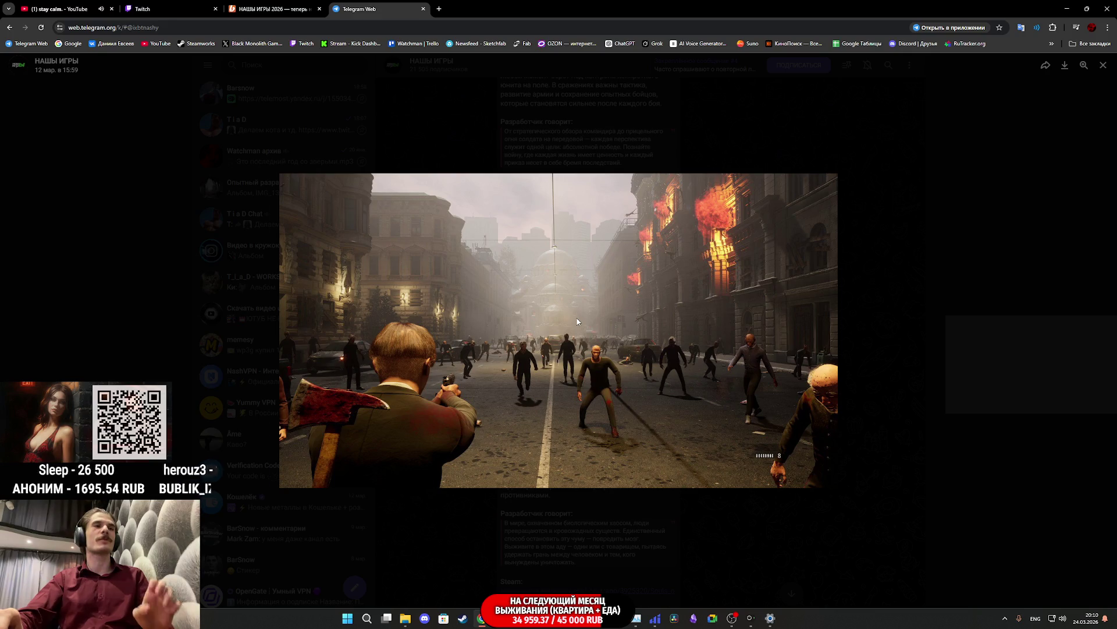
pyautogui.press('Right')
pyautogui.click(854, 399)
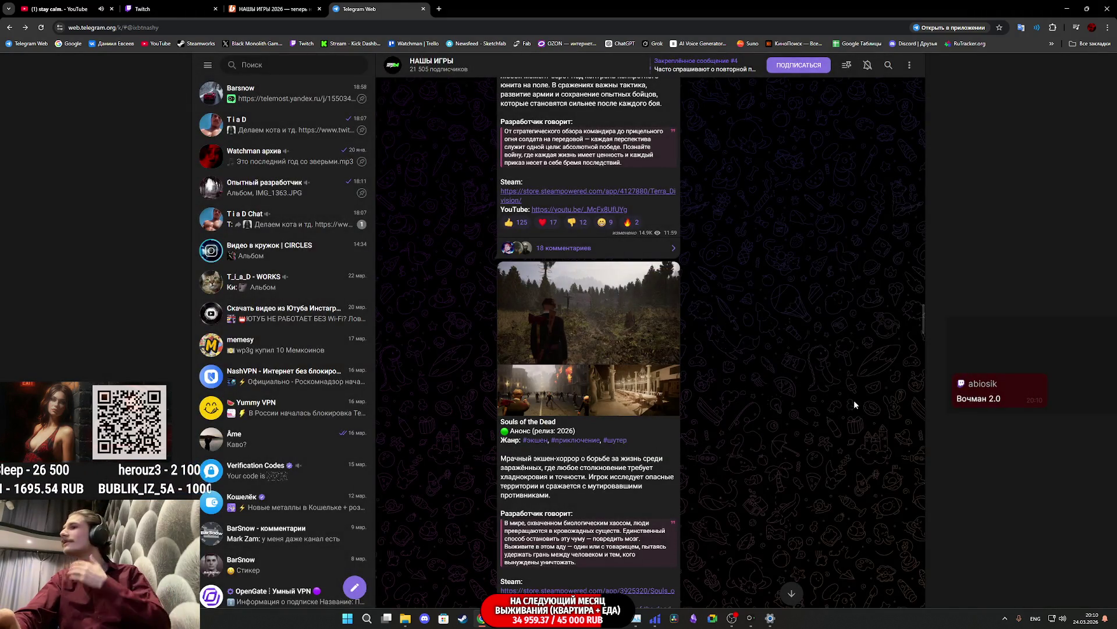
pyautogui.scroll(15, 739, 377)
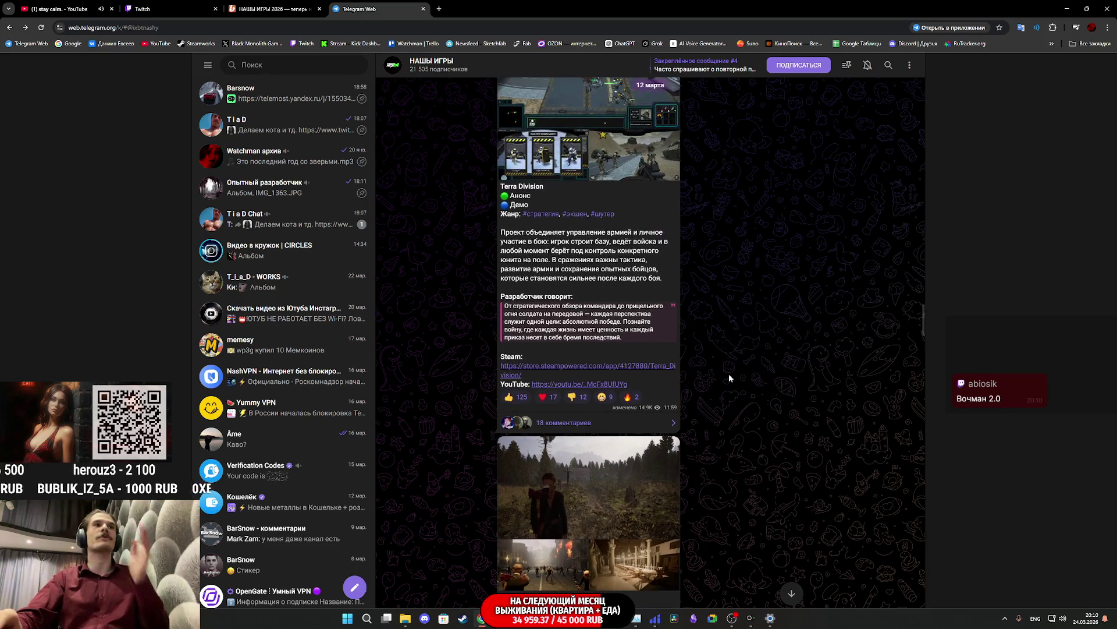
pyautogui.scroll(8, 724, 387)
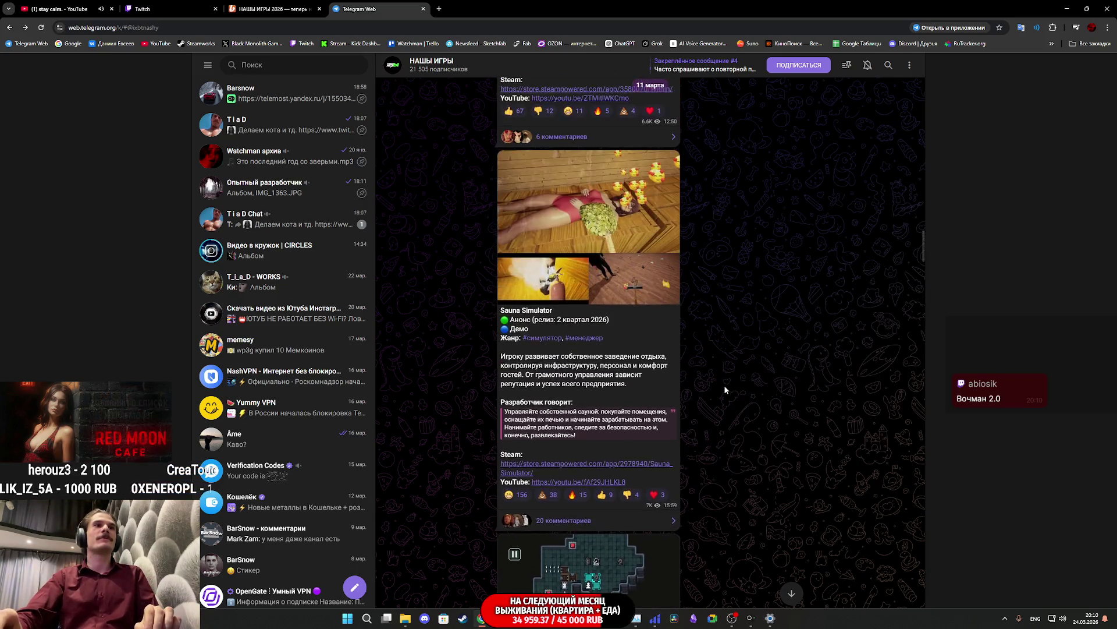
pyautogui.click(599, 419)
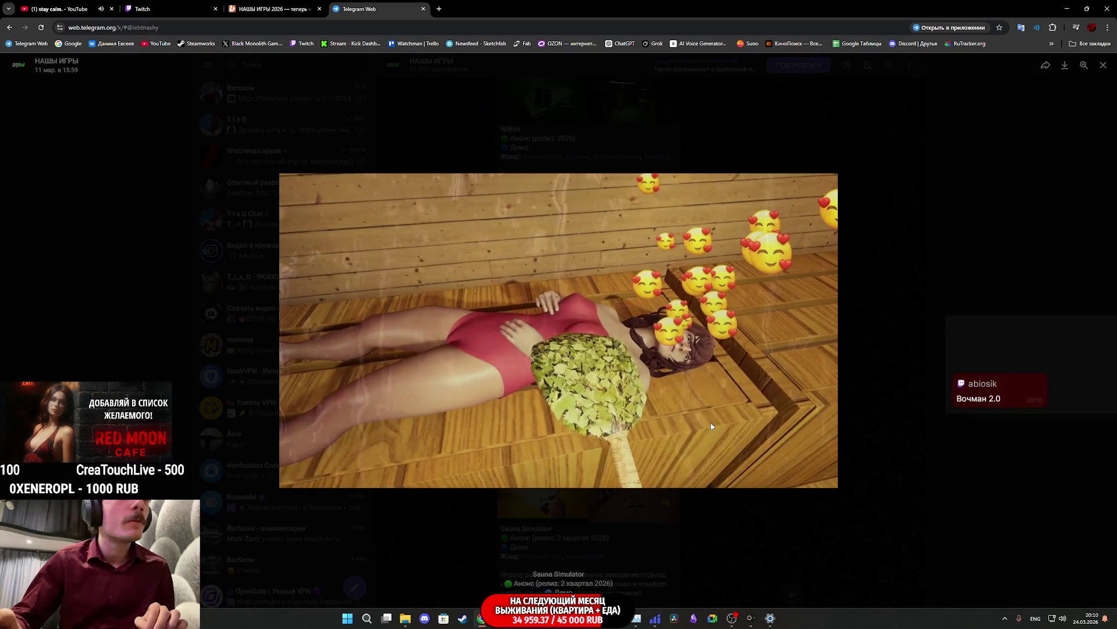
pyautogui.press('Right')
pyautogui.press('Right')
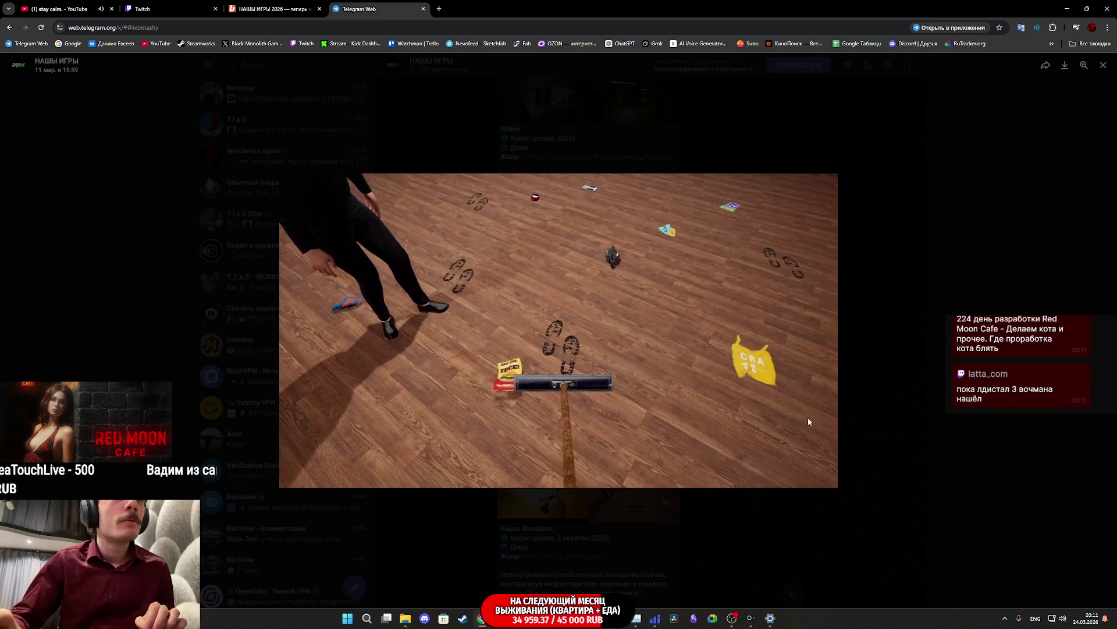
pyautogui.press('Escape')
pyautogui.scroll(-2, 645, 454)
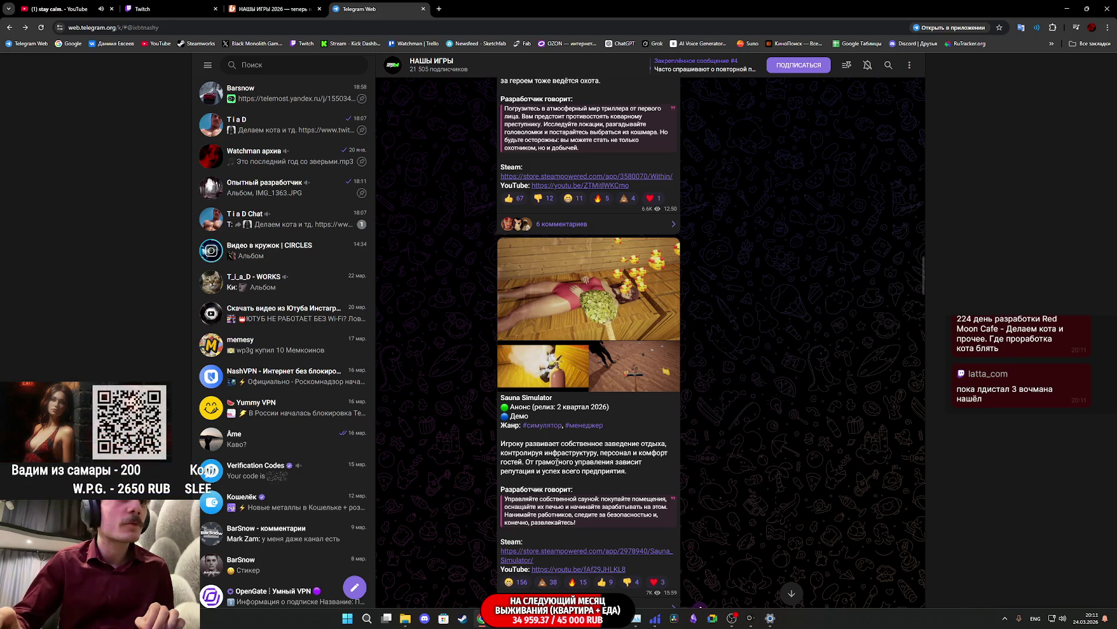
pyautogui.scroll(4, 599, 474)
pyautogui.scroll(-3, 567, 474)
pyautogui.scroll(2, 582, 459)
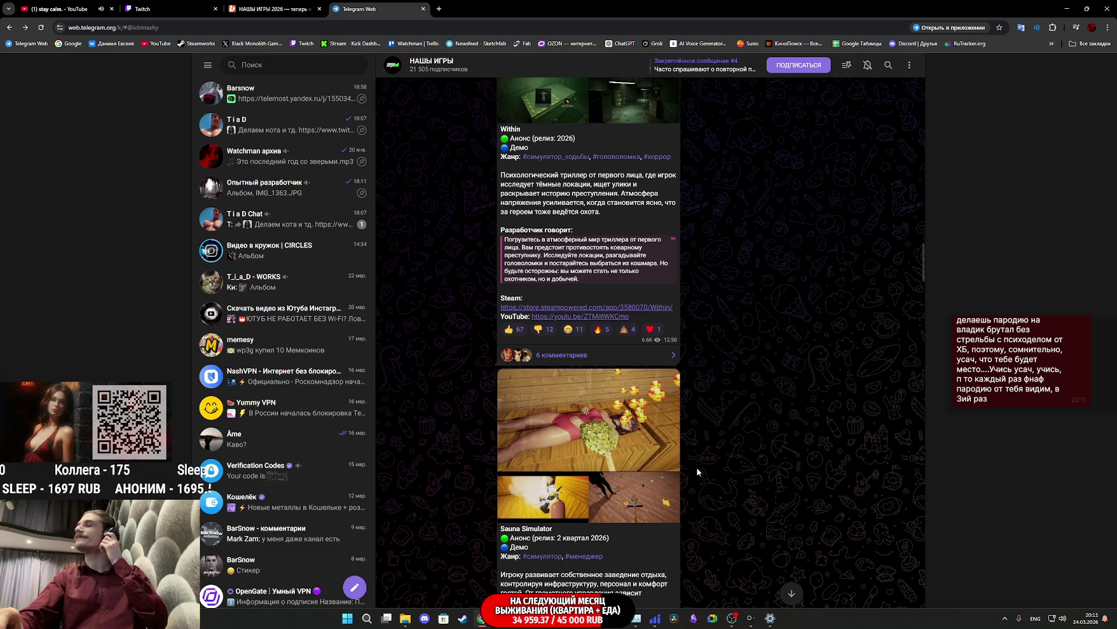
pyautogui.scroll(5, 697, 463)
pyautogui.click(603, 376)
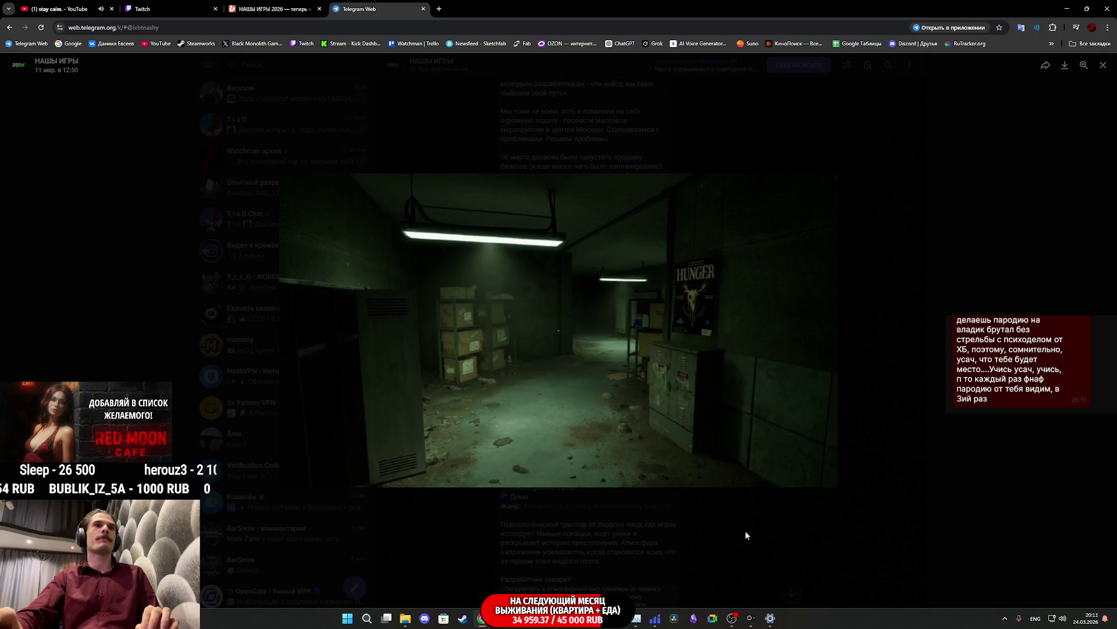
pyautogui.click(746, 535)
pyautogui.scroll(10, 684, 491)
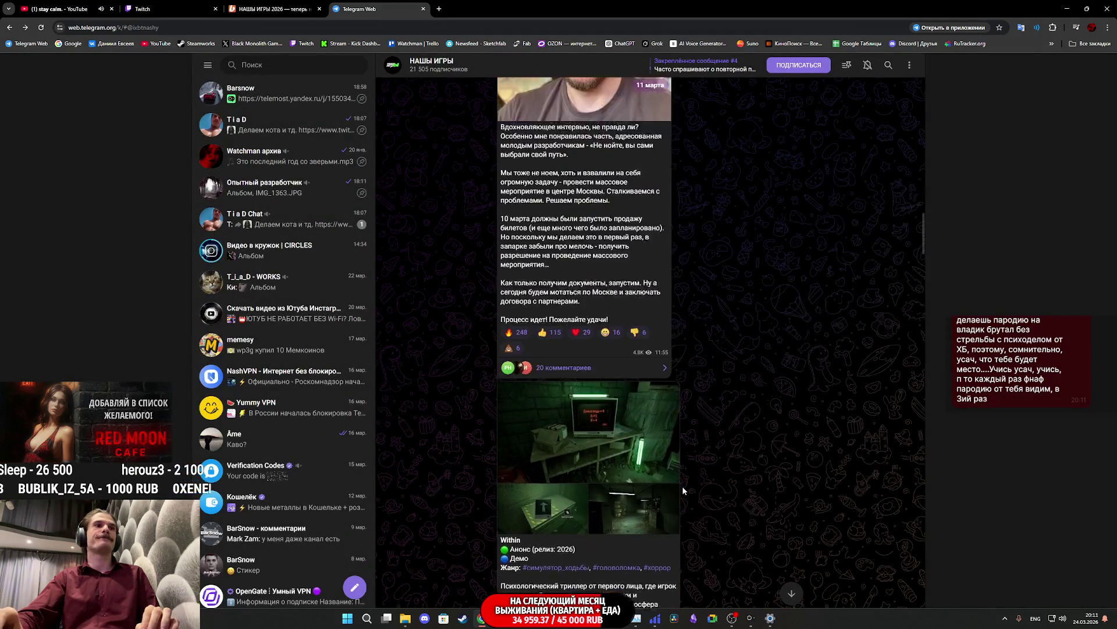
# Step: Scroll back to the Unseen - Someone post and open its dark room screenshot full-screen
pyautogui.scroll(10, 683, 491)
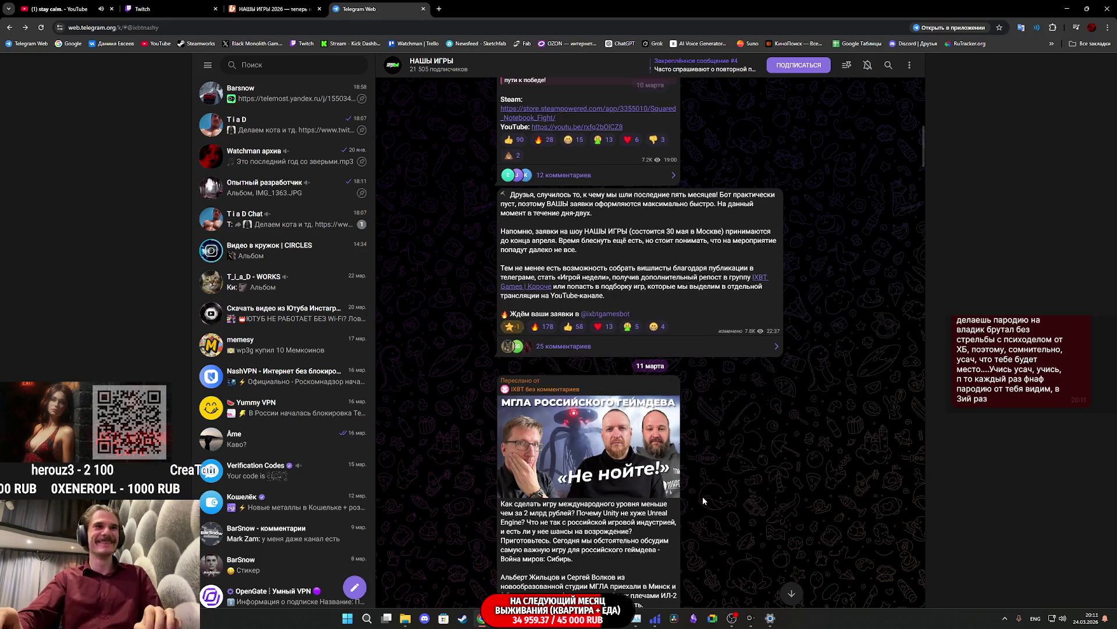
pyautogui.scroll(2, 685, 493)
pyautogui.scroll(-3, 703, 500)
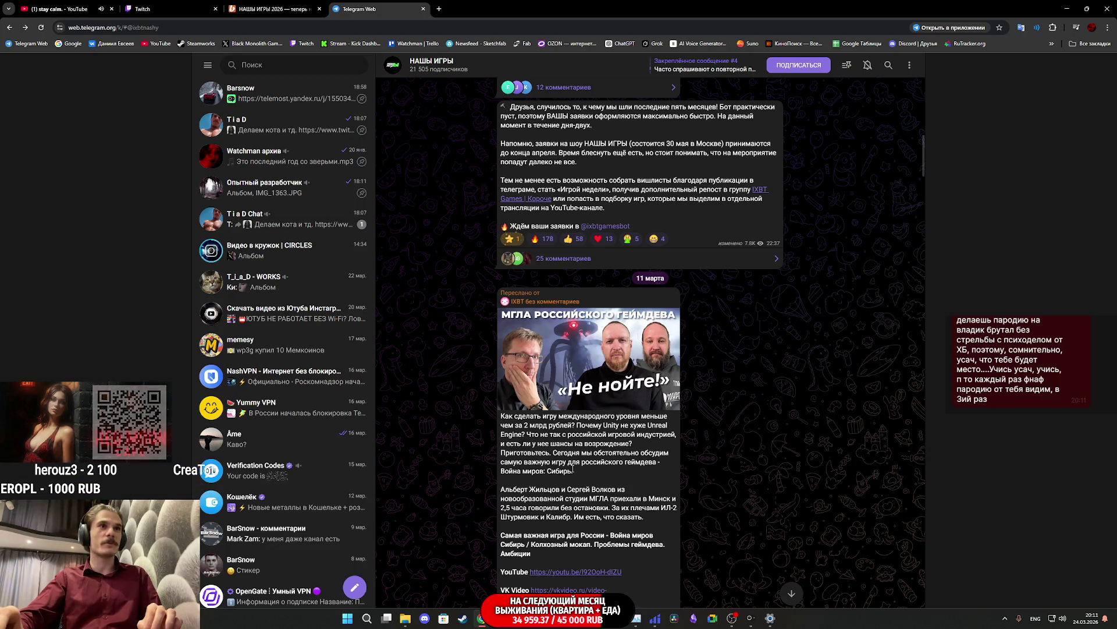
pyautogui.scroll(1, 570, 472)
pyautogui.scroll(10, 570, 473)
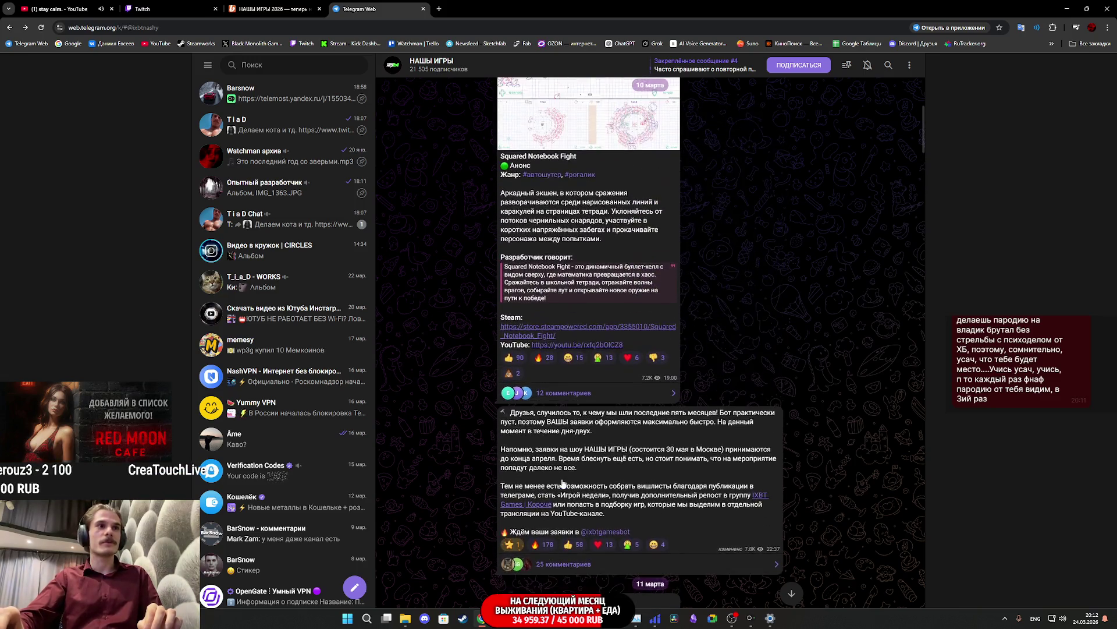
pyautogui.scroll(8, 580, 486)
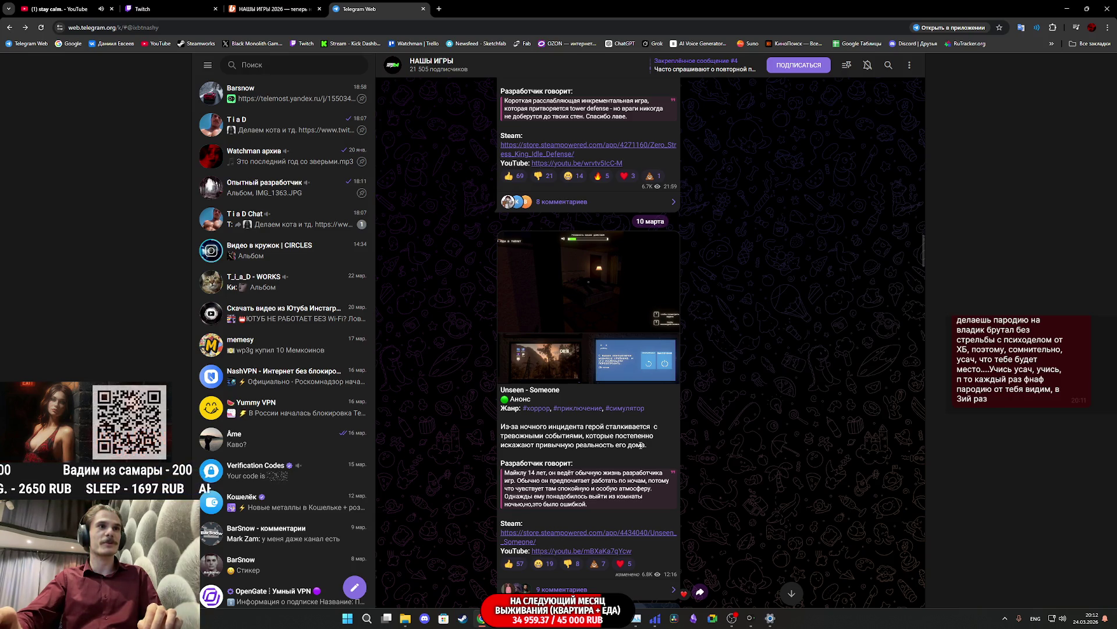
pyautogui.click(605, 329)
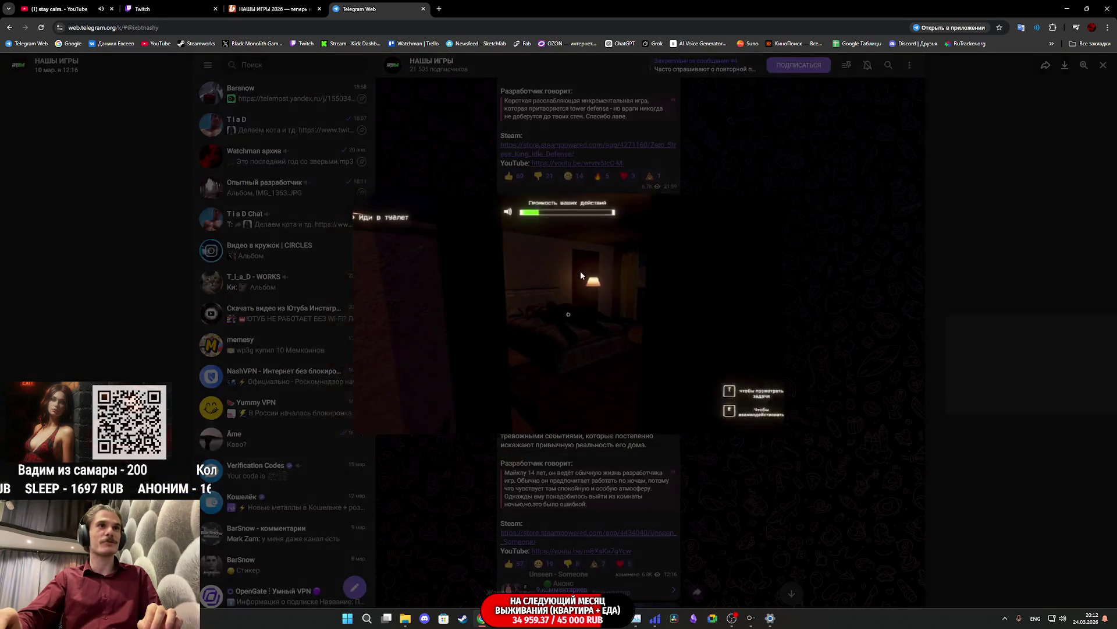
# Step: Flip through two more Unseen screenshots, close the viewer, and scroll up
pyautogui.press('Right')
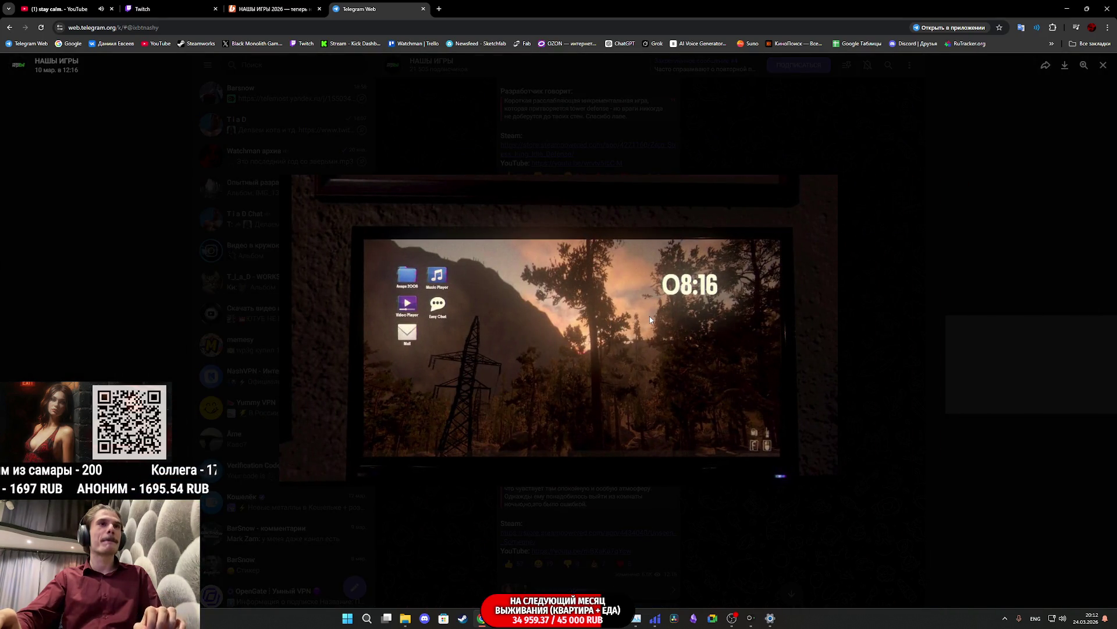
pyautogui.press('Right')
pyautogui.press('Escape')
pyautogui.scroll(10, 625, 403)
pyautogui.scroll(10, 631, 405)
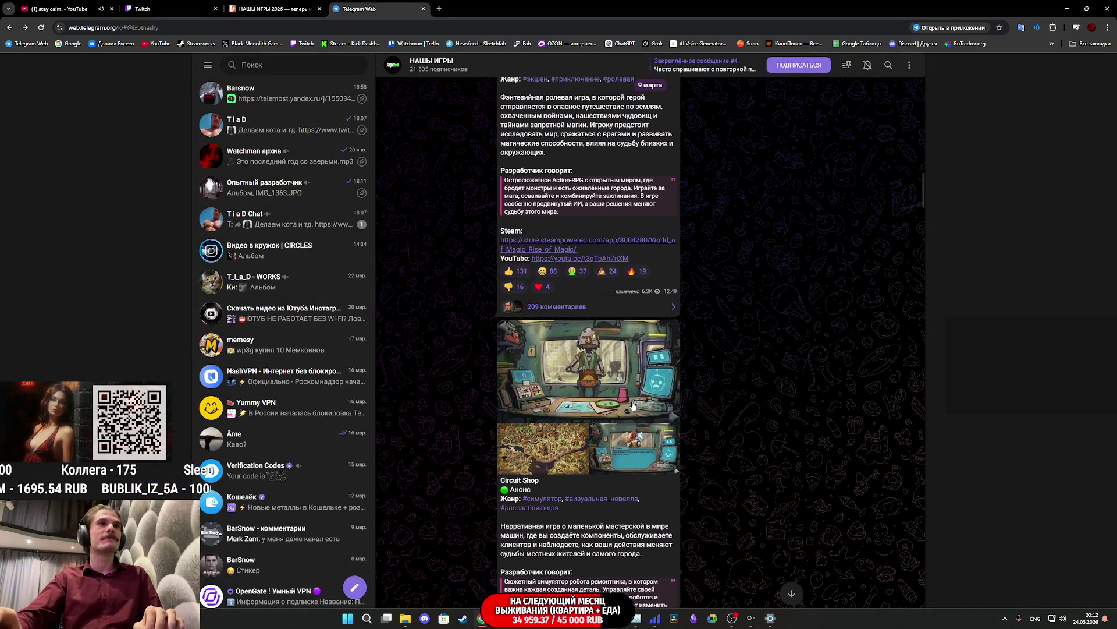
# Step: Page through the World of Magic: Rise of Magic screenshots and close the viewer
pyautogui.click(593, 379)
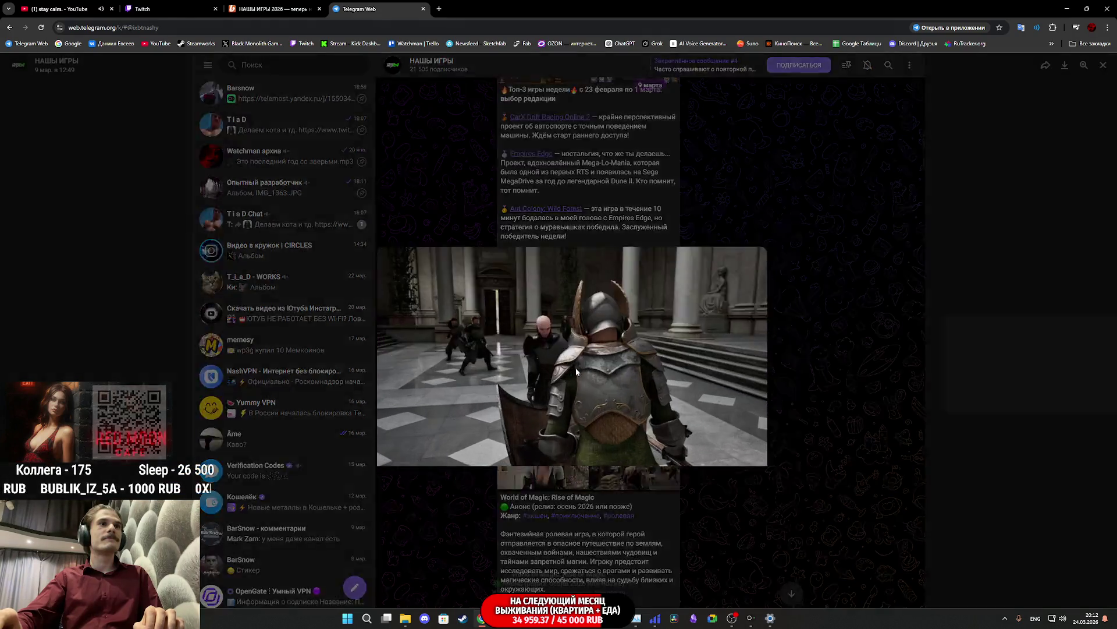
pyautogui.press('Right')
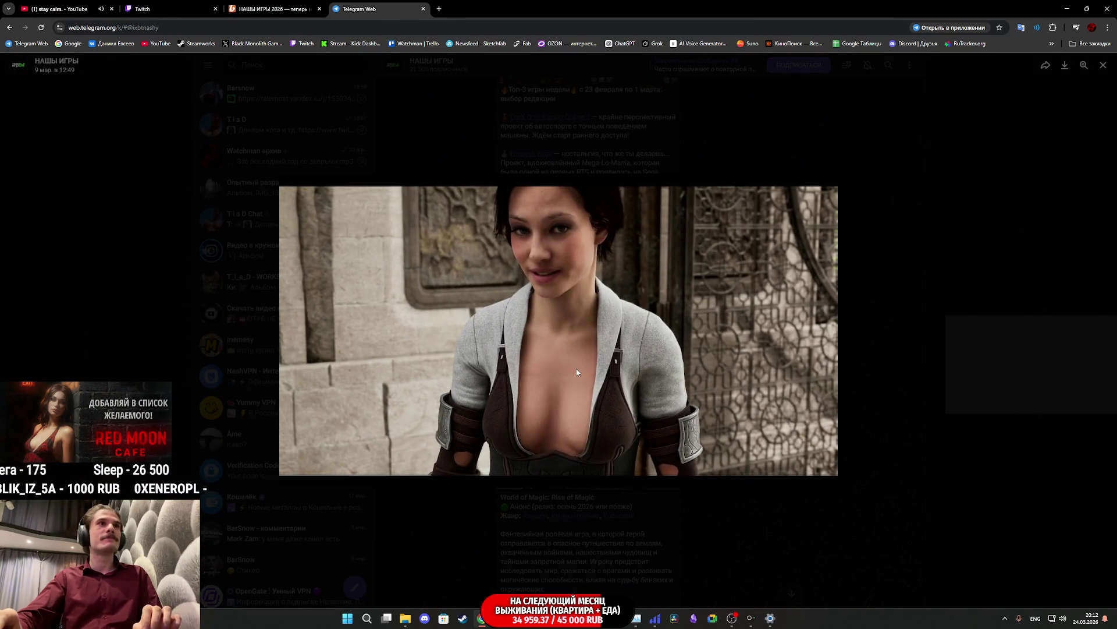
pyautogui.press('Left')
pyautogui.press('Right')
pyautogui.press('Right')
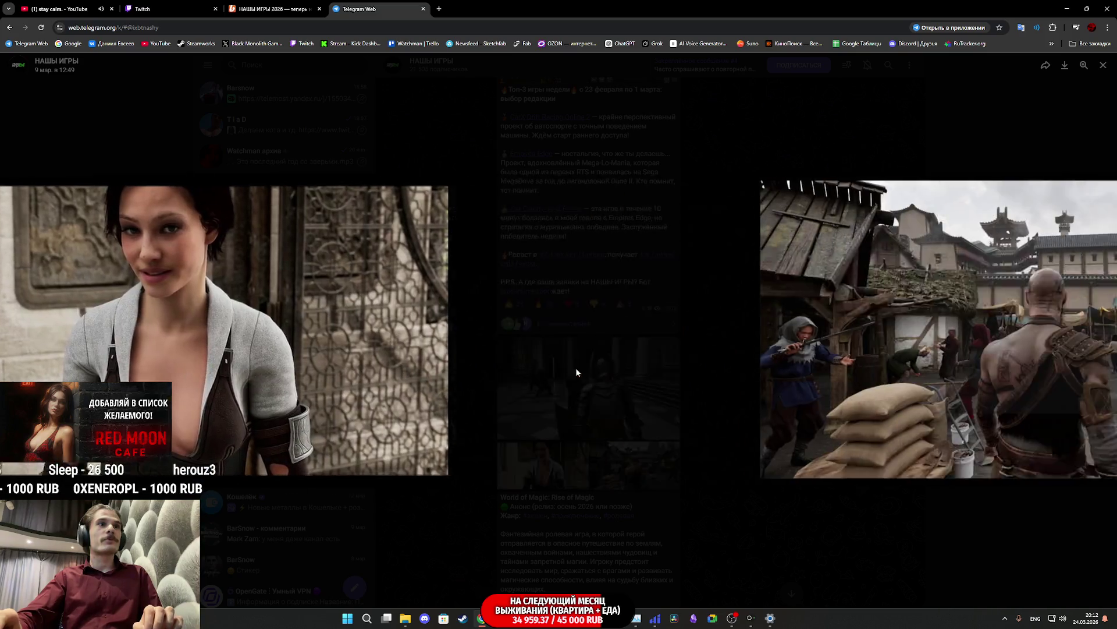
pyautogui.press('Right')
pyautogui.press('Right')
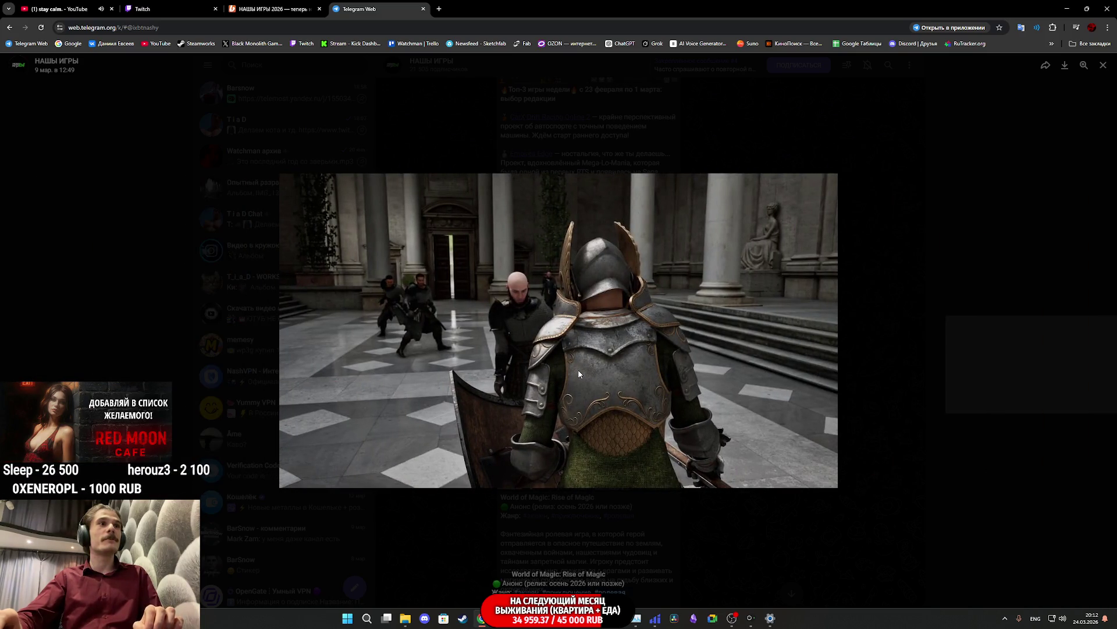
pyautogui.press('Right')
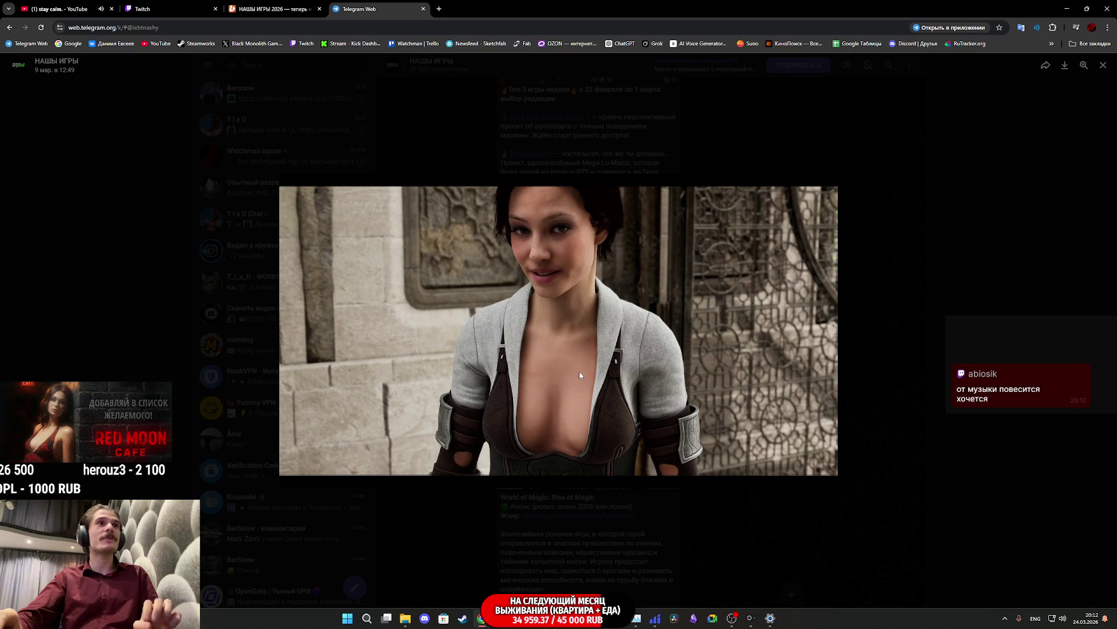
pyautogui.press('Right')
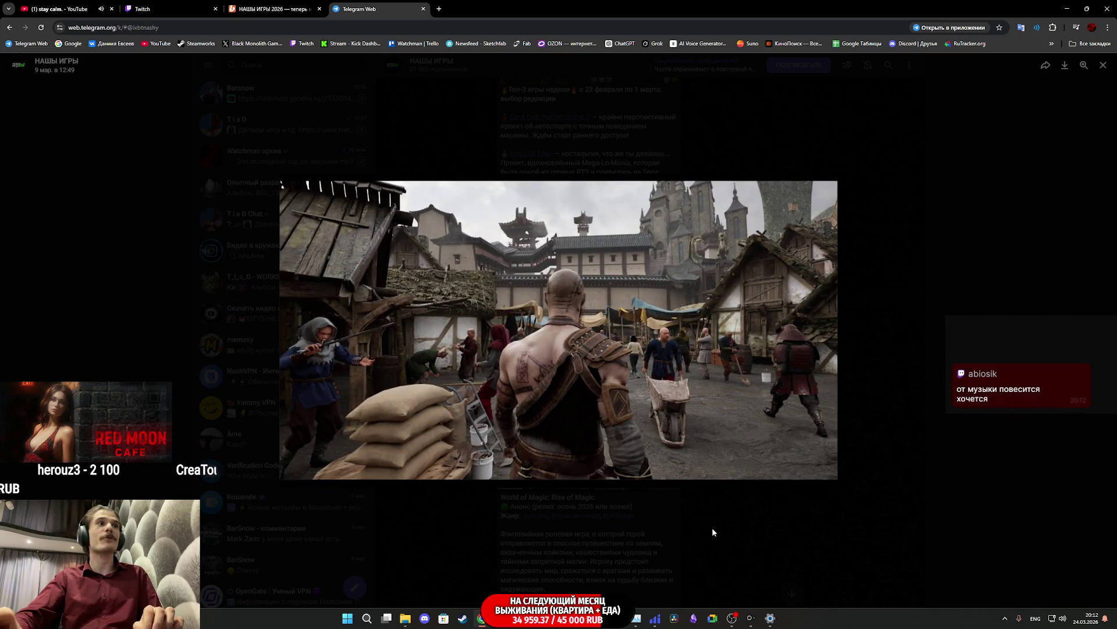
pyautogui.click(713, 531)
pyautogui.scroll(8, 645, 444)
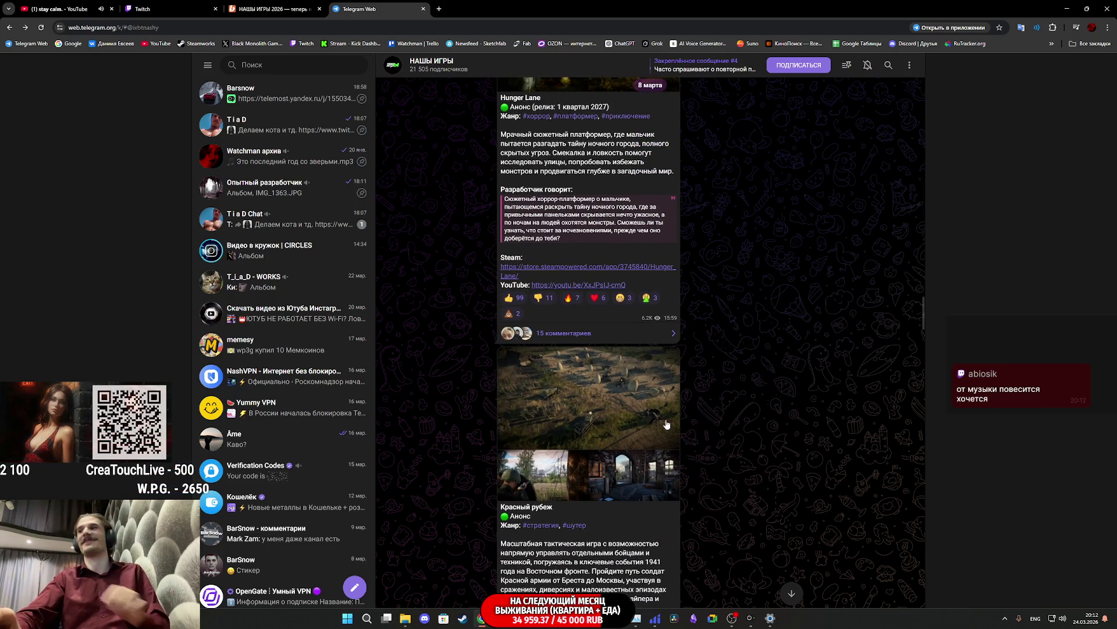
# Step: Scroll up and briefly play the Truck Mechanic gameplay video
pyautogui.scroll(5, 641, 421)
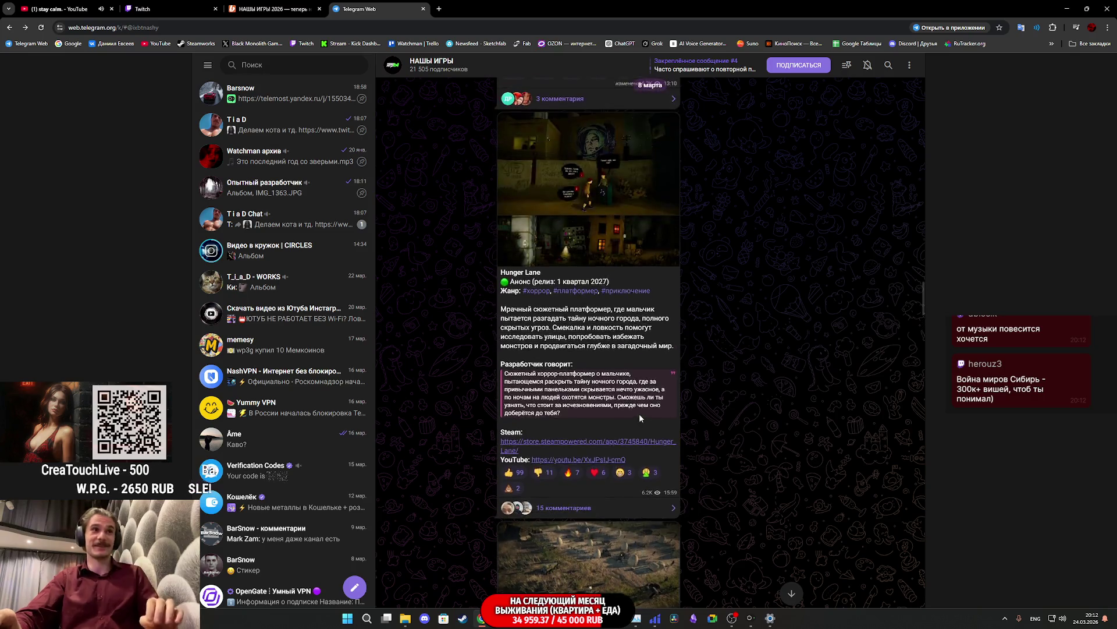
pyautogui.scroll(3, 625, 405)
pyautogui.scroll(10, 625, 406)
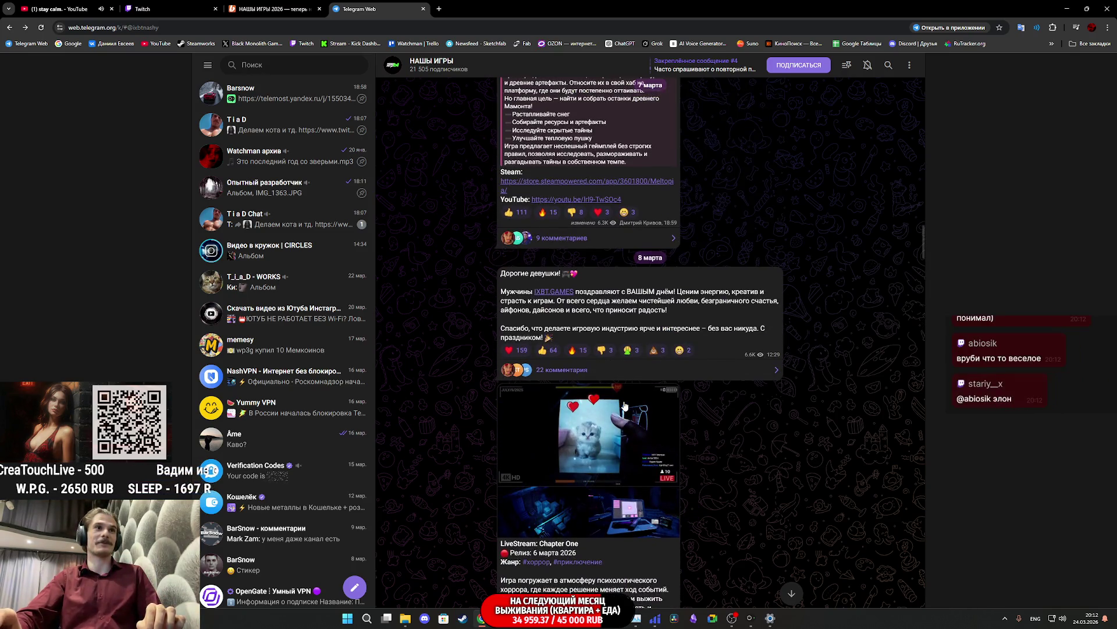
pyautogui.scroll(10, 624, 405)
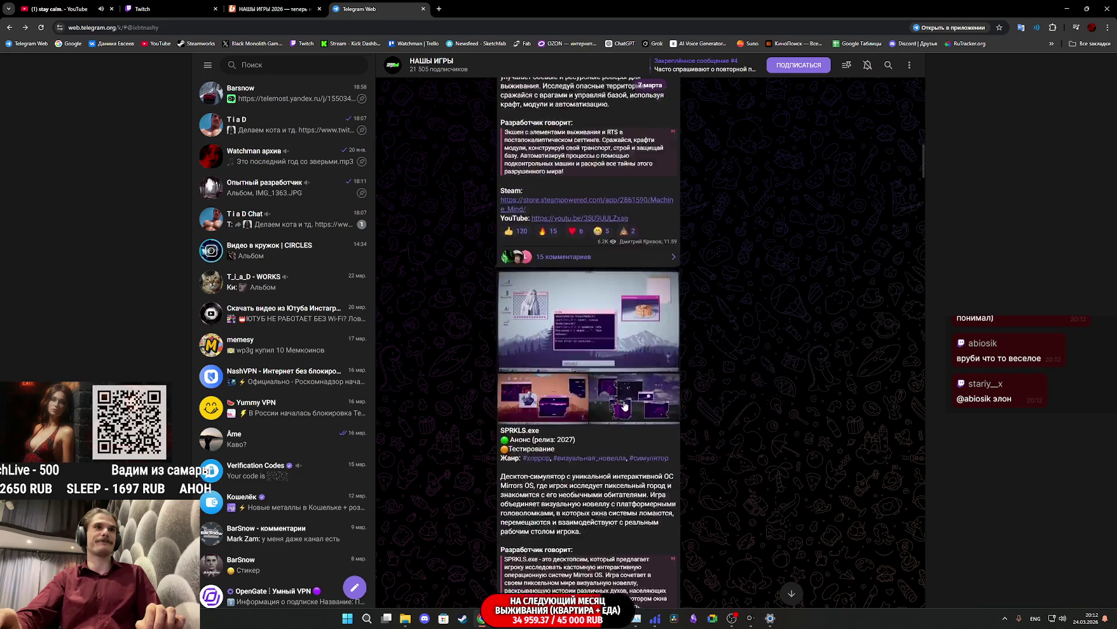
pyautogui.scroll(10, 625, 404)
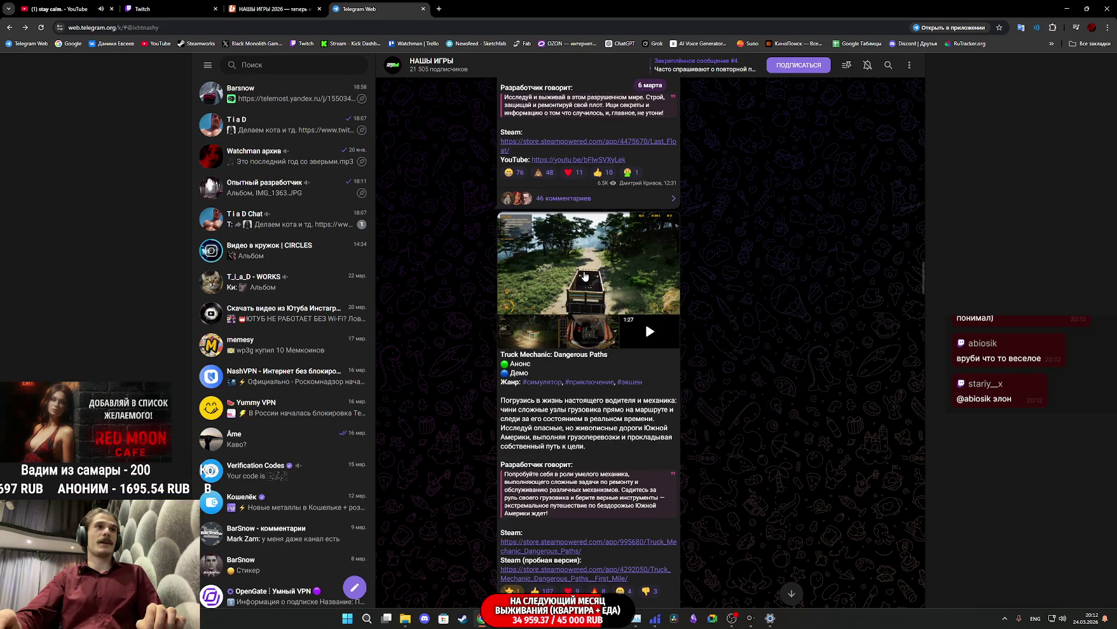
pyautogui.click(581, 305)
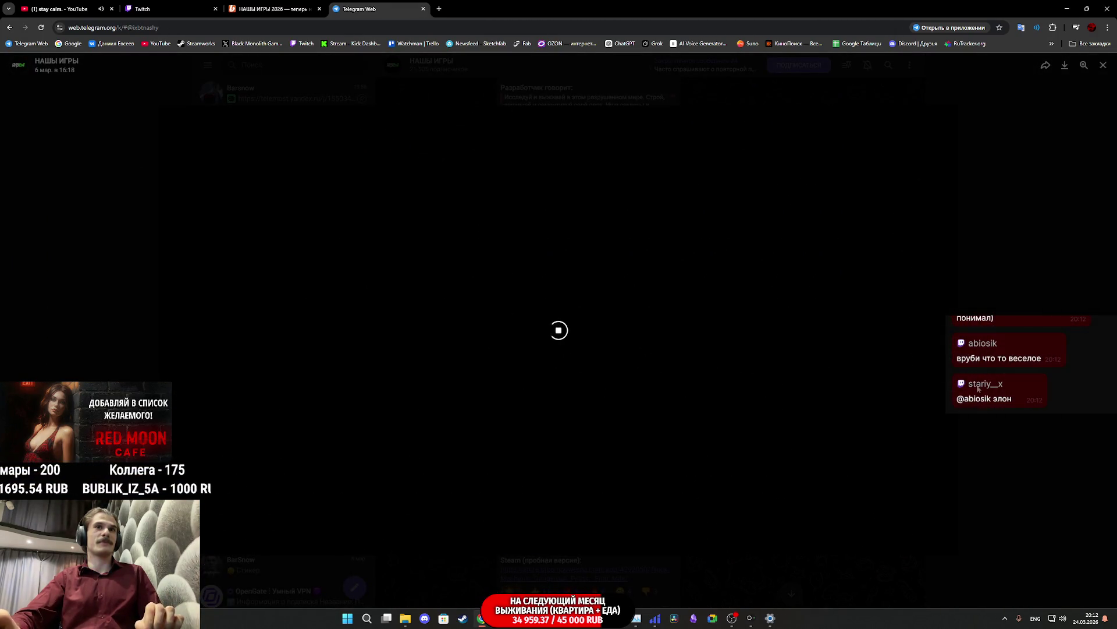
pyautogui.click(814, 396)
# Step: View the Last Float screenshots, including the crafting menu and recipe book
pyautogui.scroll(5, 670, 407)
pyautogui.scroll(3, 669, 381)
pyautogui.scroll(-2, 668, 379)
pyautogui.scroll(3, 668, 380)
pyautogui.scroll(-3, 641, 390)
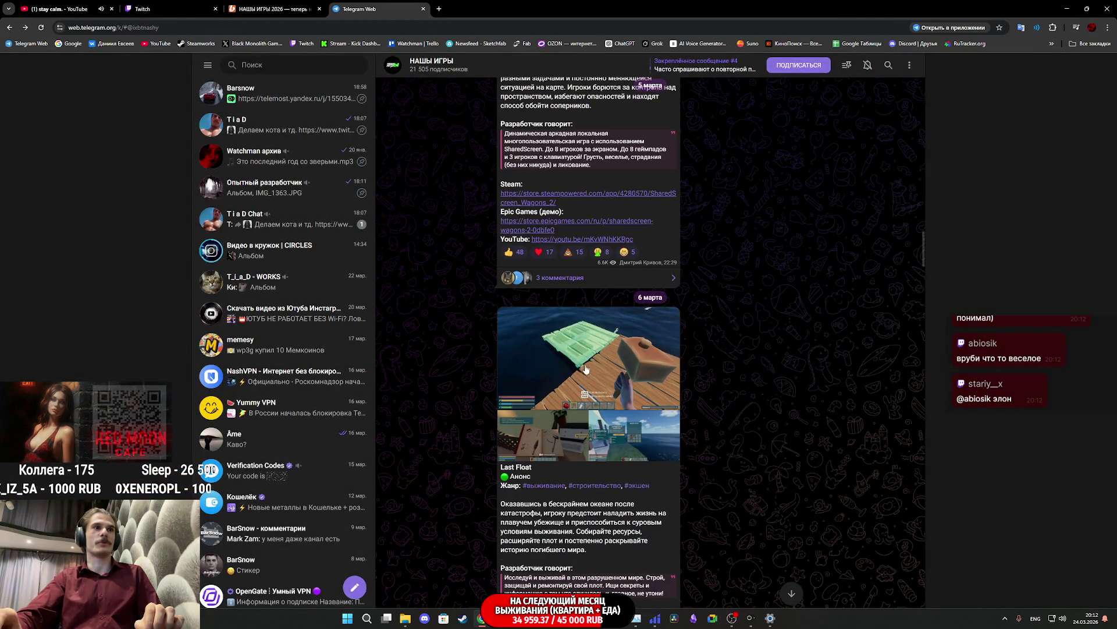
pyautogui.click(585, 397)
pyautogui.press('Right')
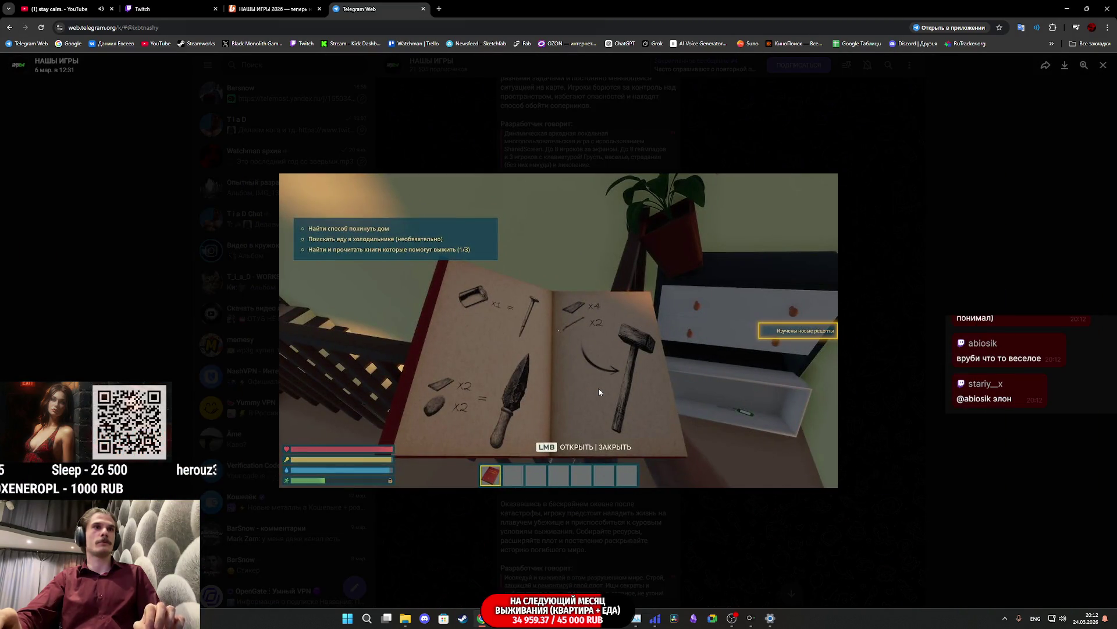
pyautogui.press('Right')
pyautogui.press('Left')
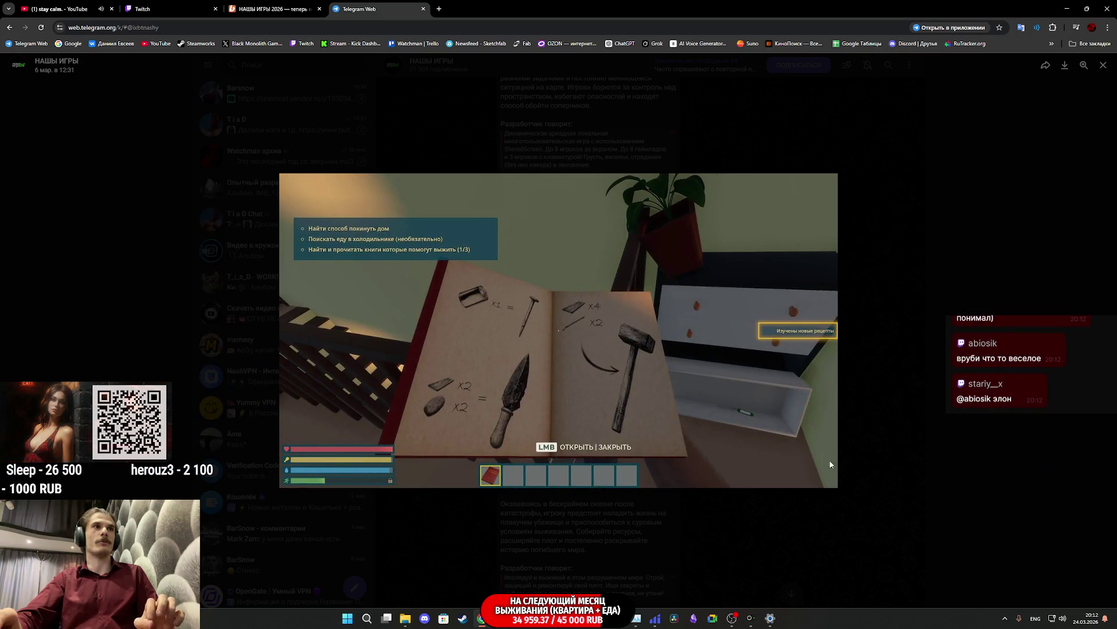
pyautogui.click(869, 420)
# Step: Scroll further up and page through three Rules: Motel Horizon screenshots
pyautogui.scroll(10, 673, 420)
pyautogui.scroll(6, 671, 420)
pyautogui.scroll(15, 671, 421)
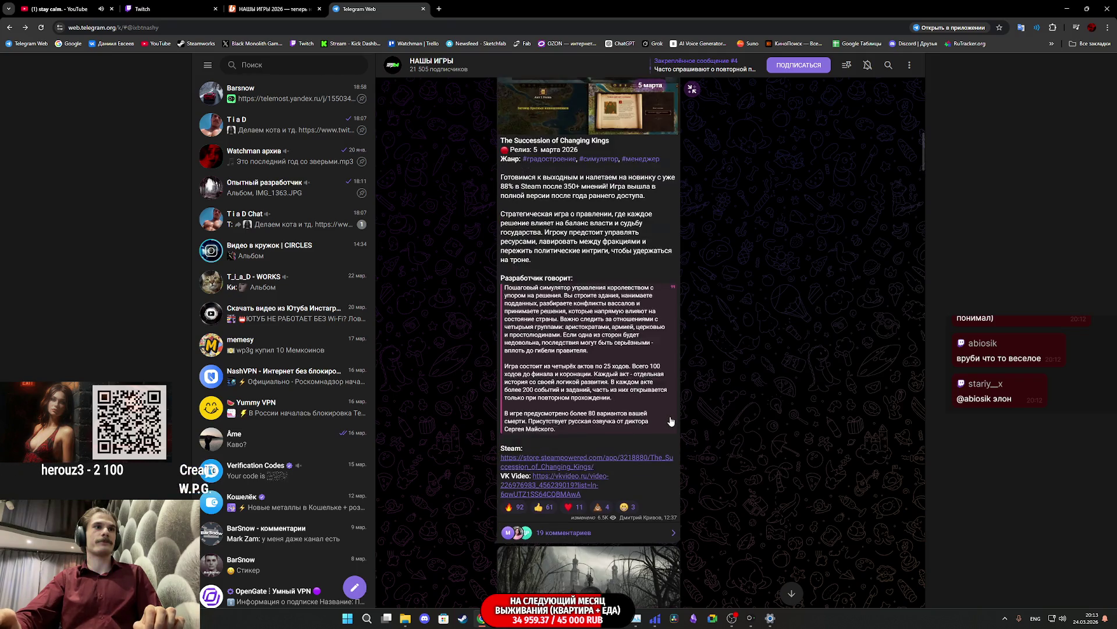
pyautogui.scroll(12, 671, 421)
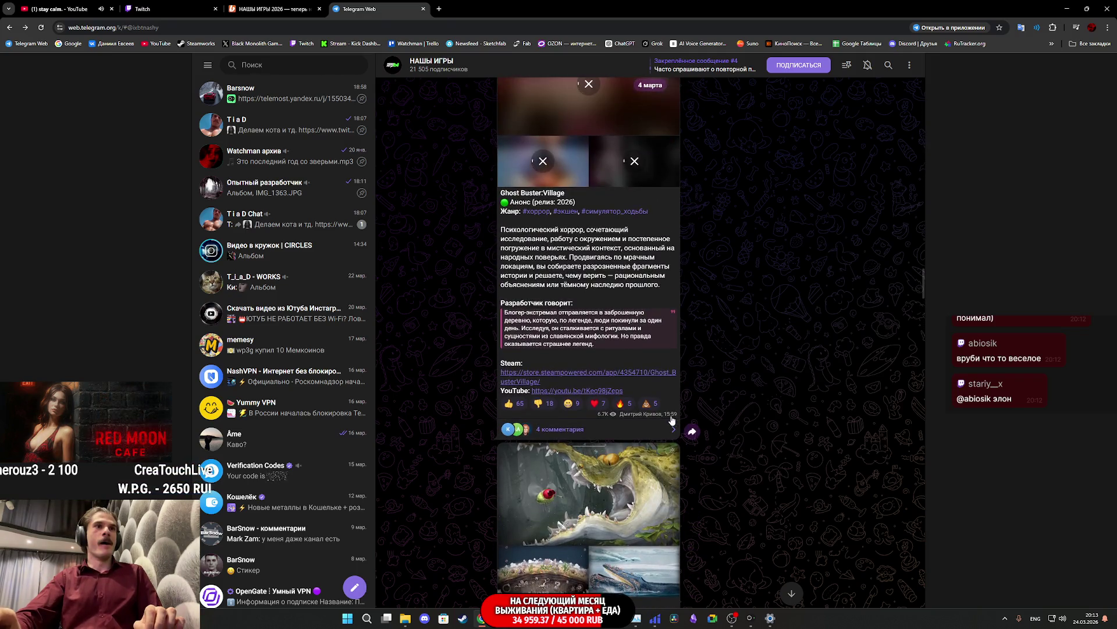
pyautogui.scroll(-2, 673, 418)
pyautogui.scroll(9, 673, 418)
pyautogui.scroll(12, 673, 418)
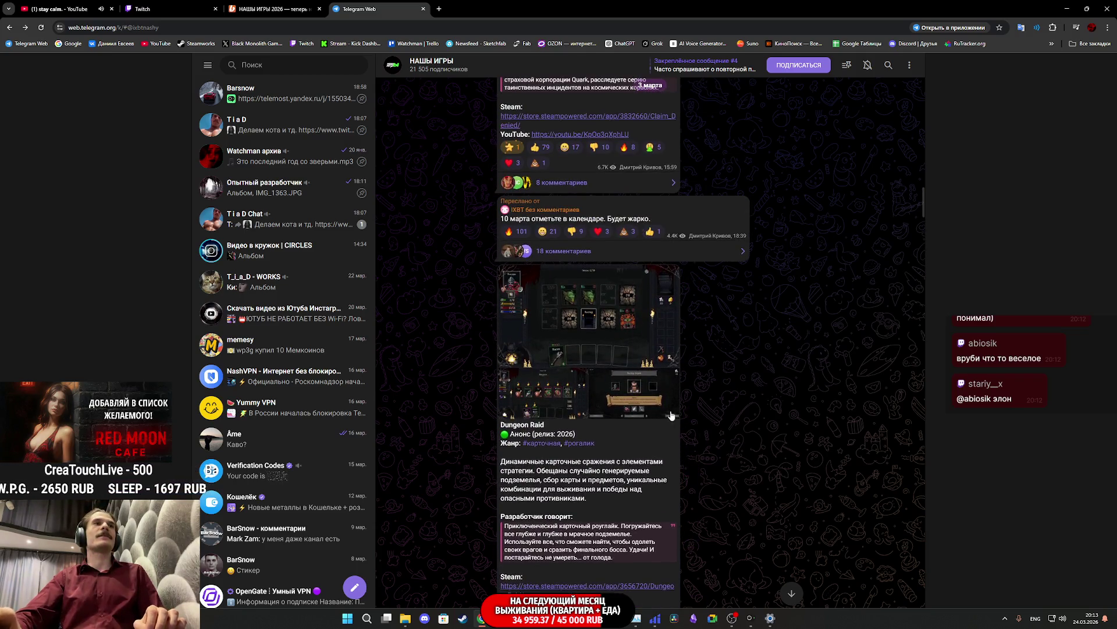
pyautogui.scroll(4, 630, 395)
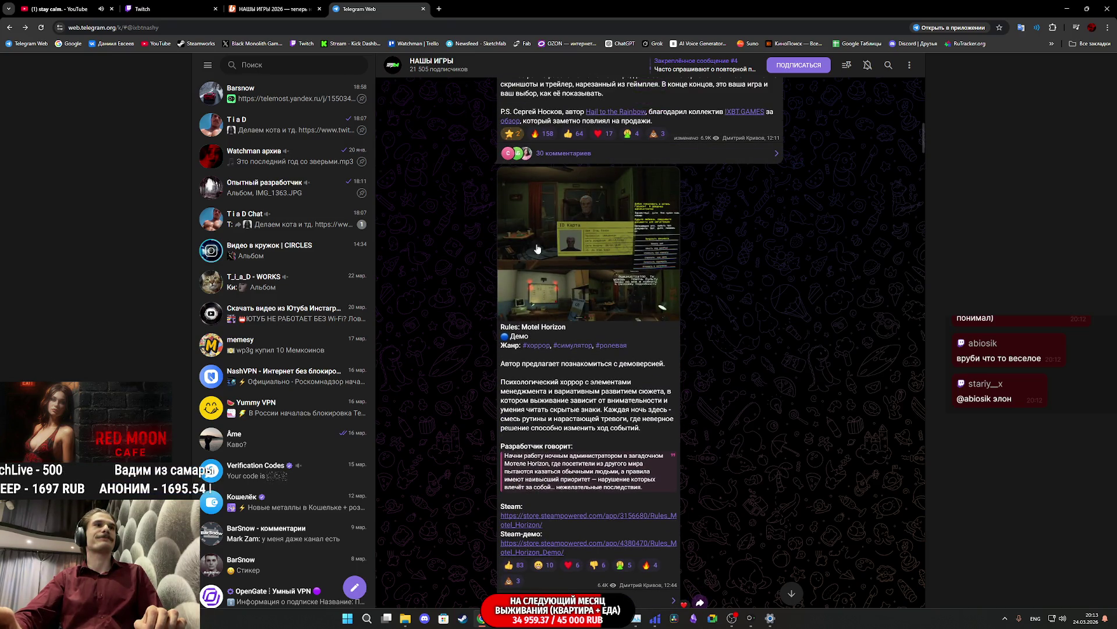
pyautogui.click(551, 223)
pyautogui.press('Right')
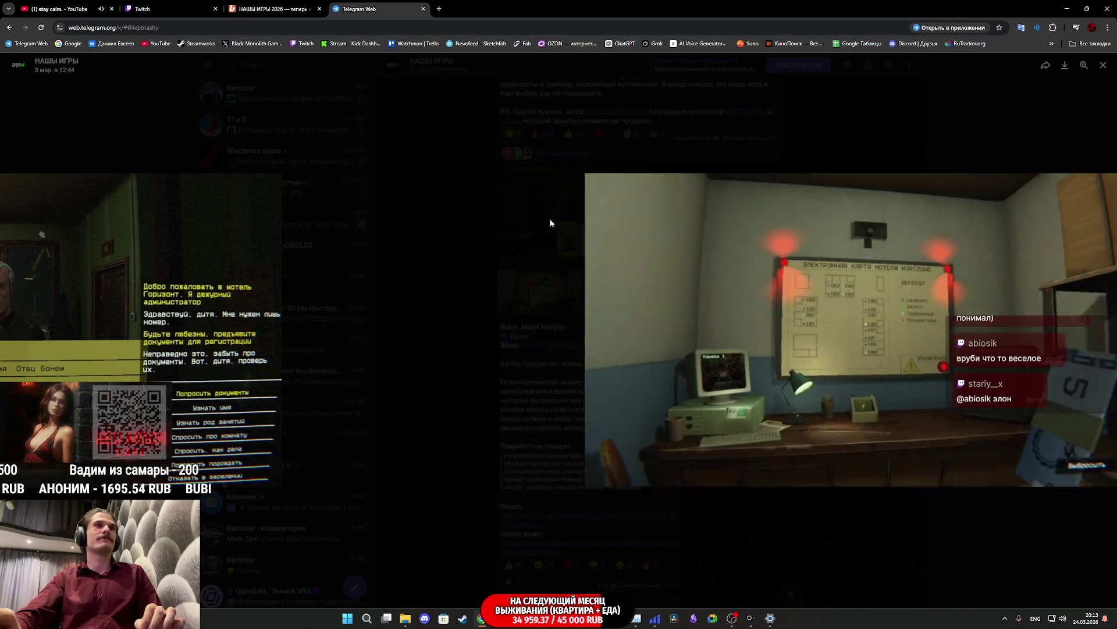
pyautogui.press('Right')
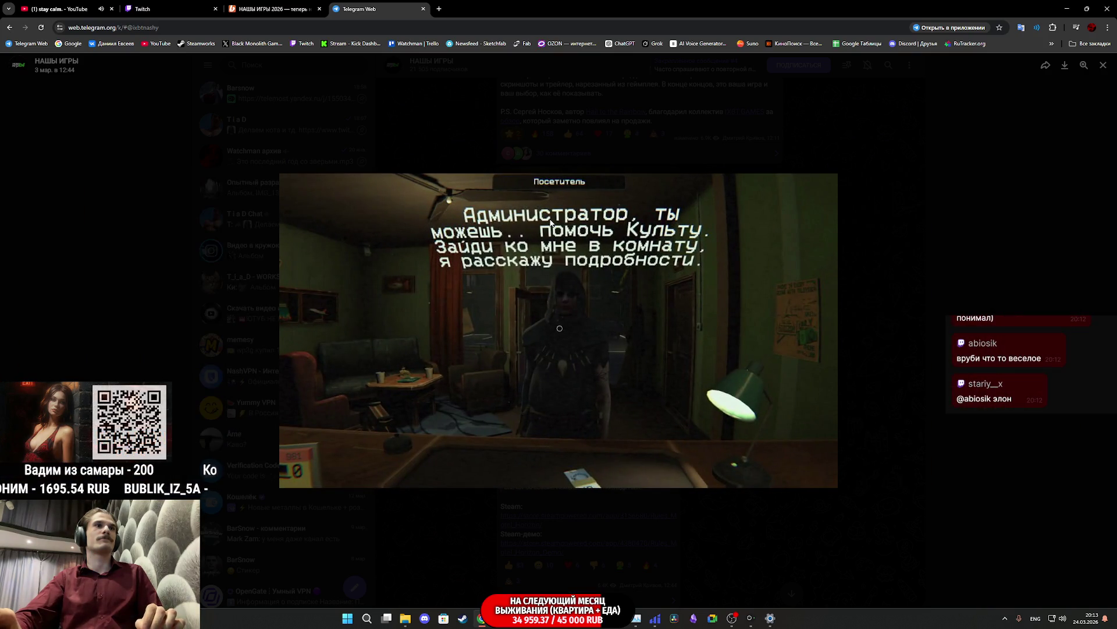
pyautogui.press('Escape')
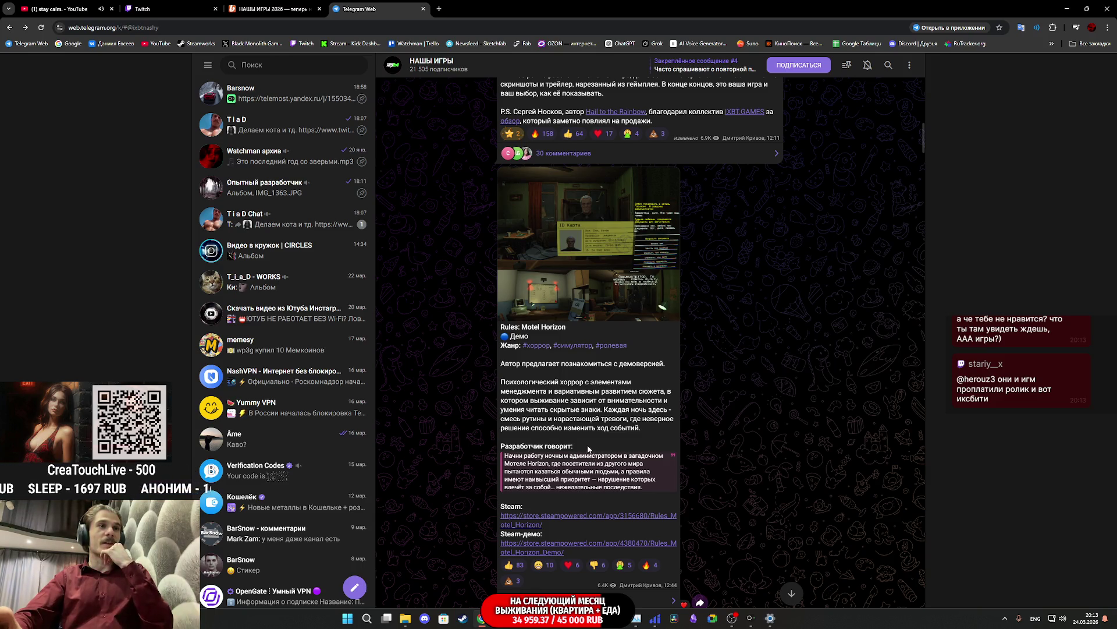
# Step: Scroll up to the RC: Car Maniacs post and close the Telegram Web tab
pyautogui.scroll(15, 589, 448)
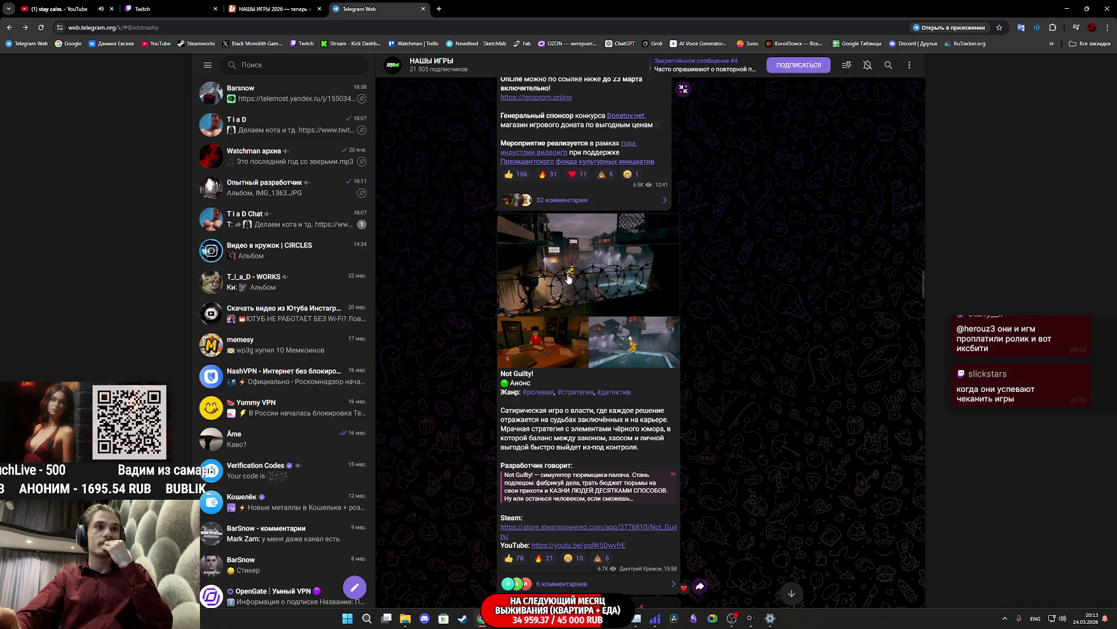
pyautogui.scroll(8, 567, 278)
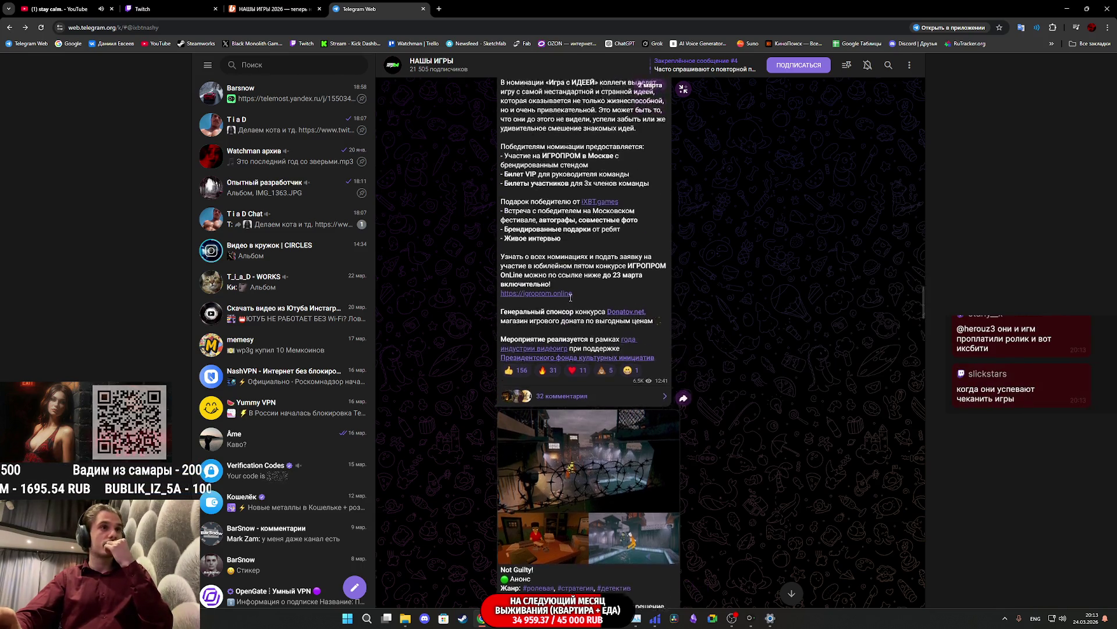
pyautogui.scroll(15, 571, 303)
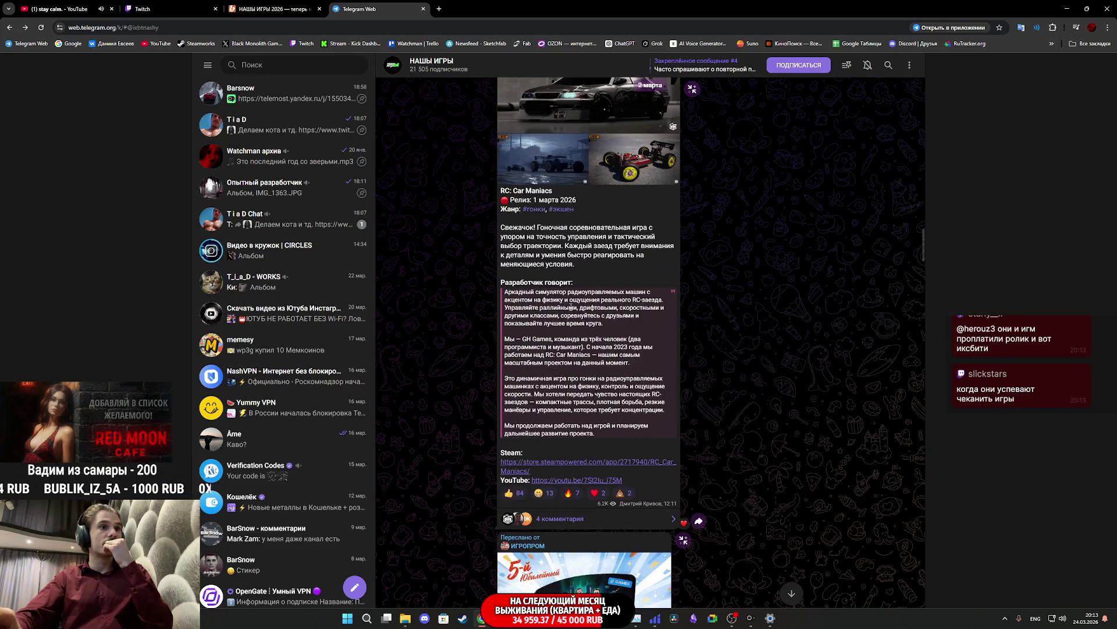
pyautogui.scroll(1, 571, 308)
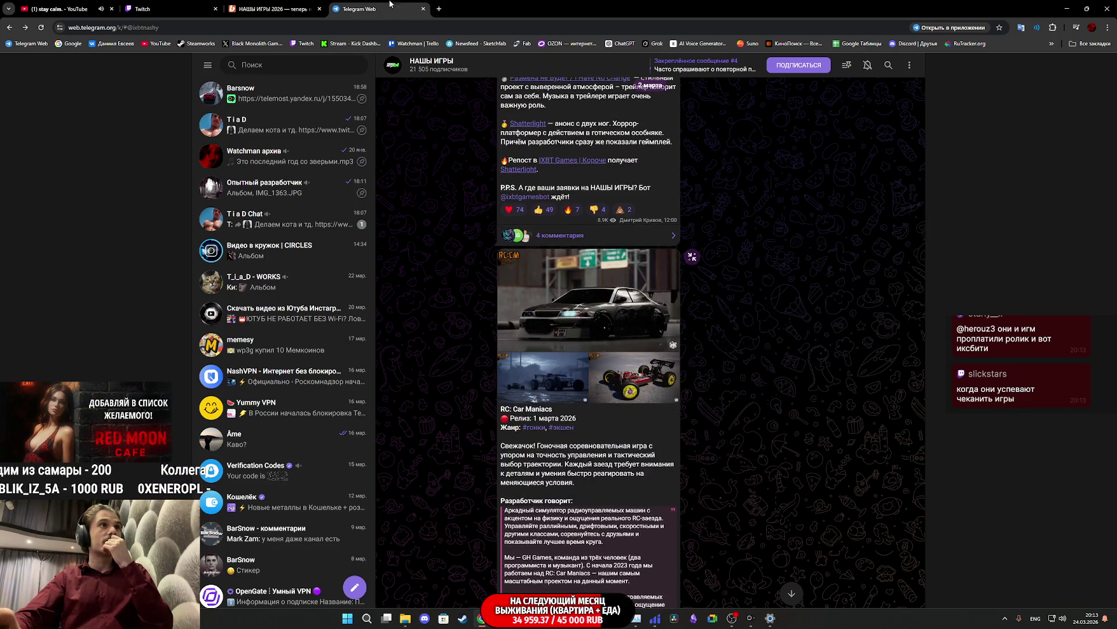
pyautogui.click(423, 8)
# Step: Close the leftover channel tab and switch back to the Unreal Engine Blueprint editor
pyautogui.hotkey('ctrl', 'w')
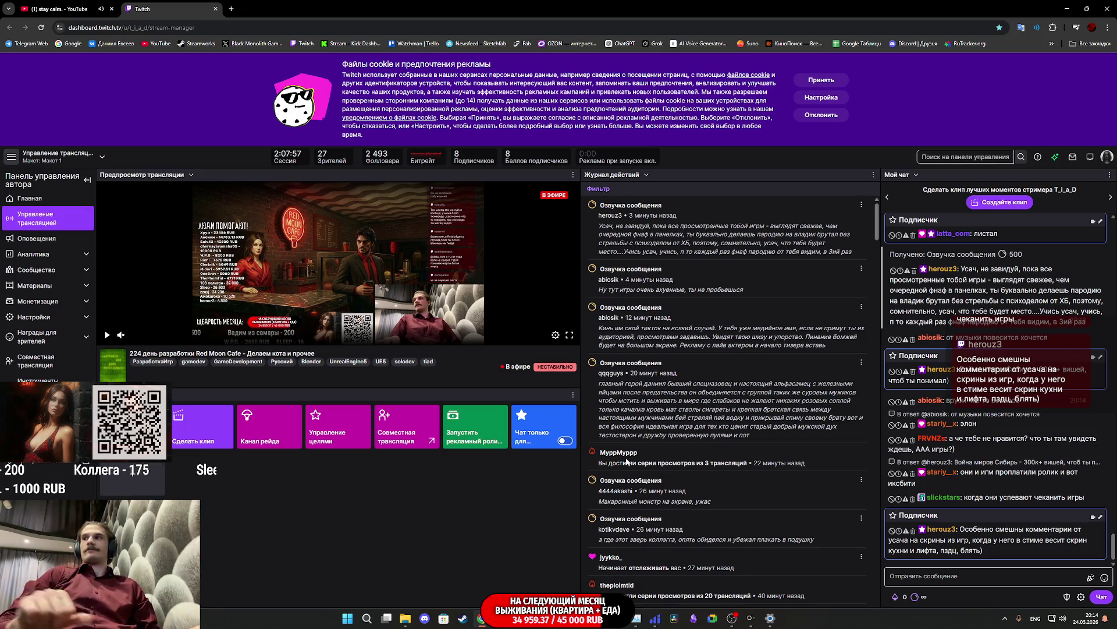
pyautogui.click(770, 623)
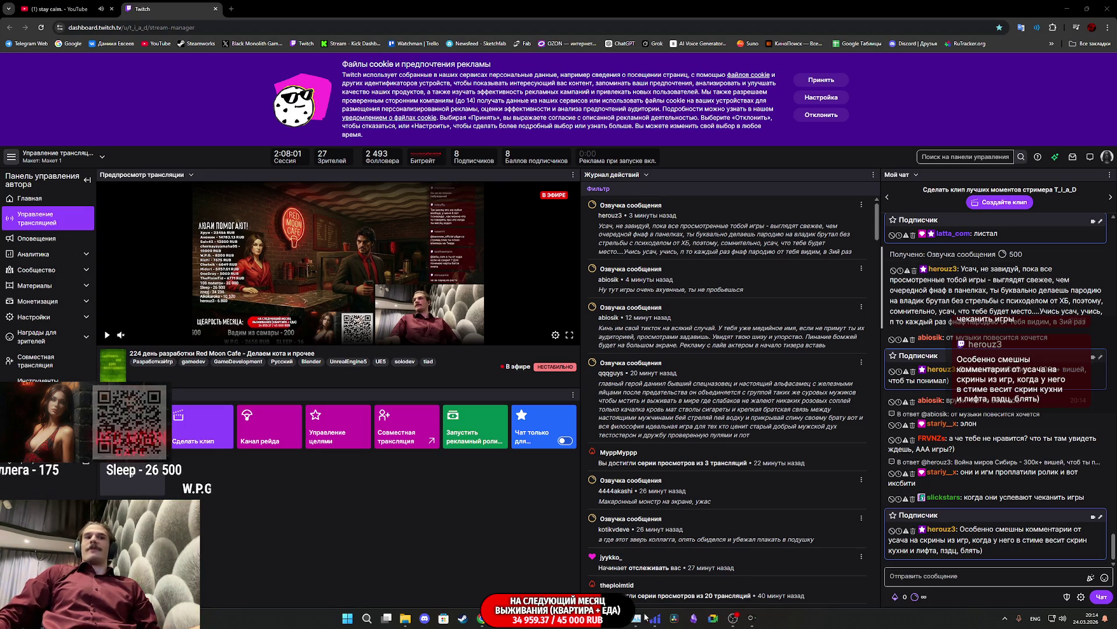
pyautogui.moveTo(549, 618)
pyautogui.click(576, 568)
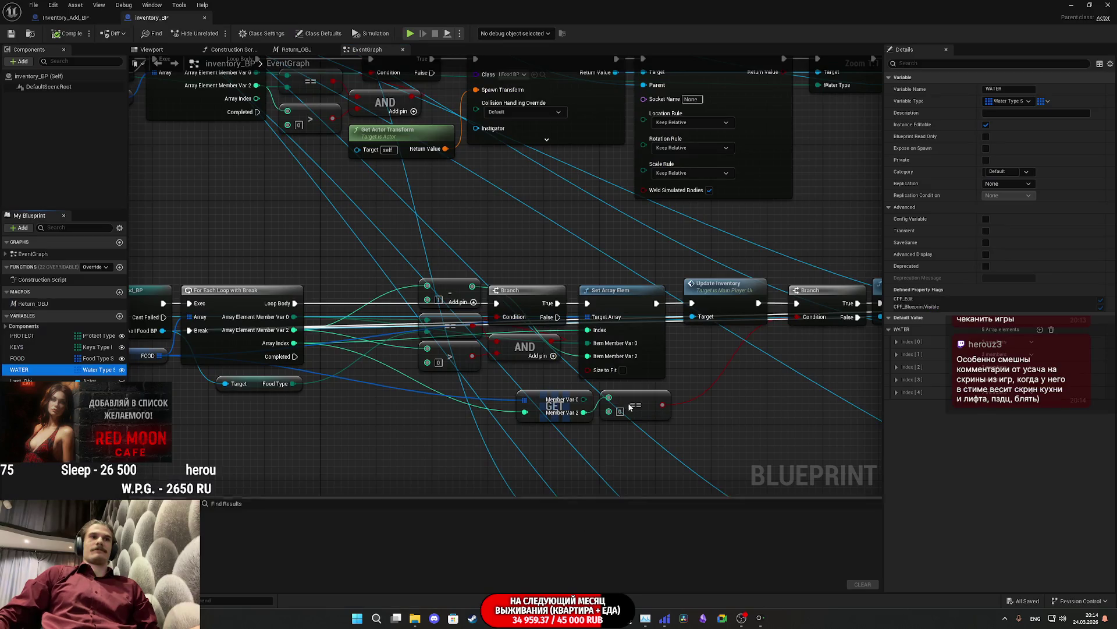
# Step: Save all assets and view the empty Inventory_Add_BP event graph
pyautogui.click(13, 35)
pyautogui.click(65, 17)
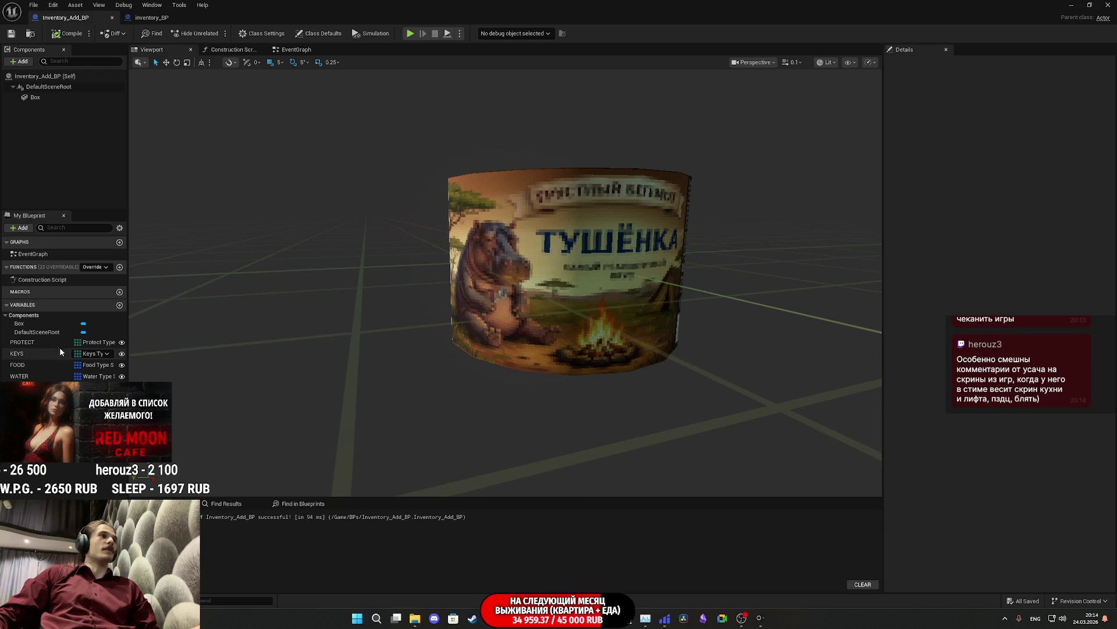
pyautogui.click(295, 49)
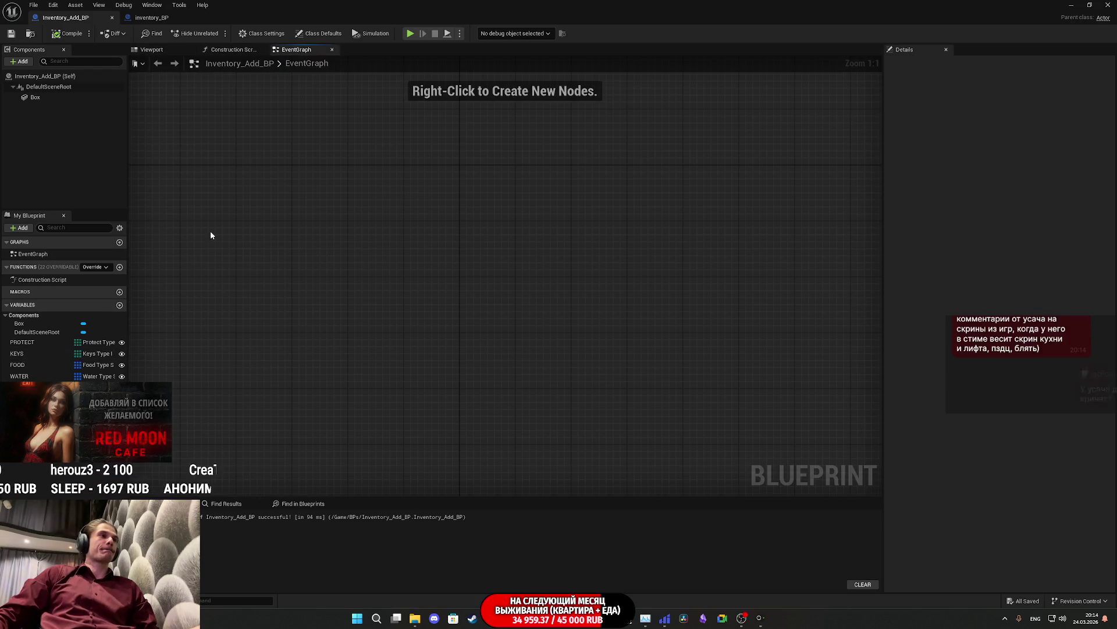
# Step: Return to inventory_BP and inspect the PROTECT and KEYS array variables
pyautogui.click(159, 20)
pyautogui.click(74, 339)
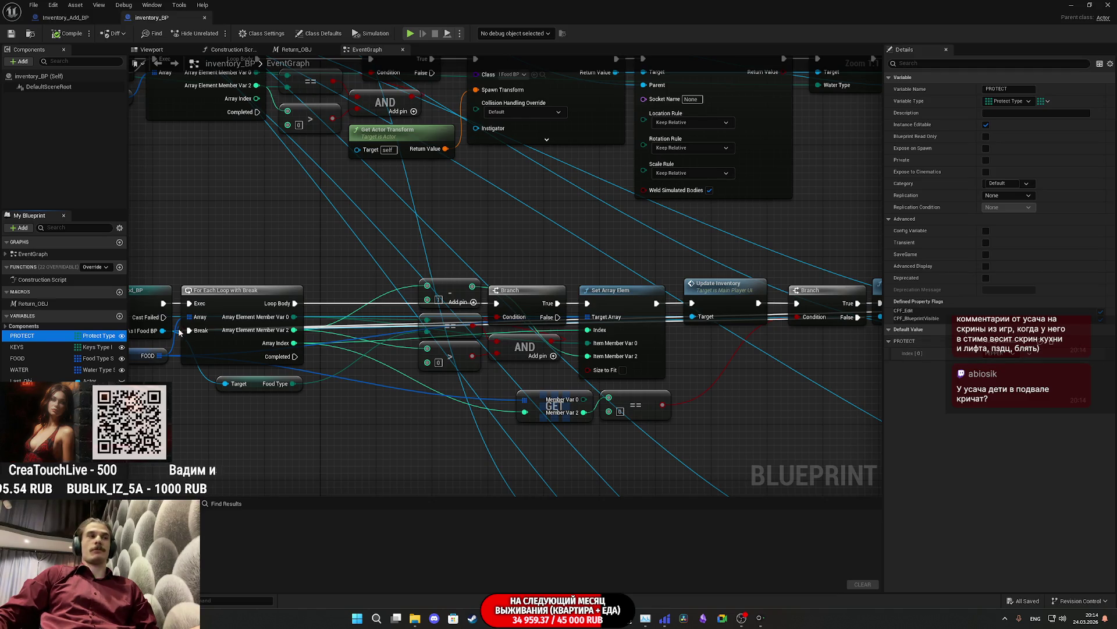
pyautogui.click(29, 349)
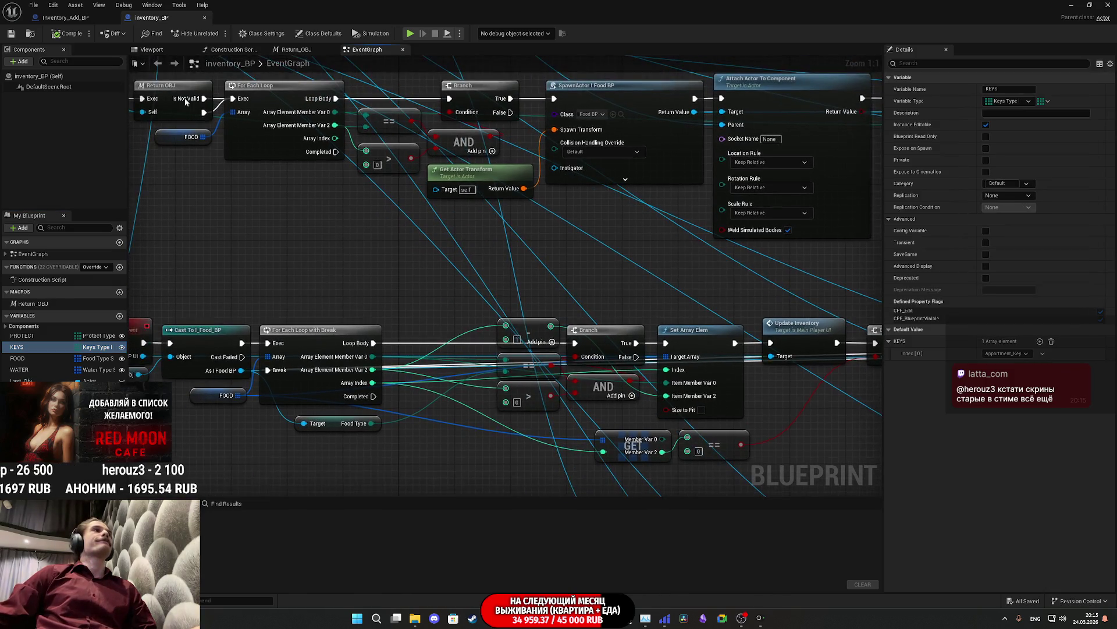
# Step: Switch to the Inventory_Add_BP tab and pan around its empty EventGraph
pyautogui.click(66, 18)
pyautogui.moveTo(338, 193)
pyautogui.mouseDown()
pyautogui.moveTo(399, 227)
pyautogui.moveTo(394, 247)
pyautogui.mouseUp()
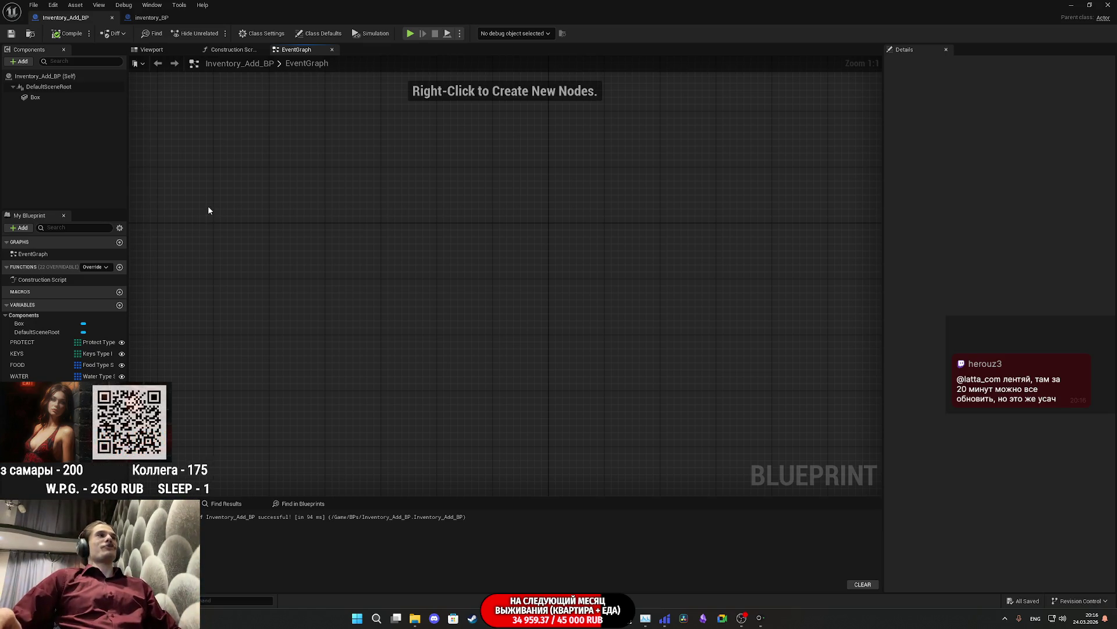
# Step: Add Interactive Objects BI under Implemented Interfaces in the Class Settings
pyautogui.rightClick(249, 219)
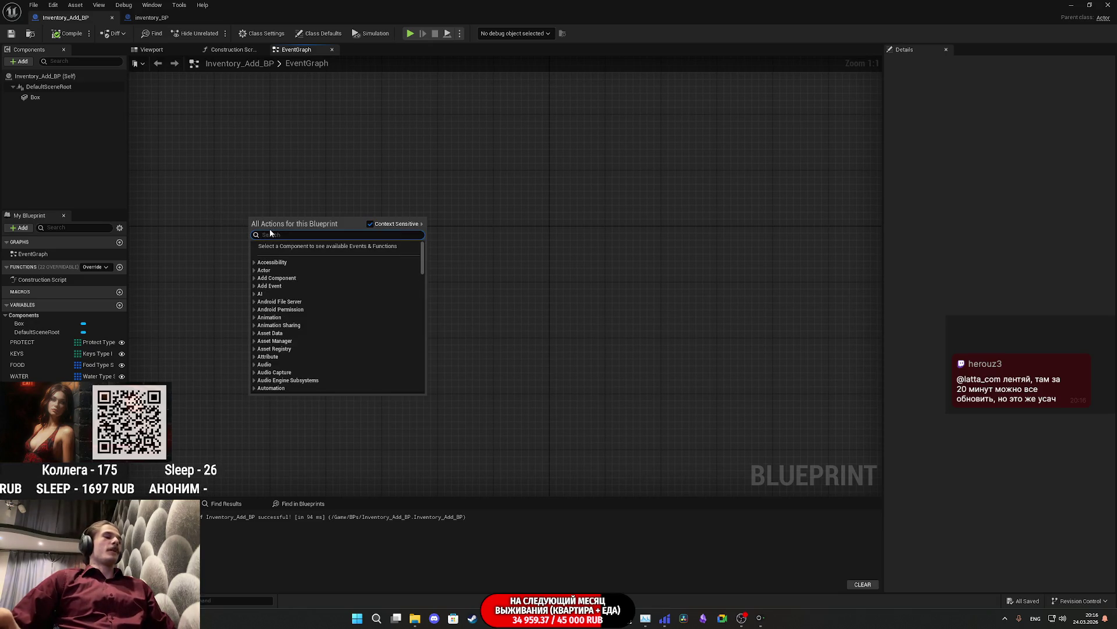
pyautogui.write('use')
pyautogui.click(148, 142)
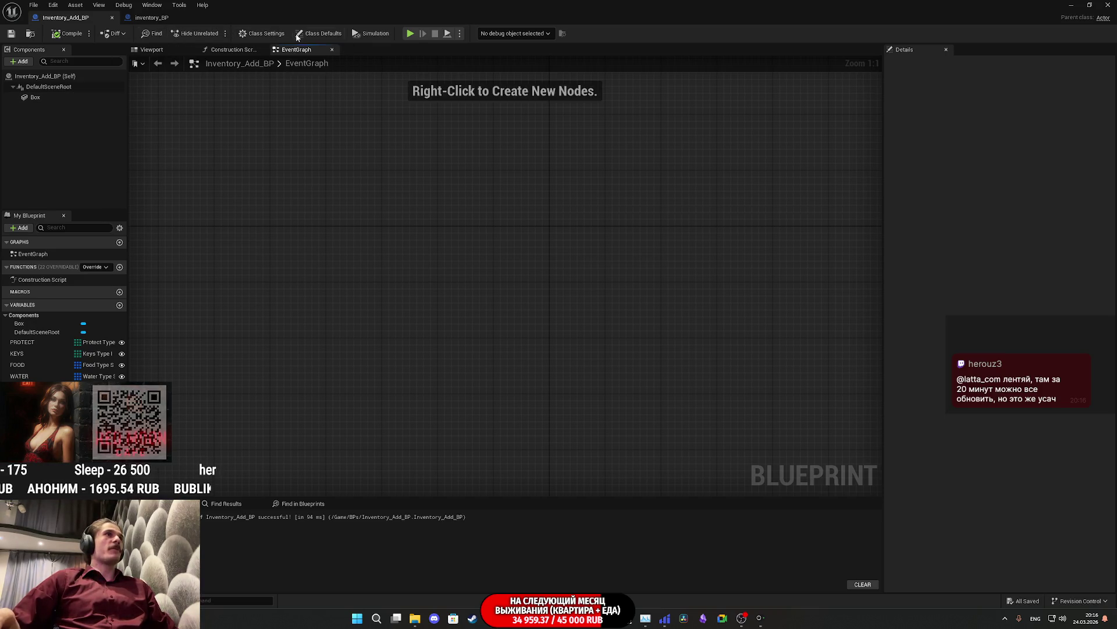
pyautogui.click(266, 34)
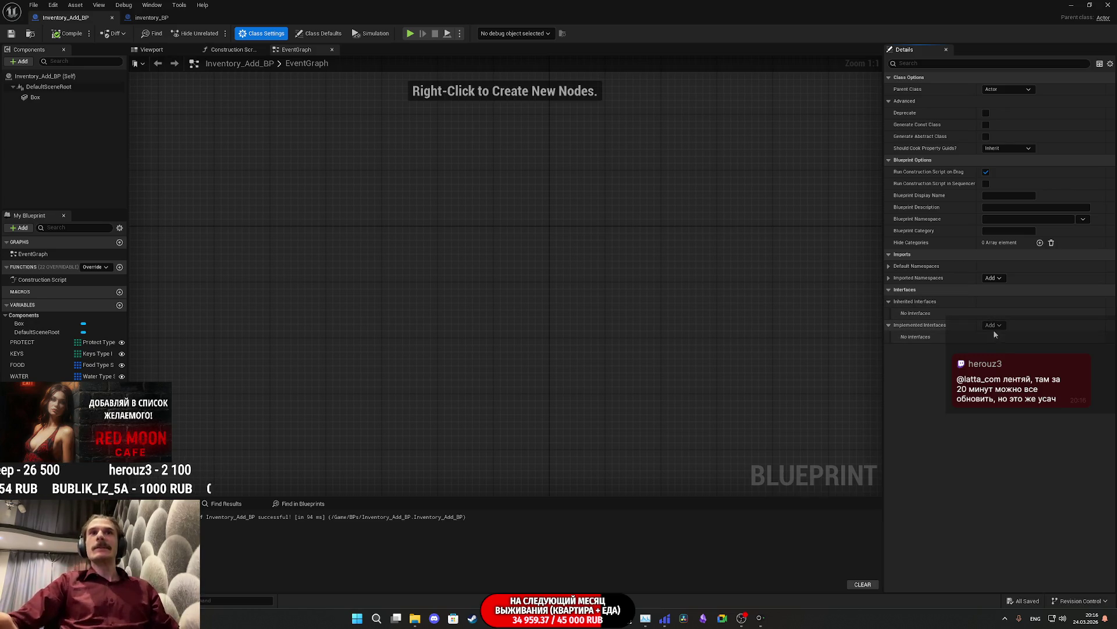
pyautogui.click(992, 325)
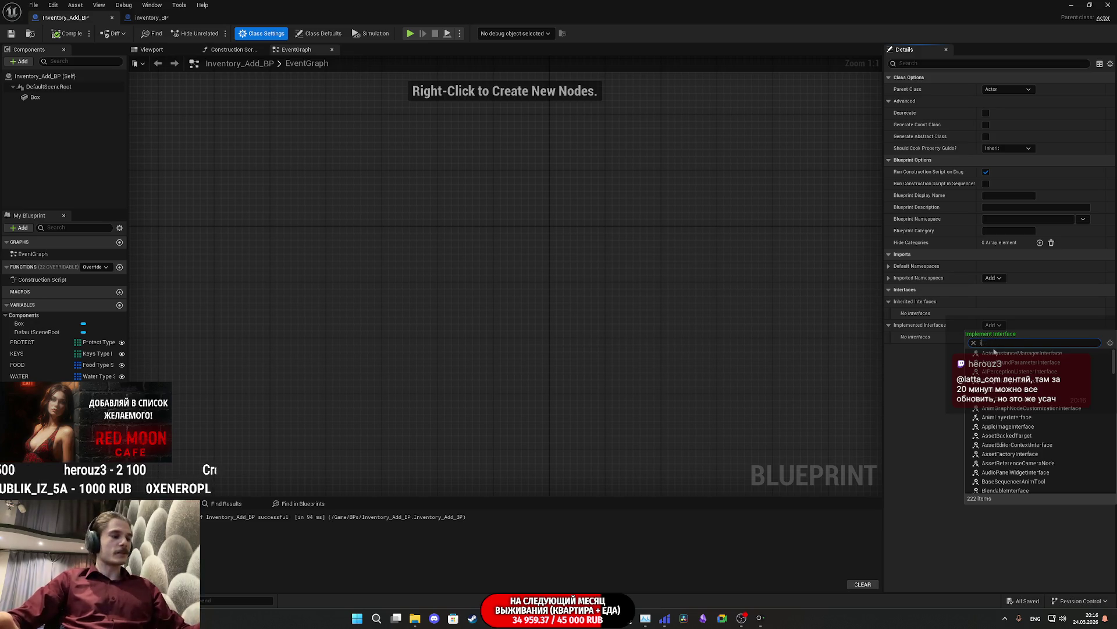
pyautogui.write('int')
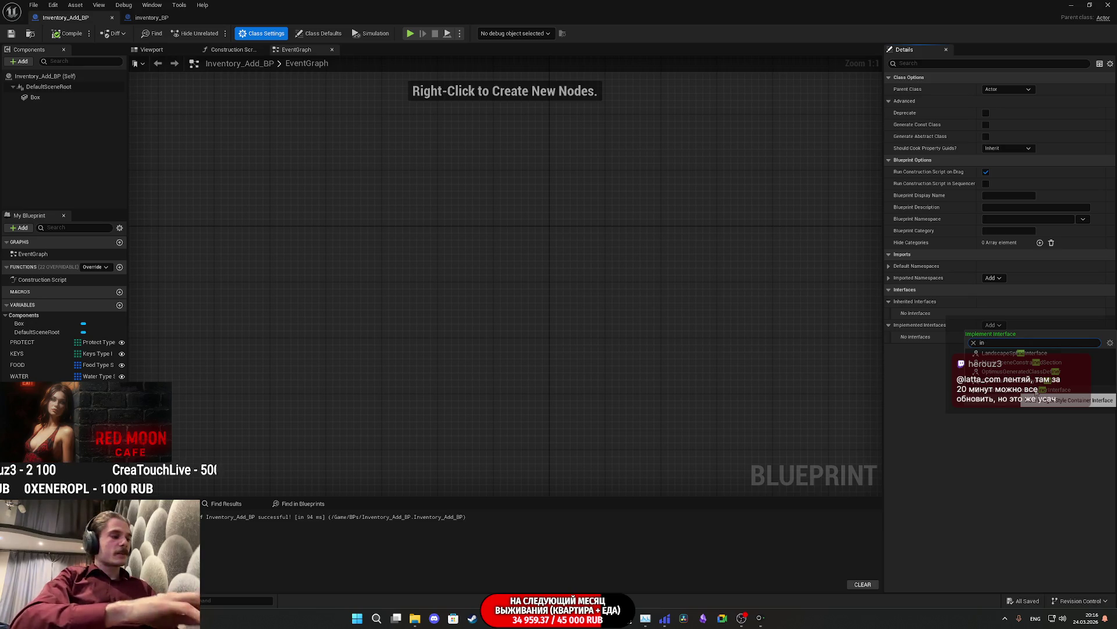
pyautogui.write('tera')
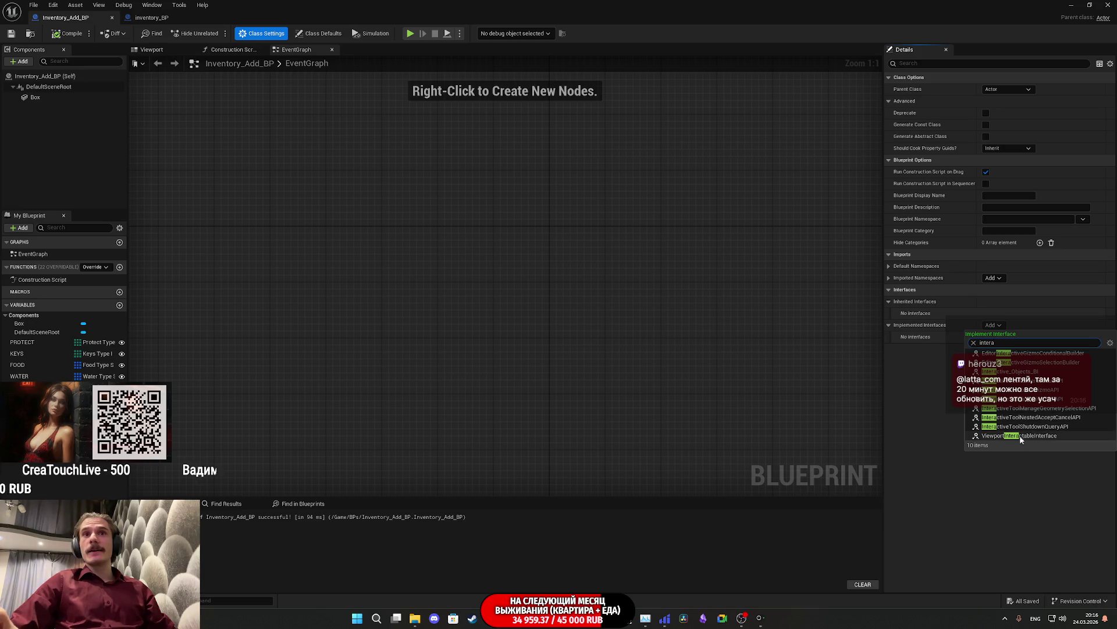
pyautogui.click(1024, 372)
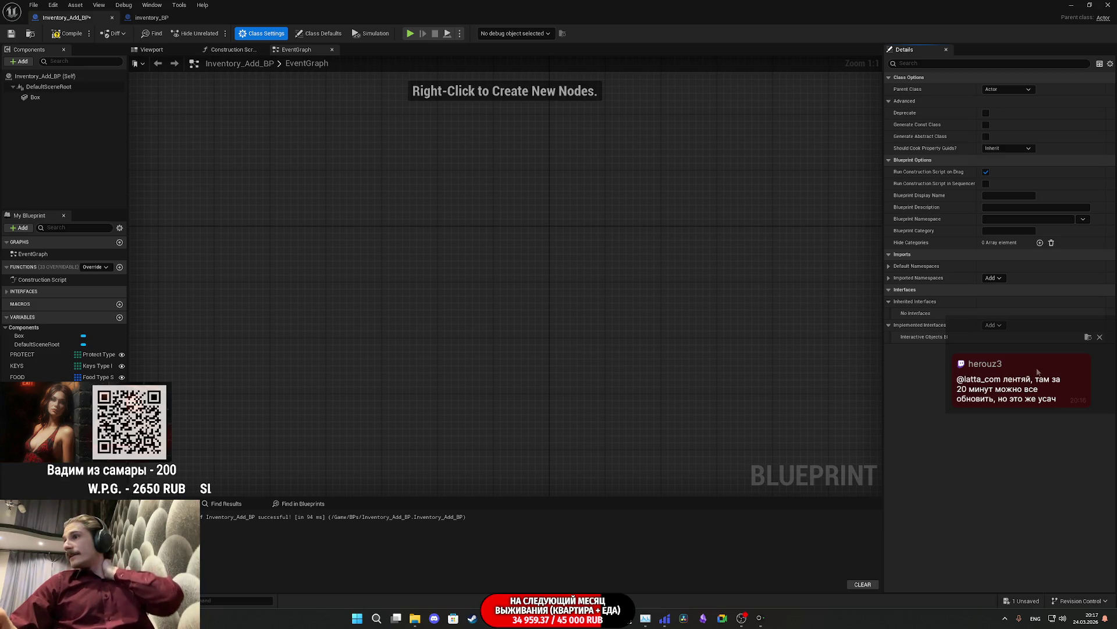
# Step: Compile and save Inventory_Add_BP
pyautogui.click(67, 33)
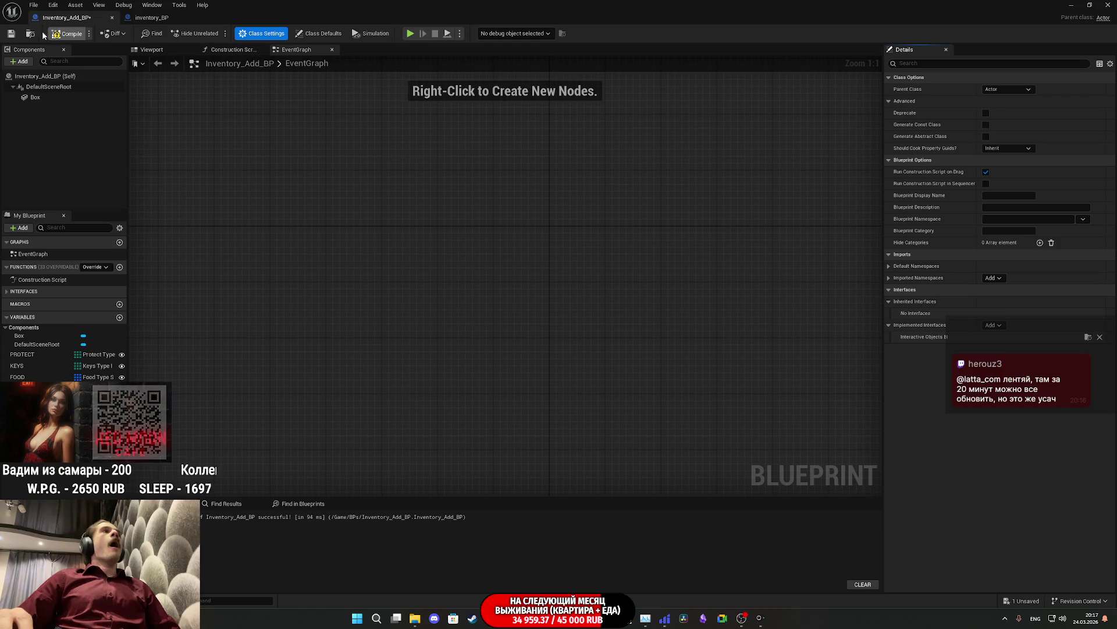
pyautogui.click(11, 34)
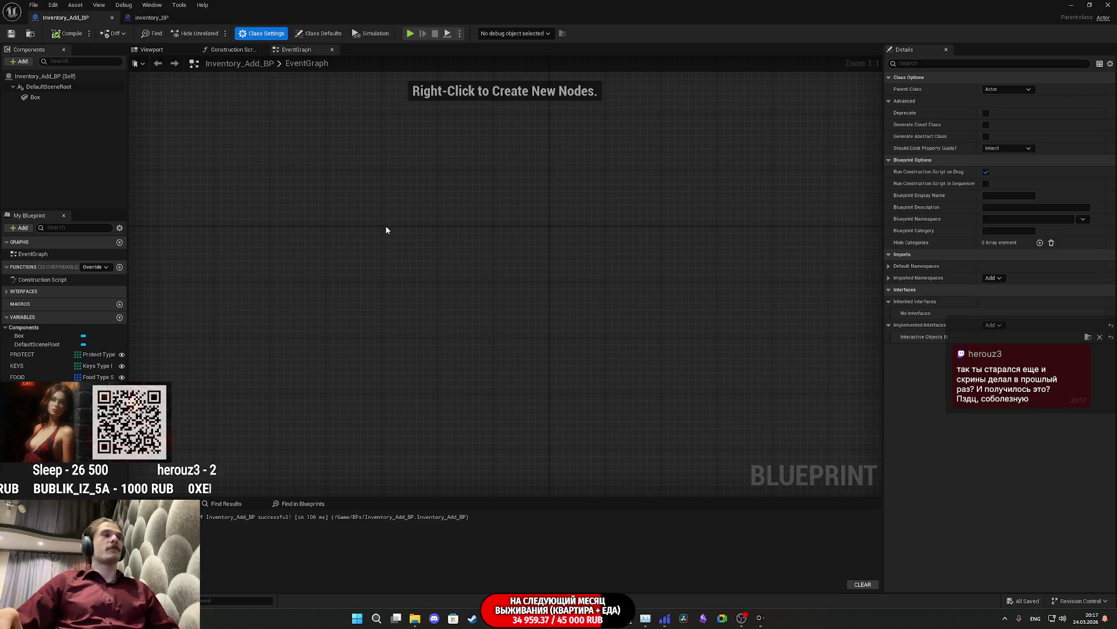
pyautogui.rightClick(356, 198)
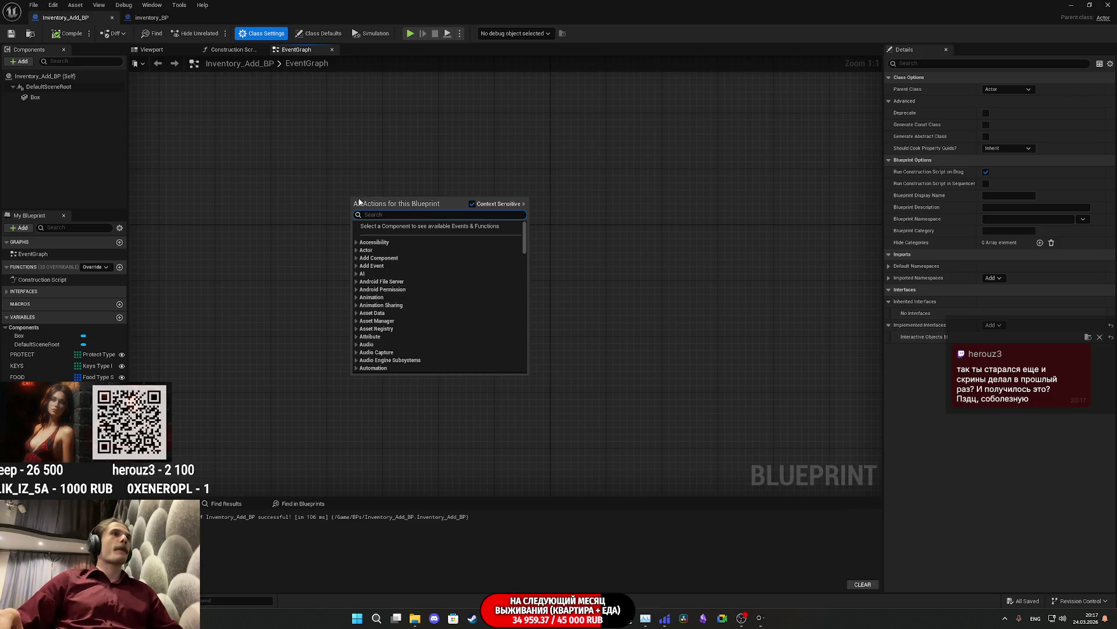
# Step: Implement the Use interface function as an Event Use node and save the blueprint
pyautogui.write('use')
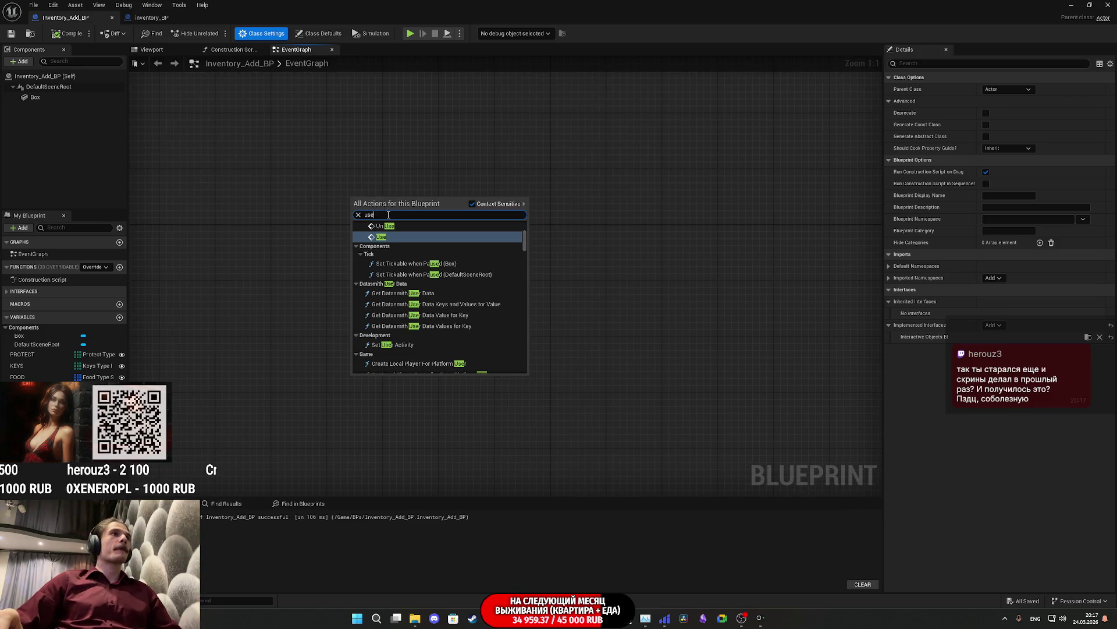
pyautogui.press('Escape')
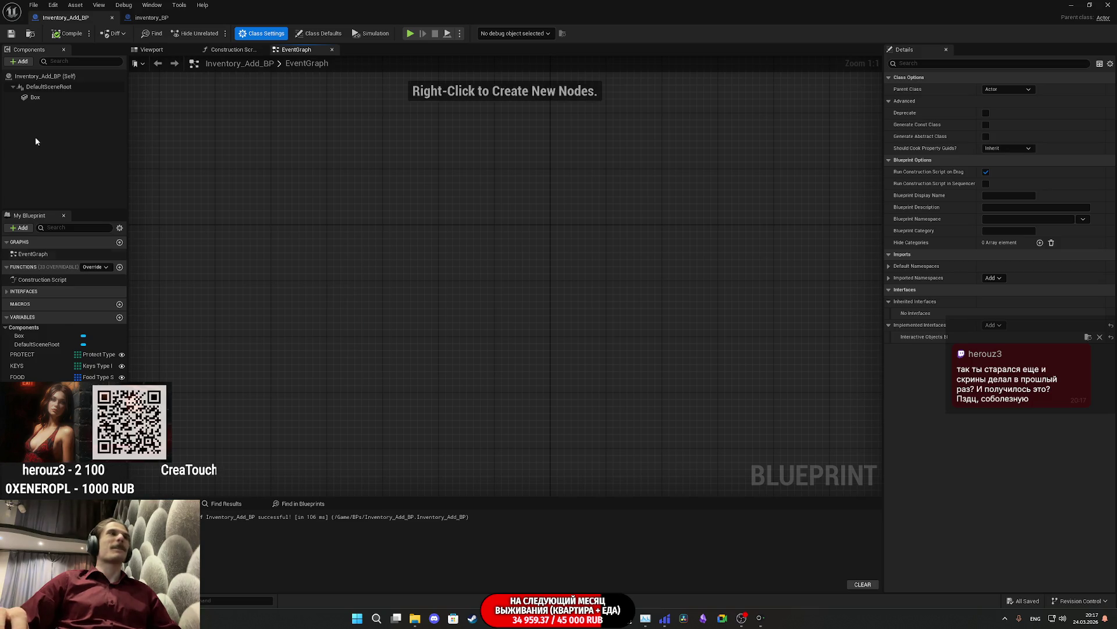
pyautogui.click(10, 292)
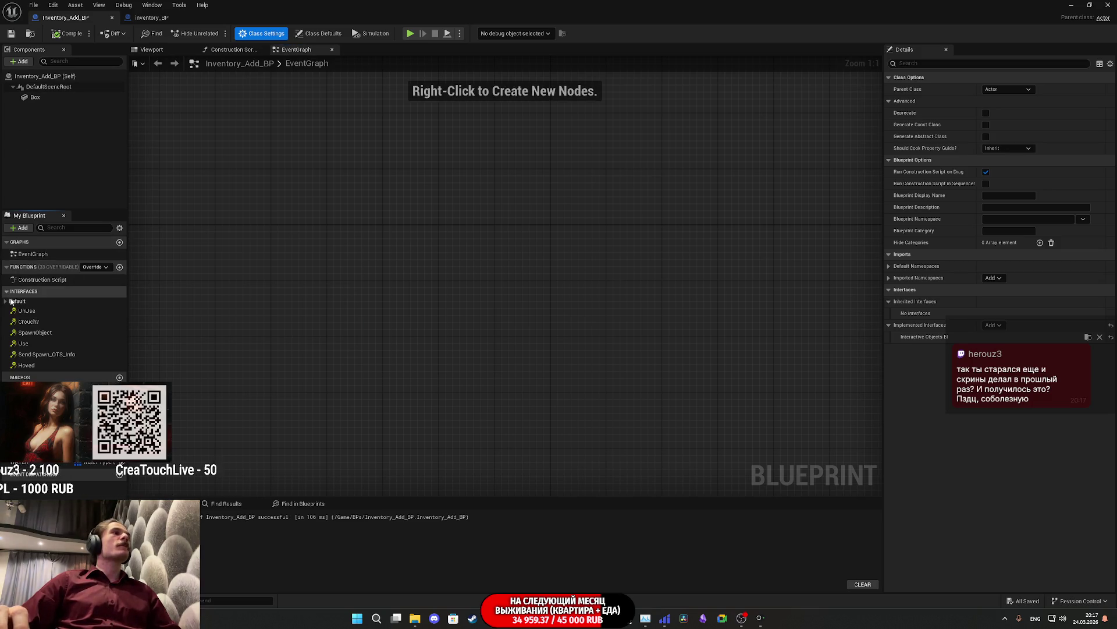
pyautogui.click(29, 345)
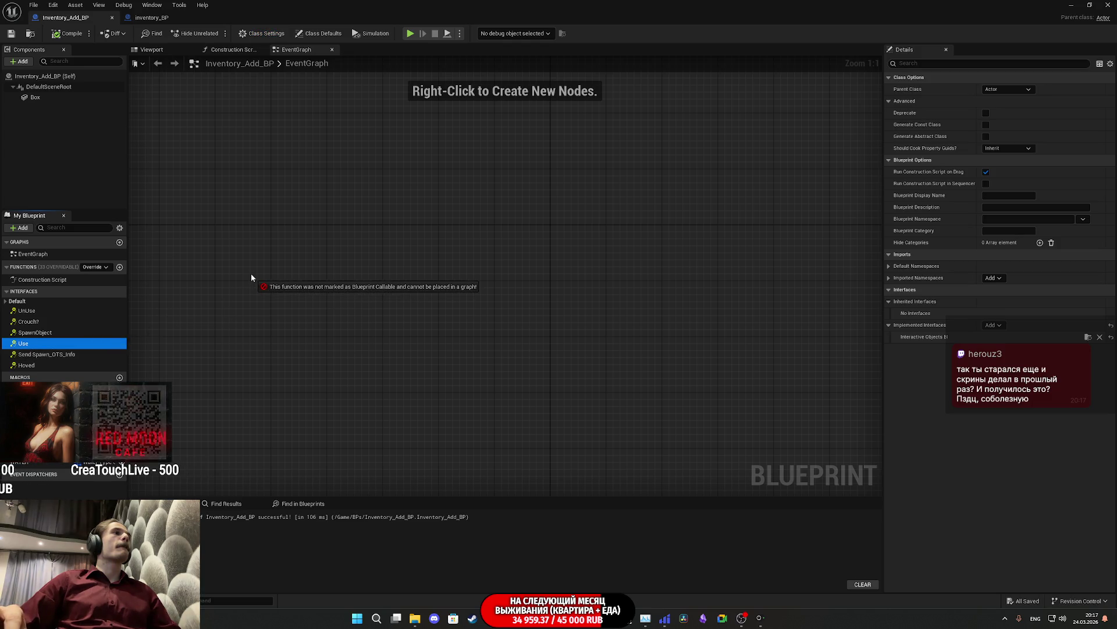
pyautogui.rightClick(45, 347)
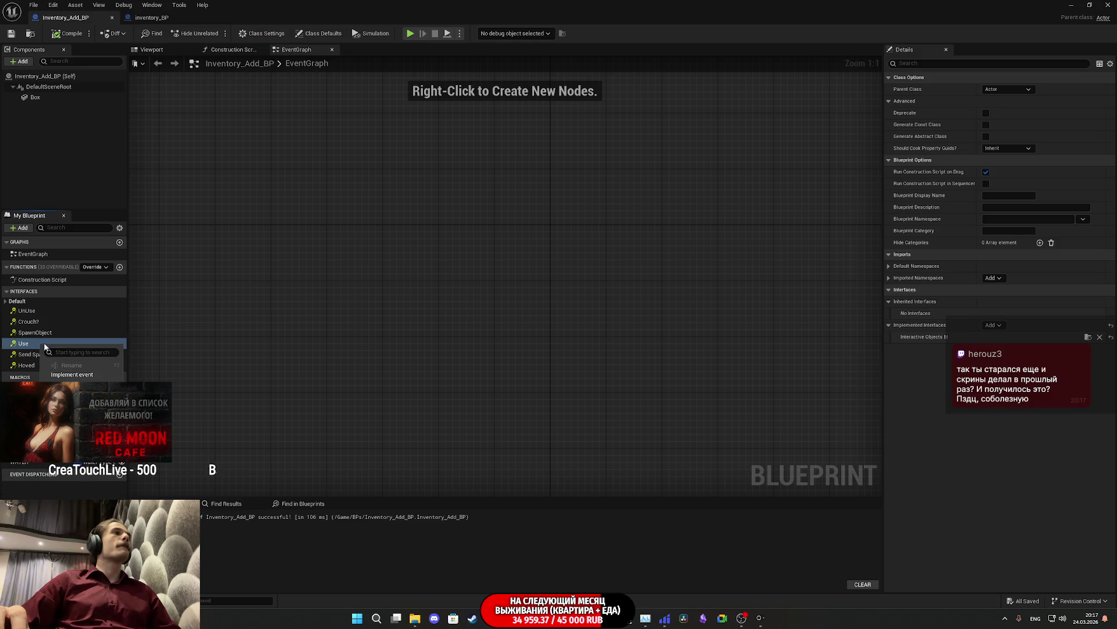
pyautogui.click(72, 375)
pyautogui.click(658, 232)
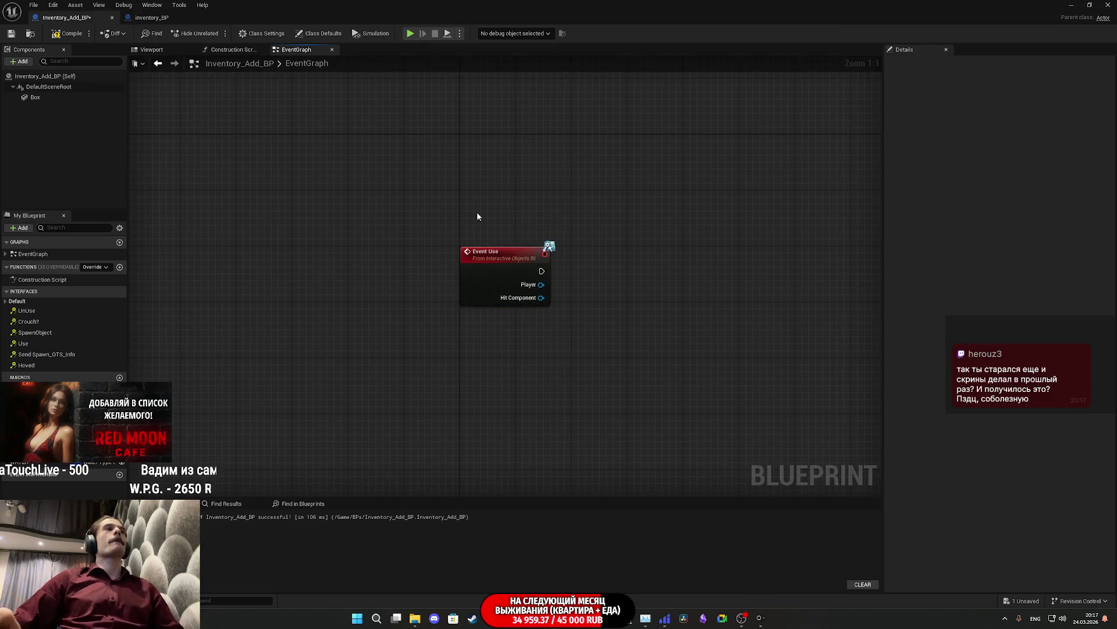
pyautogui.click(11, 33)
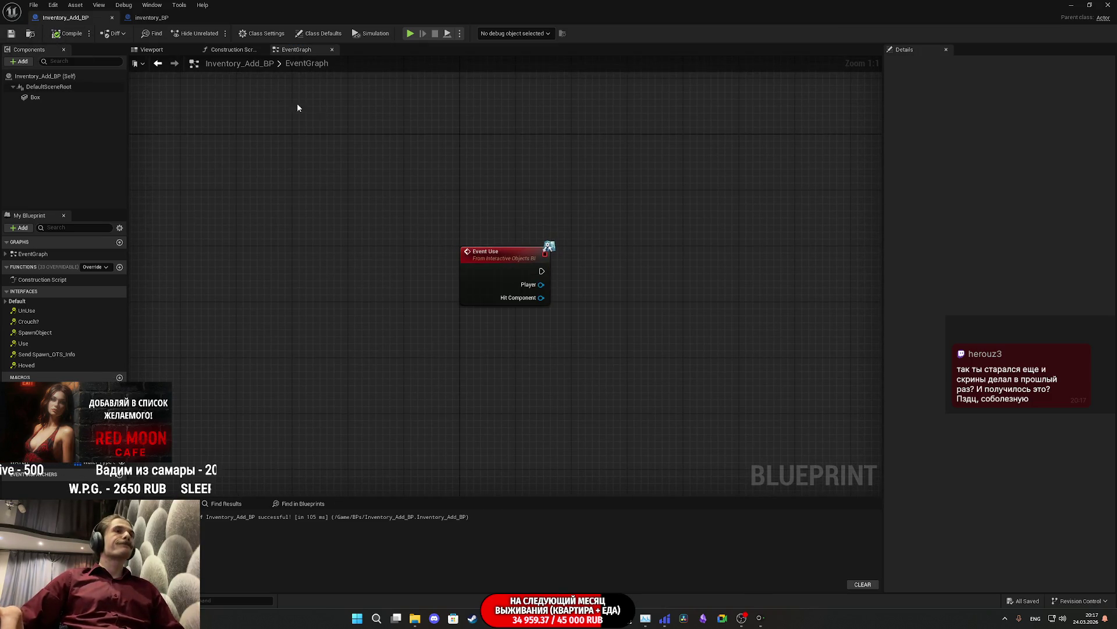
pyautogui.click(48, 97)
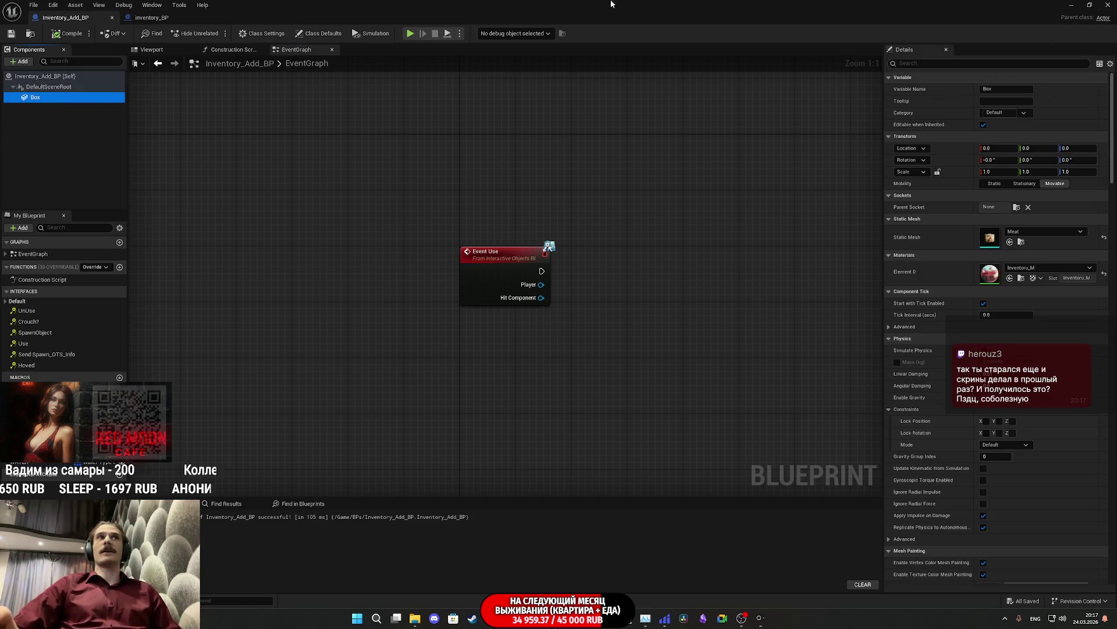
# Step: Copy the Interactive tag from Light_Switch_BP2's LightS component, then return to Inventory_Add_BP
pyautogui.click(1072, 5)
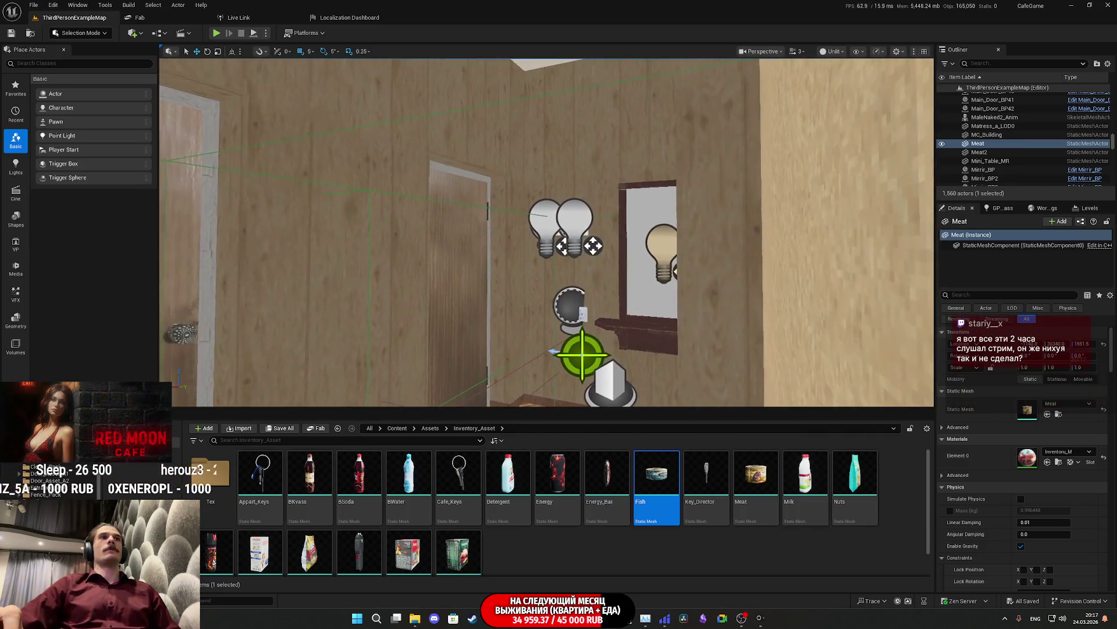
pyautogui.click(581, 221)
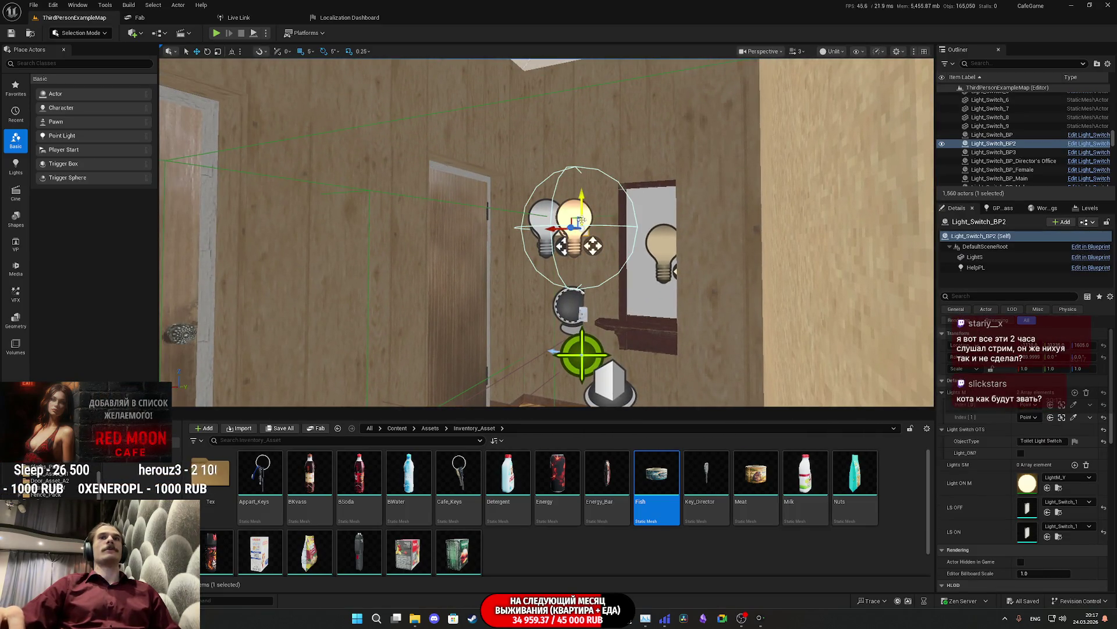
pyautogui.click(975, 257)
pyautogui.click(977, 297)
pyautogui.write('tag')
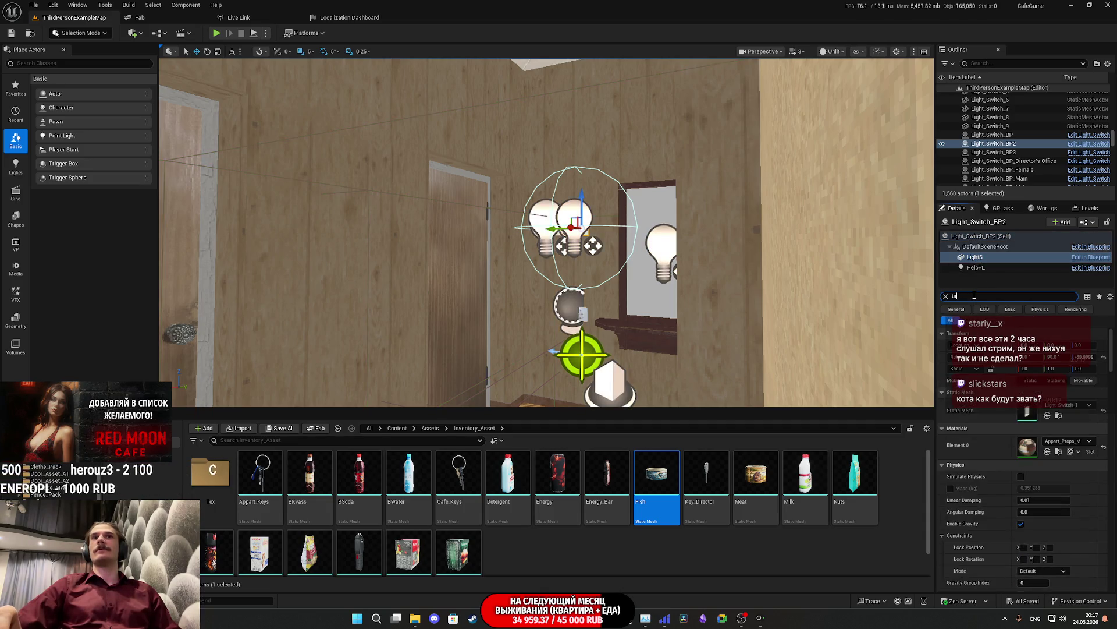
pyautogui.click(1052, 358)
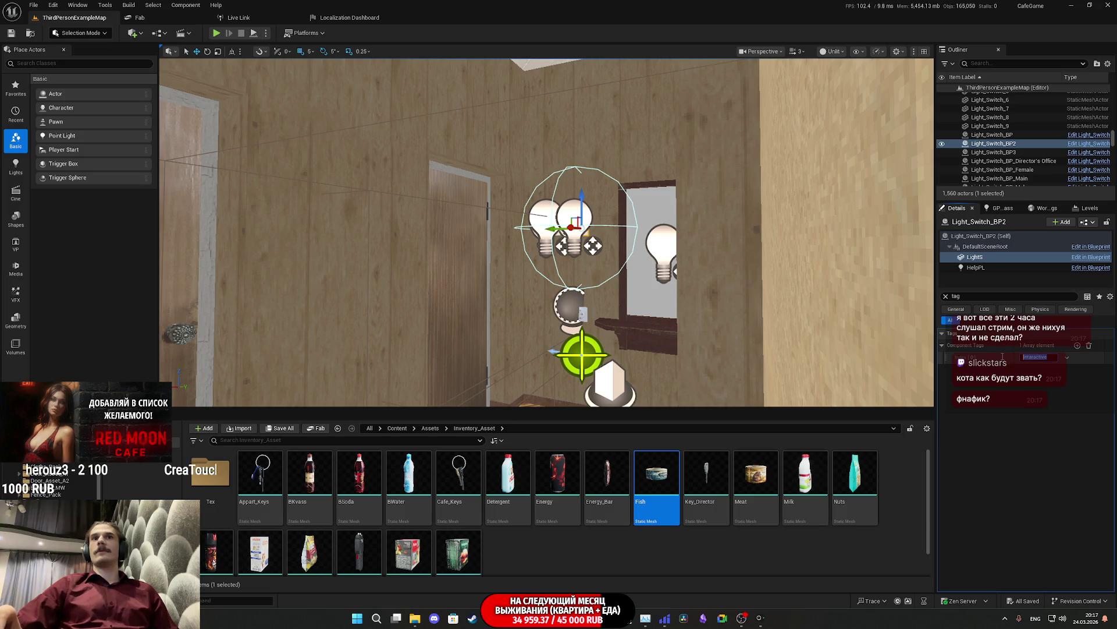
pyautogui.moveTo(491, 619)
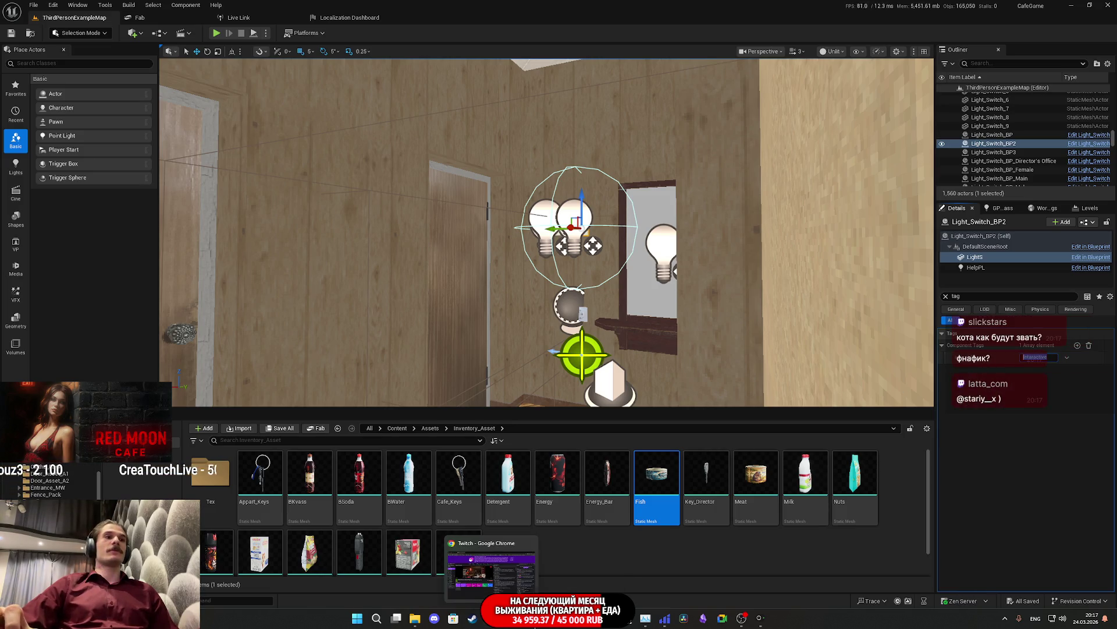
pyautogui.click(603, 567)
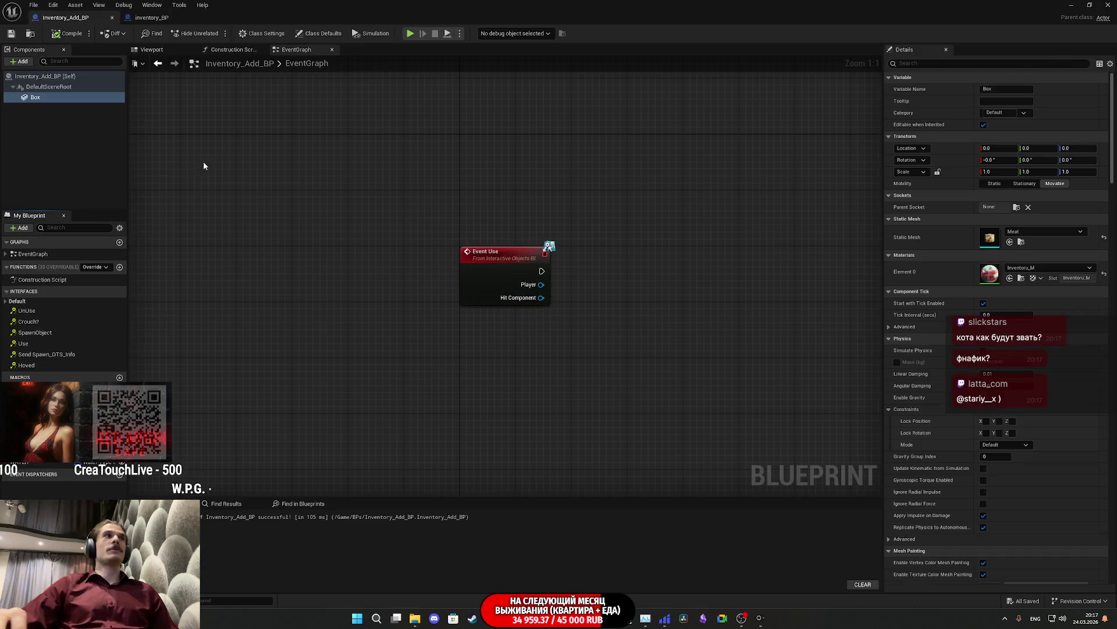
# Step: Add 'Interactive' as Component Tags index [0] on the Box component, then compile
pyautogui.click(63, 100)
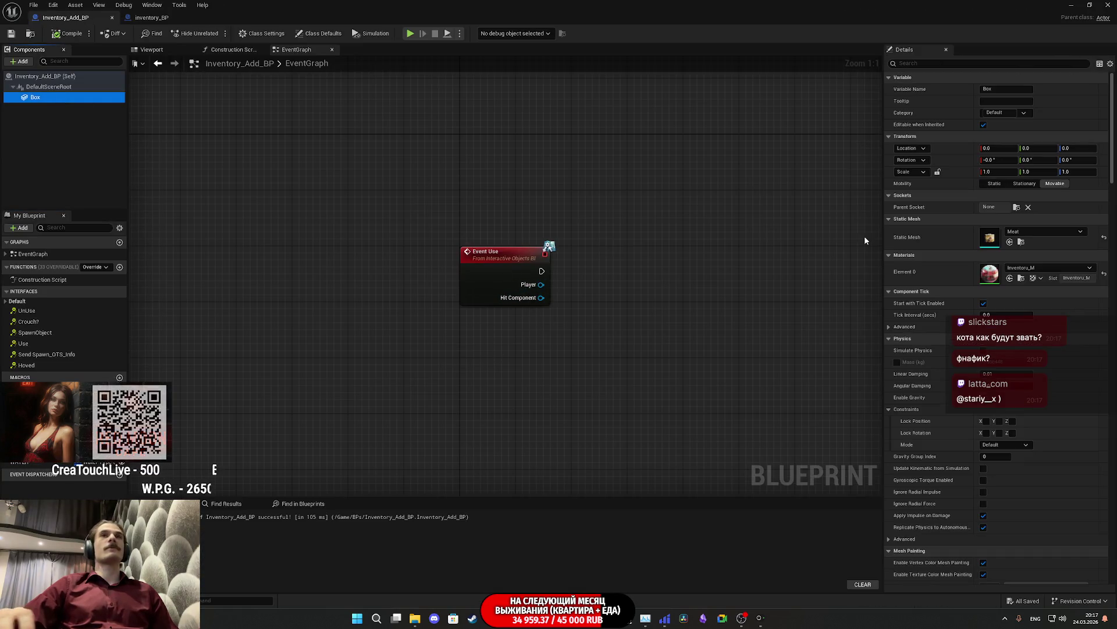
pyautogui.click(927, 63)
pyautogui.write('Interactive')
pyautogui.hotkey('ctrl', 'a')
pyautogui.hotkey('ctrl', 'c')
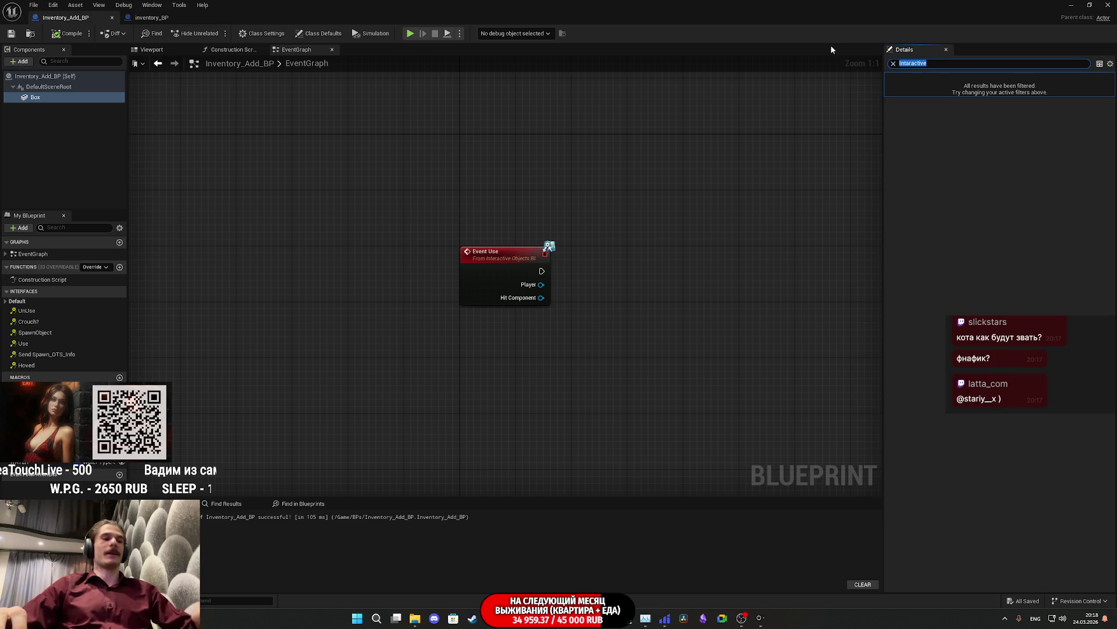
pyautogui.write('tag')
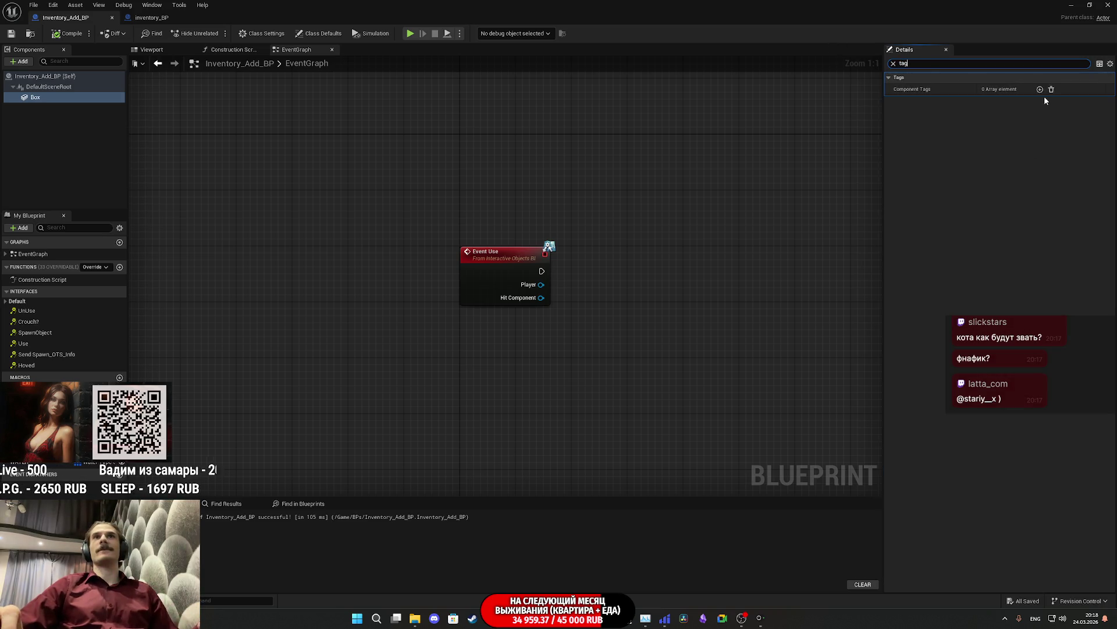
pyautogui.click(1040, 89)
pyautogui.hotkey('ctrl', 'v')
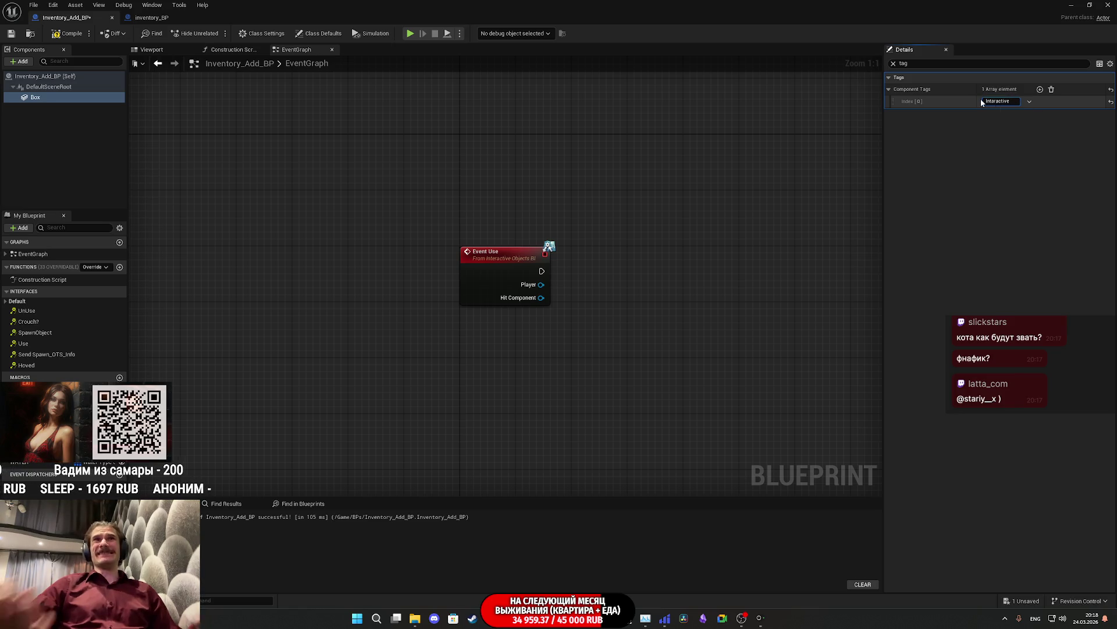
pyautogui.press('Return')
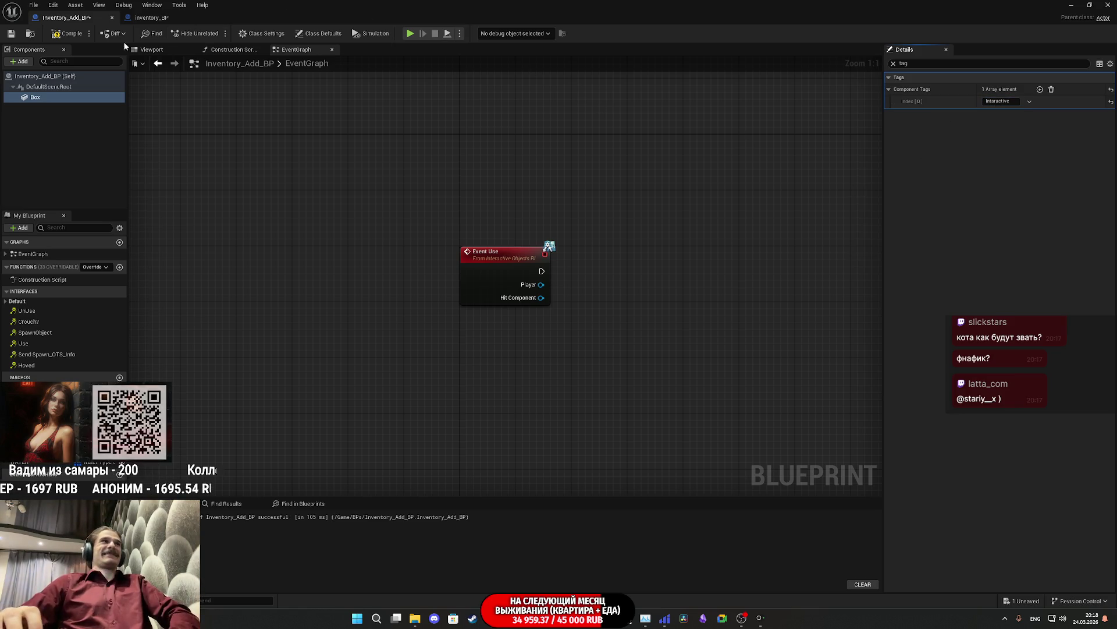
pyautogui.click(73, 34)
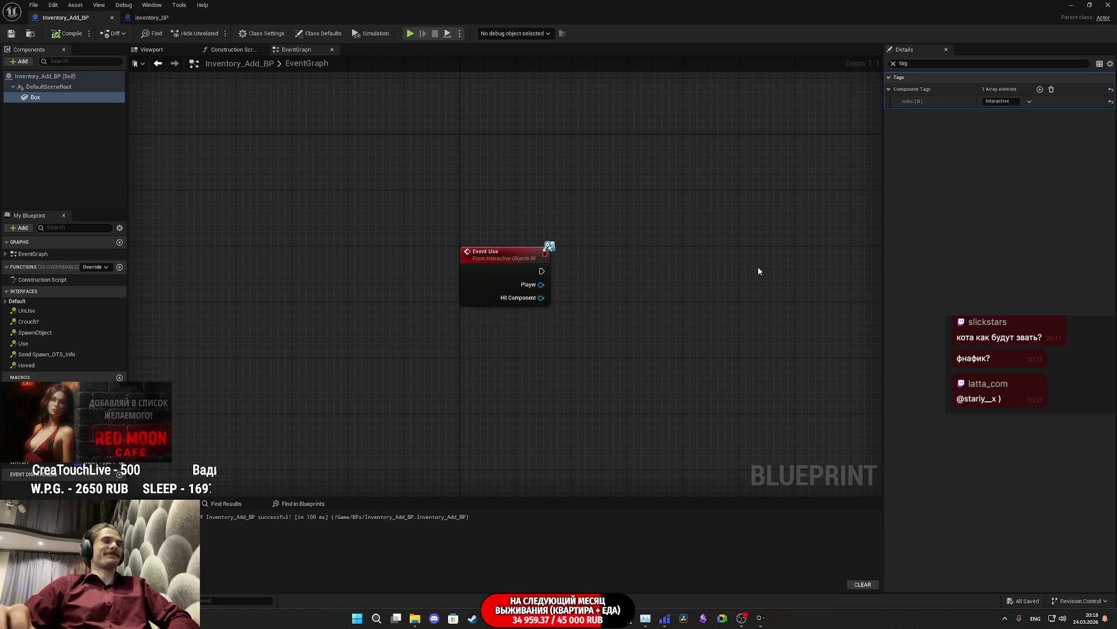
# Step: Wire a Get All Actors Of Class node from Event Use's execution output
pyautogui.click(893, 64)
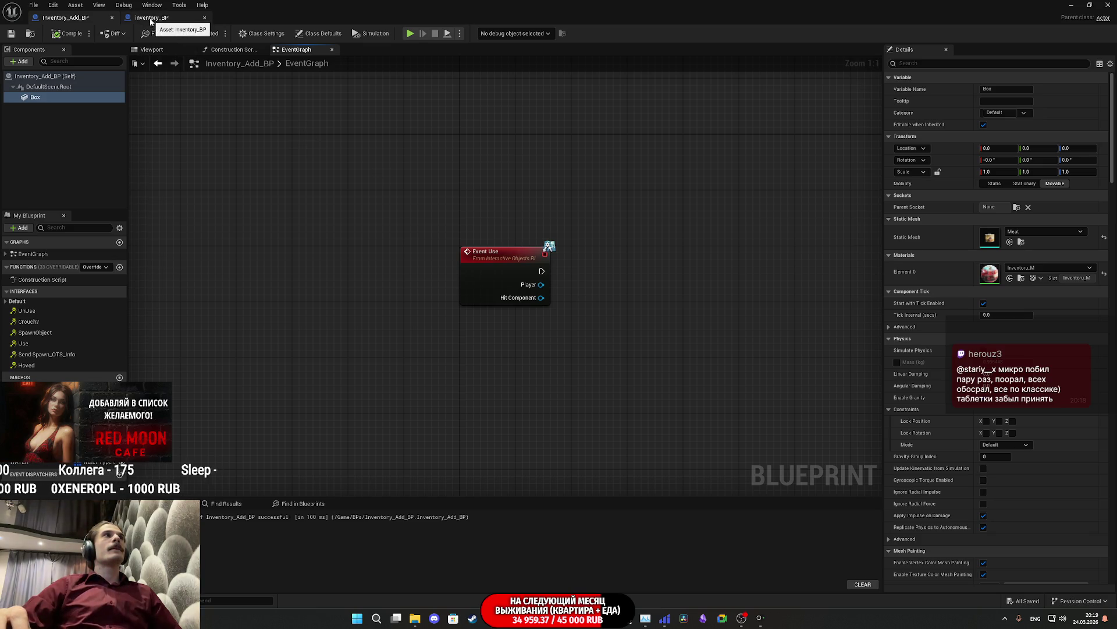
pyautogui.moveTo(580, 277); pyautogui.dragTo(409, 282)
pyautogui.write('get')
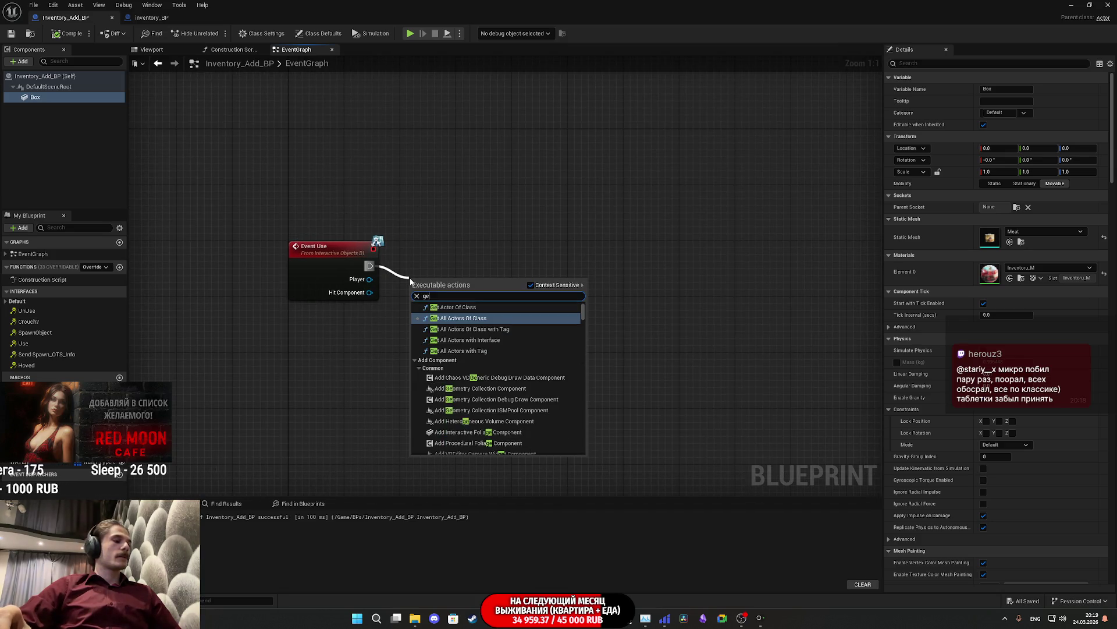
pyautogui.click(516, 319)
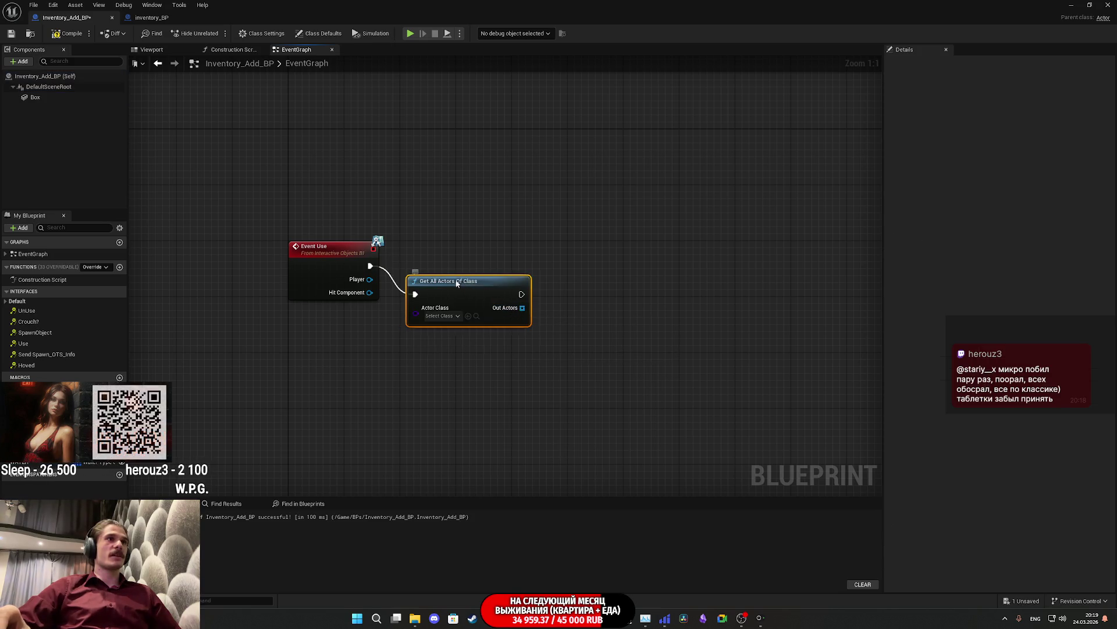
# Step: Place the node beside Event Use and set its Actor Class to Inventory BP
pyautogui.moveTo(460, 285); pyautogui.dragTo(445, 253)
pyautogui.click(431, 288)
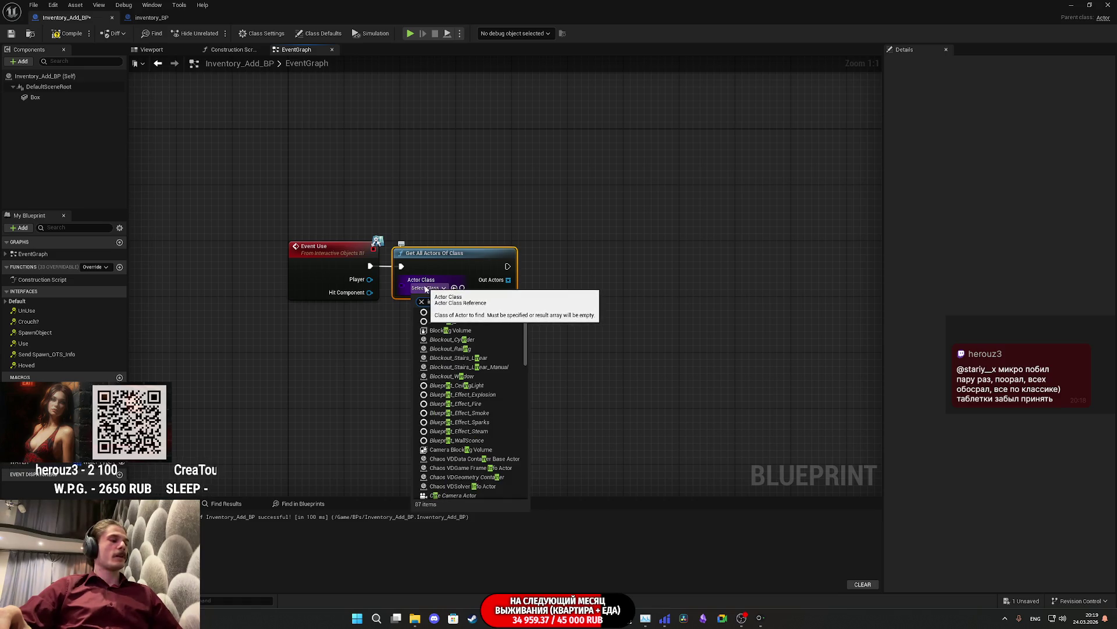
pyautogui.write('ve')
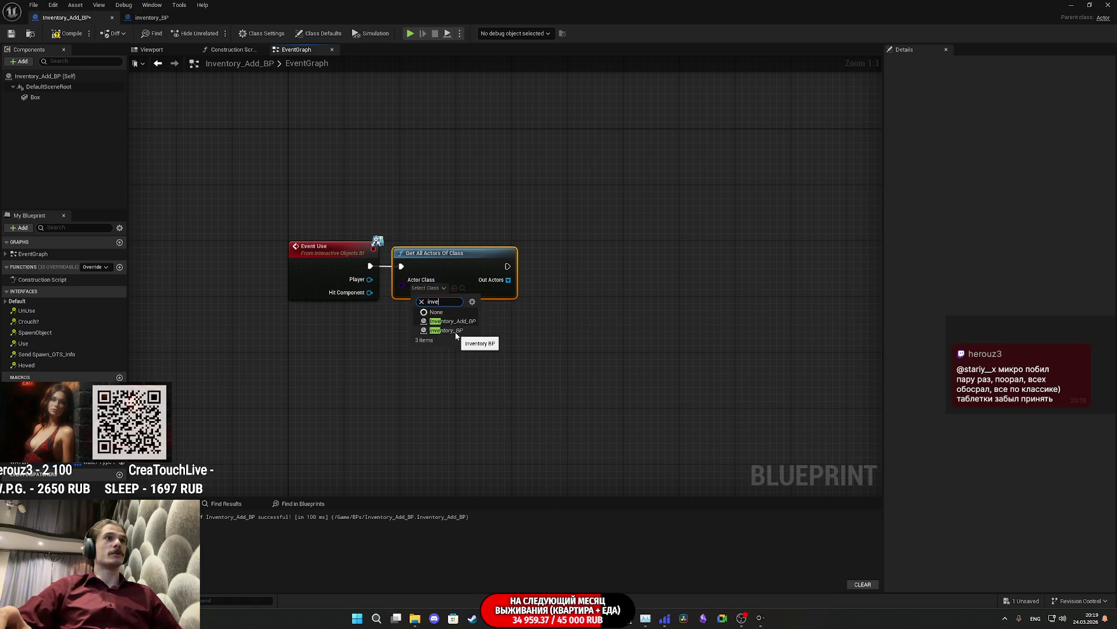
pyautogui.click(459, 331)
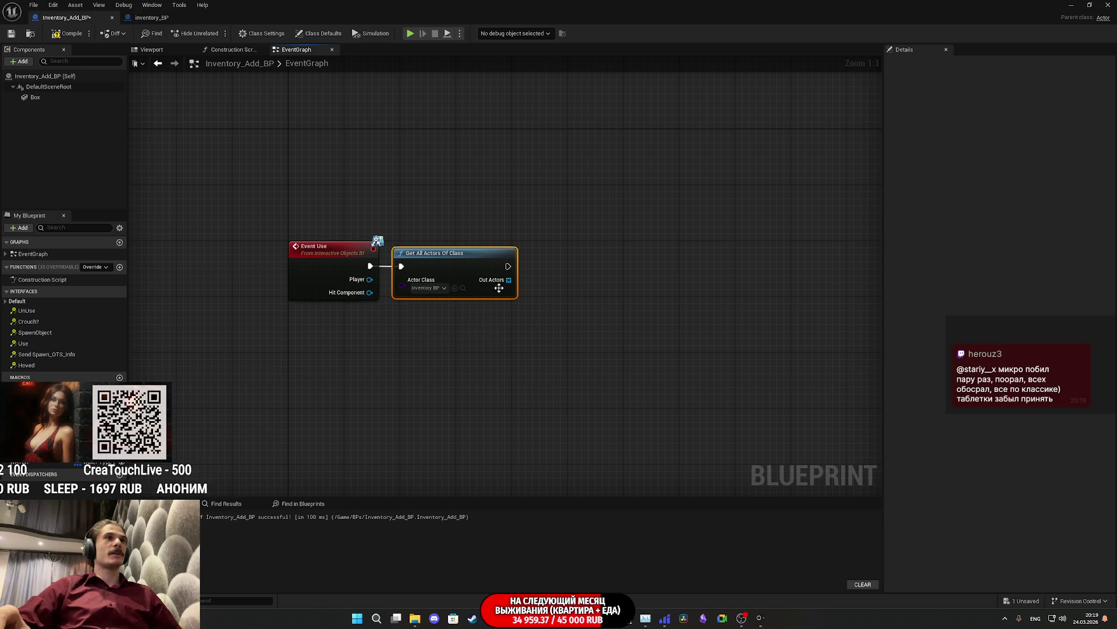
# Step: Add a Get (a copy) node fed by the Out Actors array
pyautogui.moveTo(509, 283)
pyautogui.mouseDown()
pyautogui.moveTo(527, 315)
pyautogui.moveTo(573, 312)
pyautogui.moveTo(476, 321)
pyautogui.mouseUp()
pyautogui.write('get')
pyautogui.click(574, 406)
pyautogui.click(593, 319)
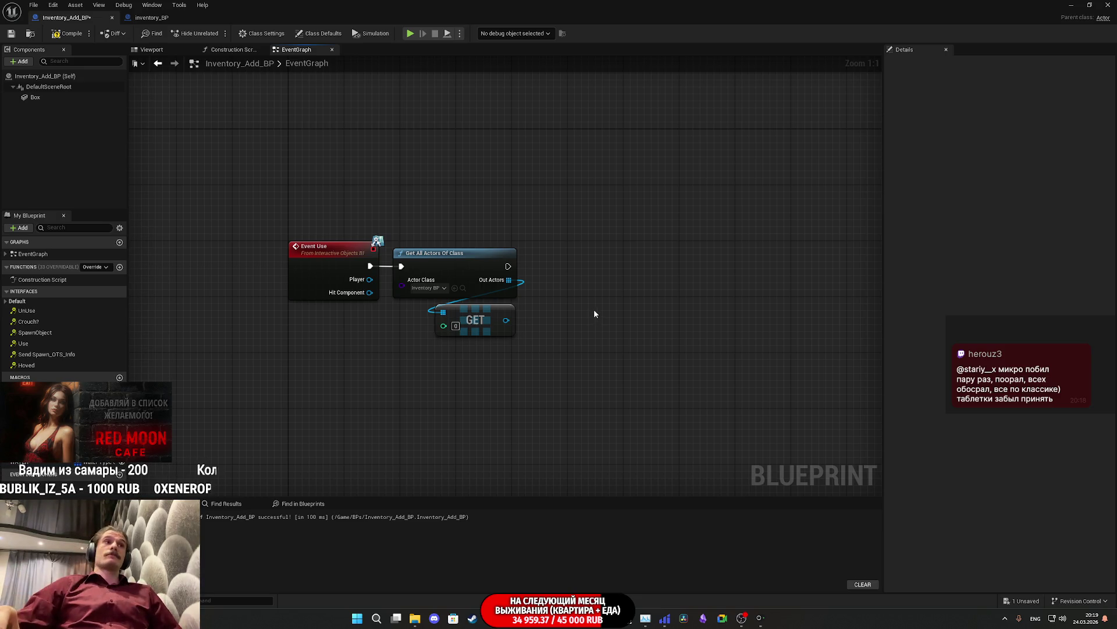
# Step: Select the Get All Actors Of Class and GET nodes and shift the graph view left
pyautogui.moveTo(535, 429)
pyautogui.mouseDown()
pyautogui.moveTo(445, 241)
pyautogui.moveTo(477, 214)
pyautogui.mouseUp()
pyautogui.click(476, 214)
pyautogui.moveTo(643, 431); pyautogui.dragTo(473, 159)
pyautogui.moveTo(658, 476); pyautogui.dragTo(457, 172)
pyautogui.click(608, 250)
pyautogui.moveTo(614, 339); pyautogui.dragTo(442, 205)
pyautogui.click(601, 367)
pyautogui.moveTo(536, 330); pyautogui.dragTo(460, 332)
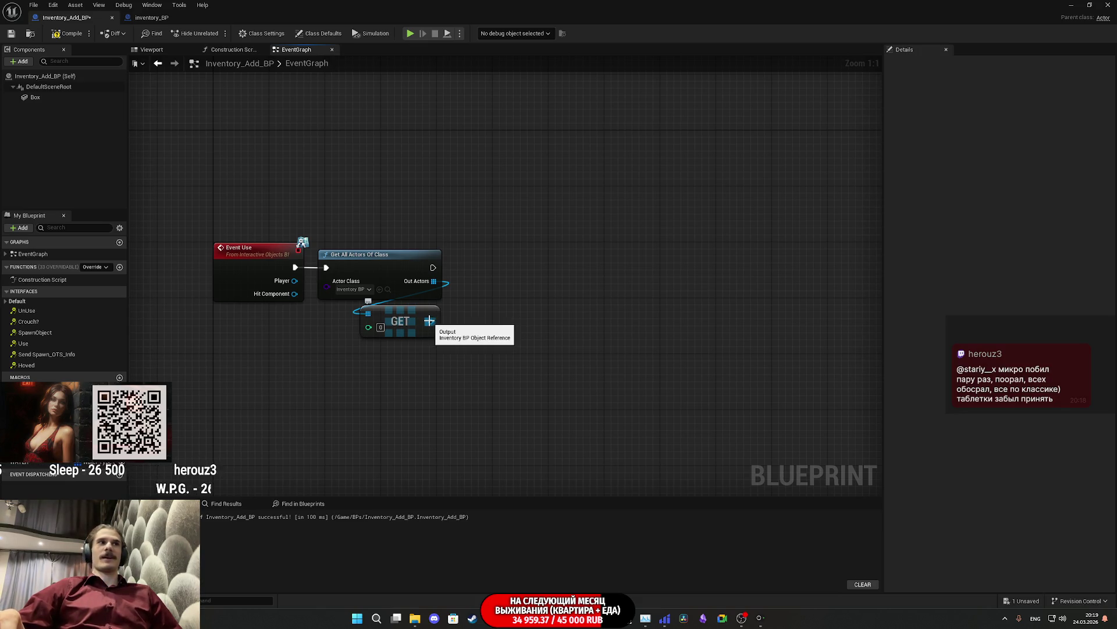
# Step: Compile and save the Blueprint, then pull a wire from GET's output pin
pyautogui.click(69, 33)
pyautogui.click(9, 35)
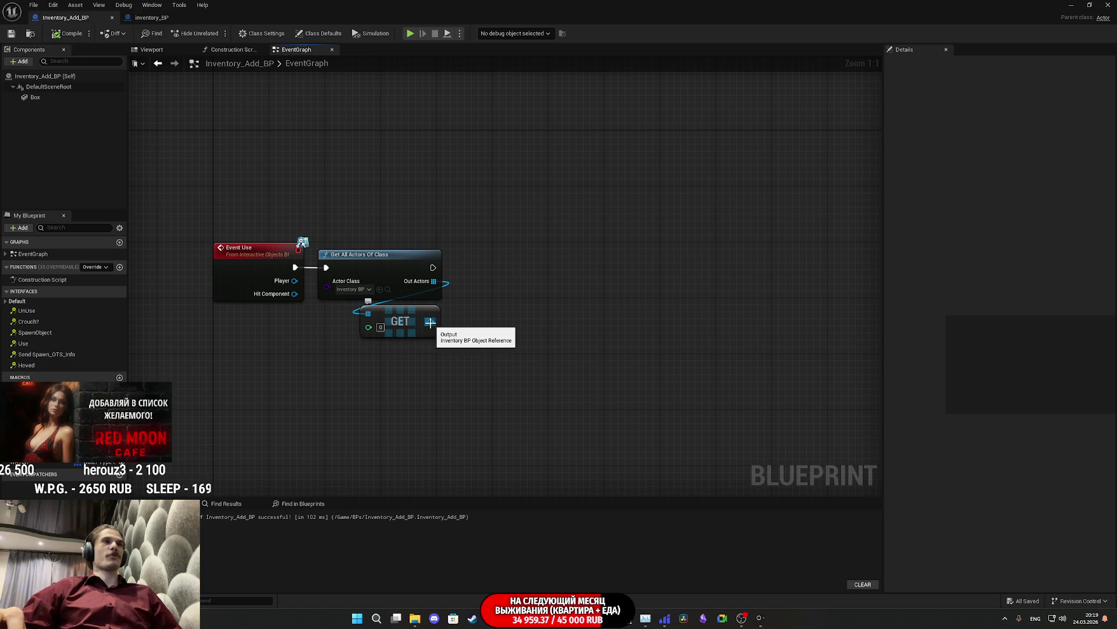
pyautogui.moveTo(430, 322); pyautogui.dragTo(468, 304)
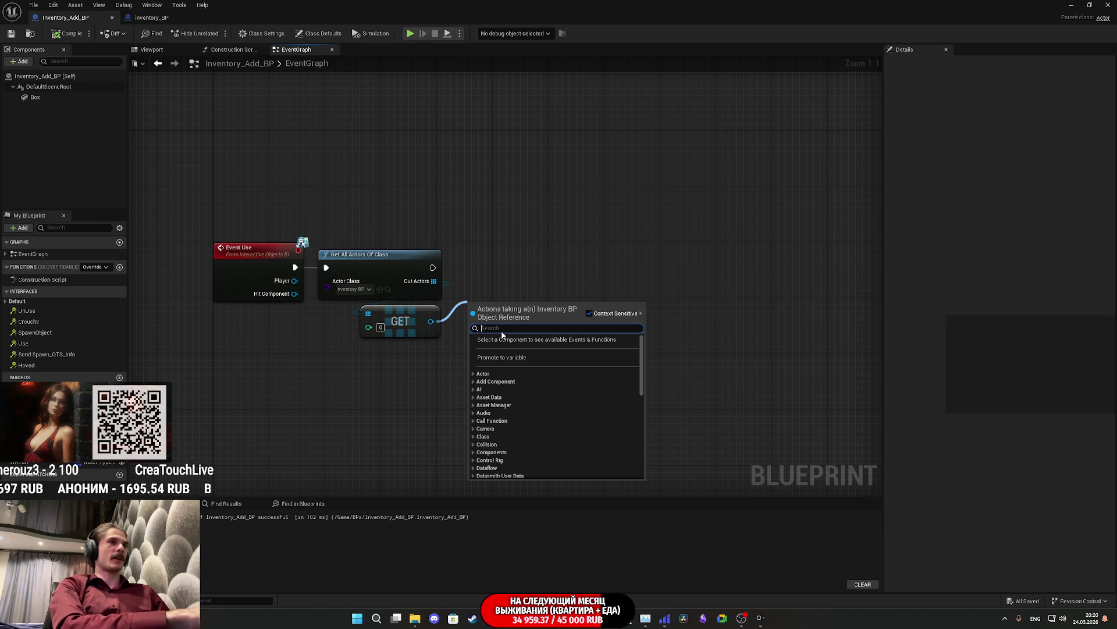
# Step: Add a Get PROTECT node for the Inventory BP actor and place it just below GET
pyautogui.write('get')
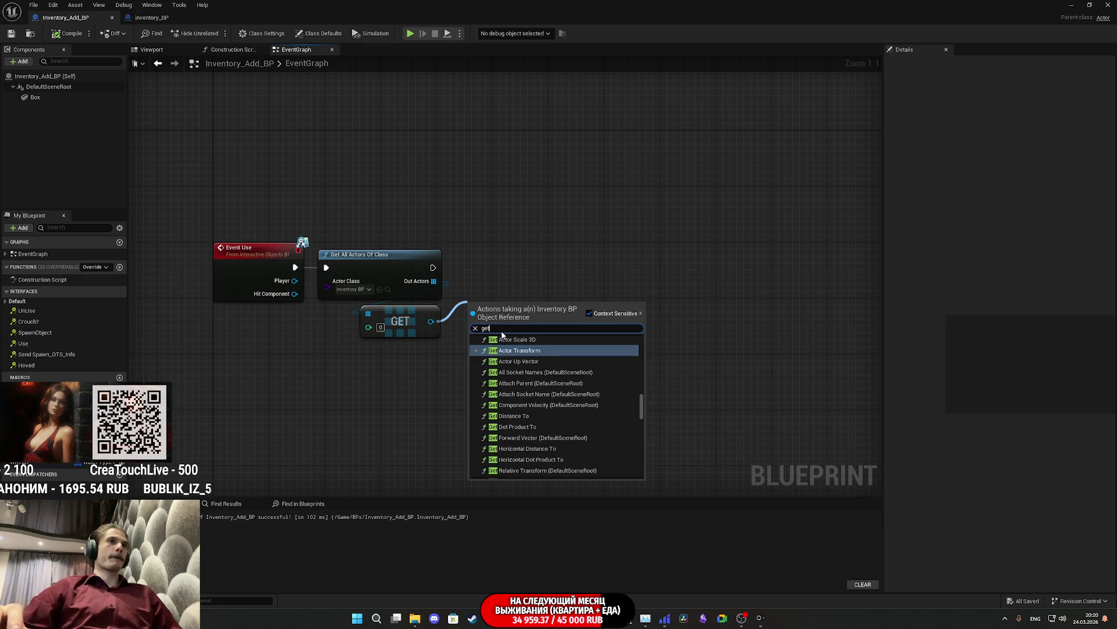
pyautogui.write(' pro')
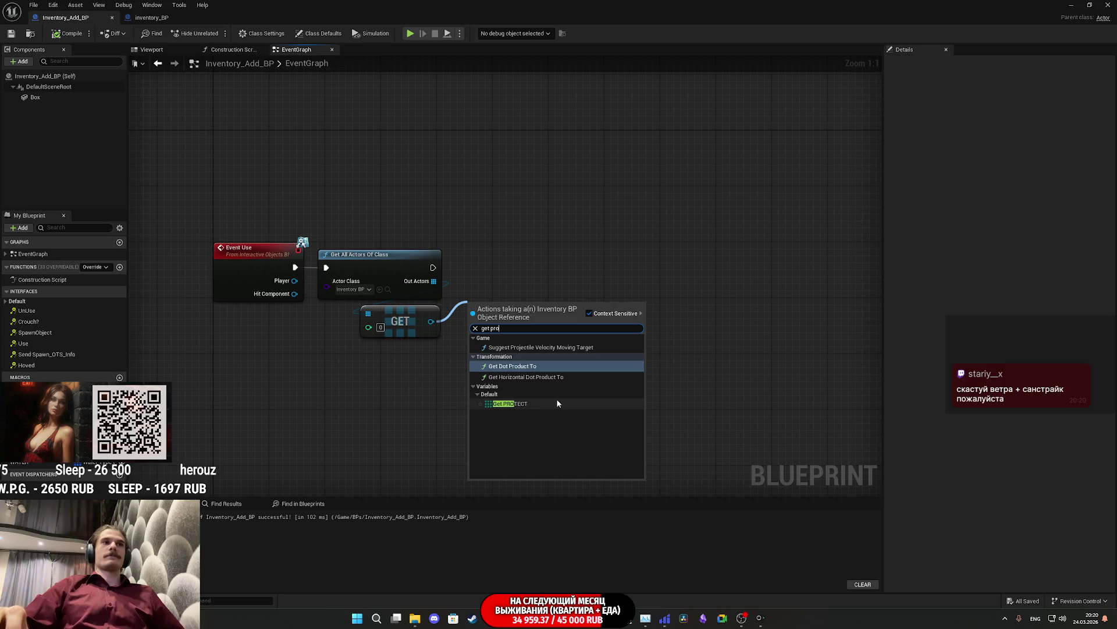
pyautogui.click(524, 404)
pyautogui.moveTo(504, 315)
pyautogui.mouseDown()
pyautogui.moveTo(446, 354)
pyautogui.moveTo(398, 358)
pyautogui.mouseUp()
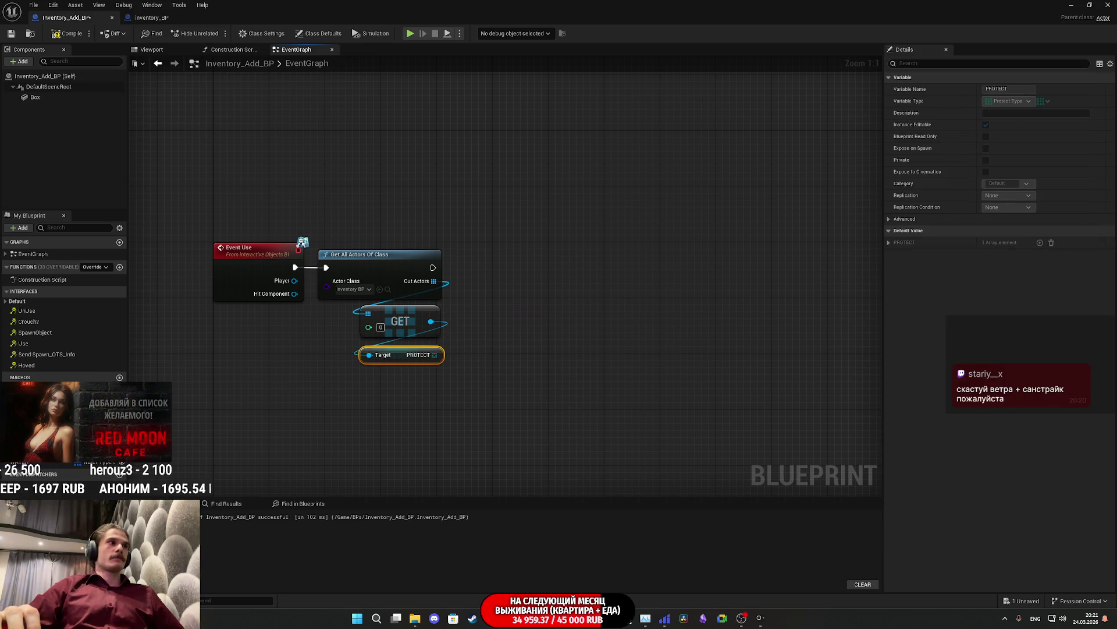
# Step: Create an array Add node whose target is the PROTECT array
pyautogui.click(303, 412)
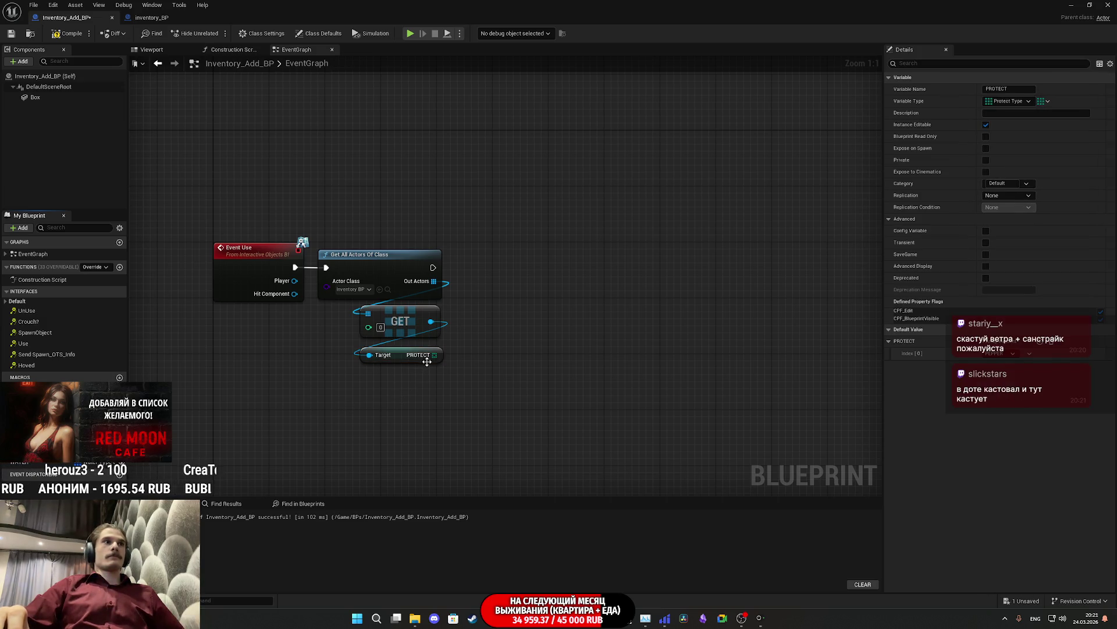
pyautogui.moveTo(431, 355); pyautogui.dragTo(478, 340)
pyautogui.write('add')
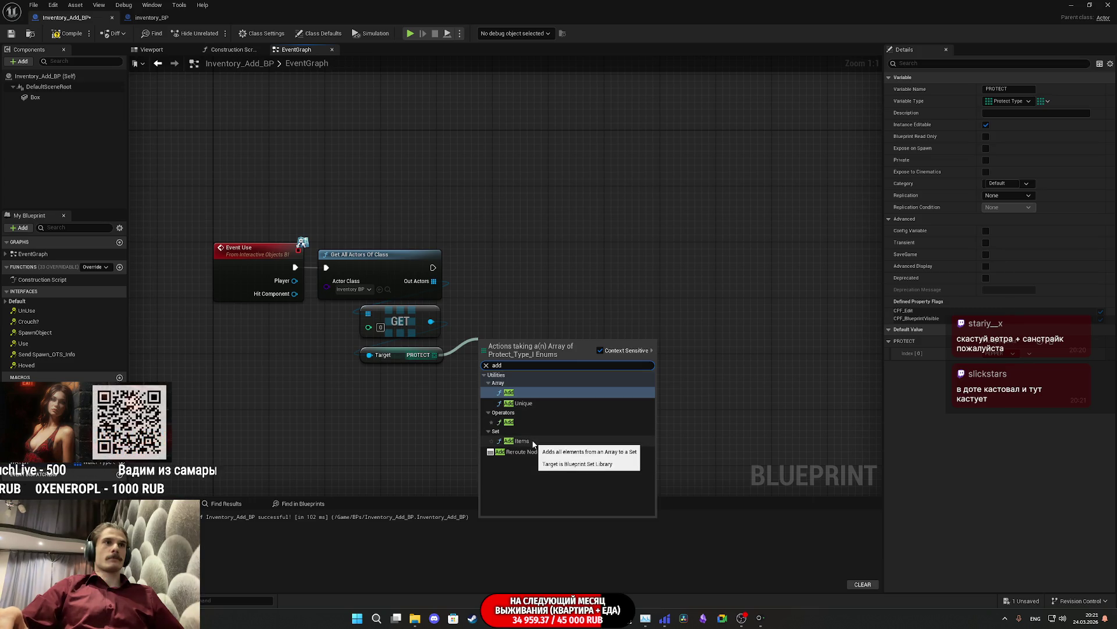
pyautogui.click(517, 391)
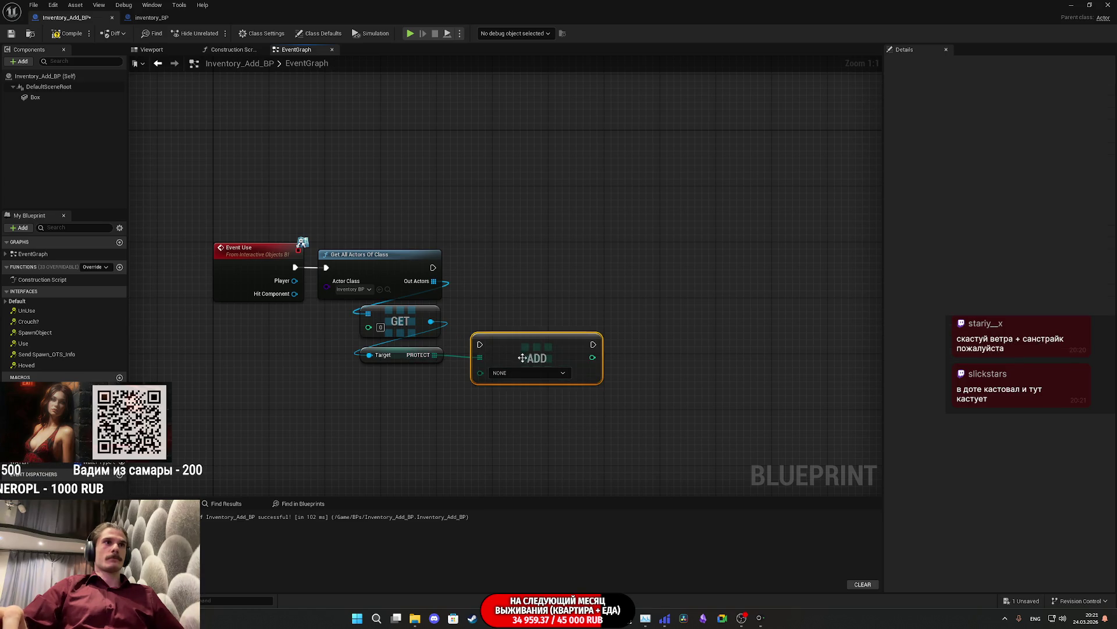
# Step: Drop the PROTECT variable onto the graph below the nodes, then switch to the browser
pyautogui.moveTo(35, 442); pyautogui.dragTo(116, 448)
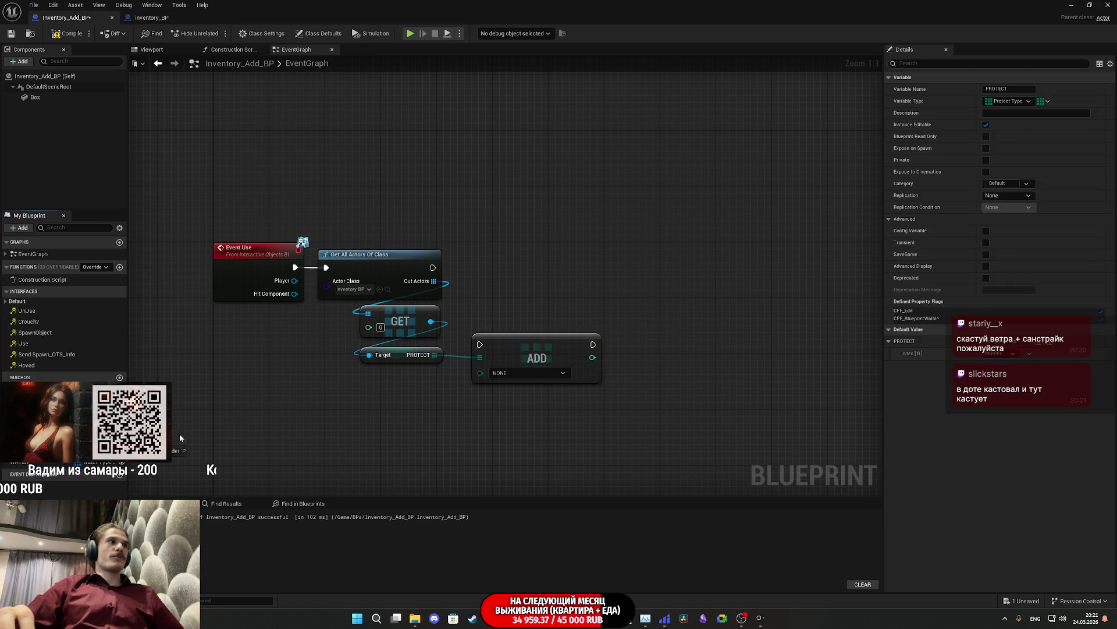
pyautogui.moveTo(354, 393); pyautogui.dragTo(366, 388)
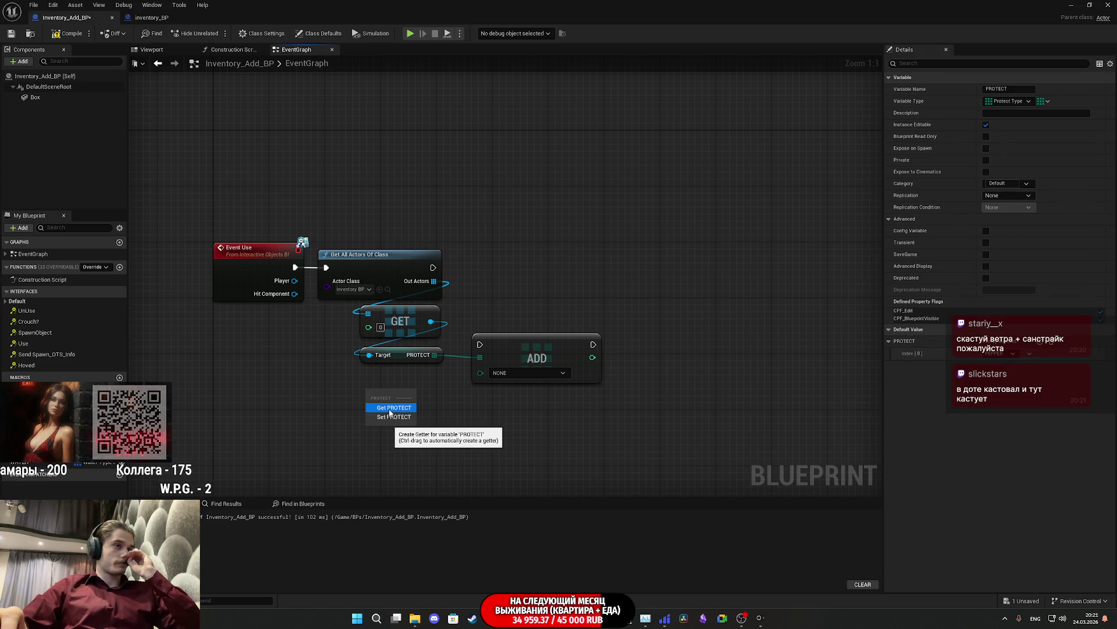
pyautogui.moveTo(760, 618)
pyautogui.hotkey('alt', 'Tab')
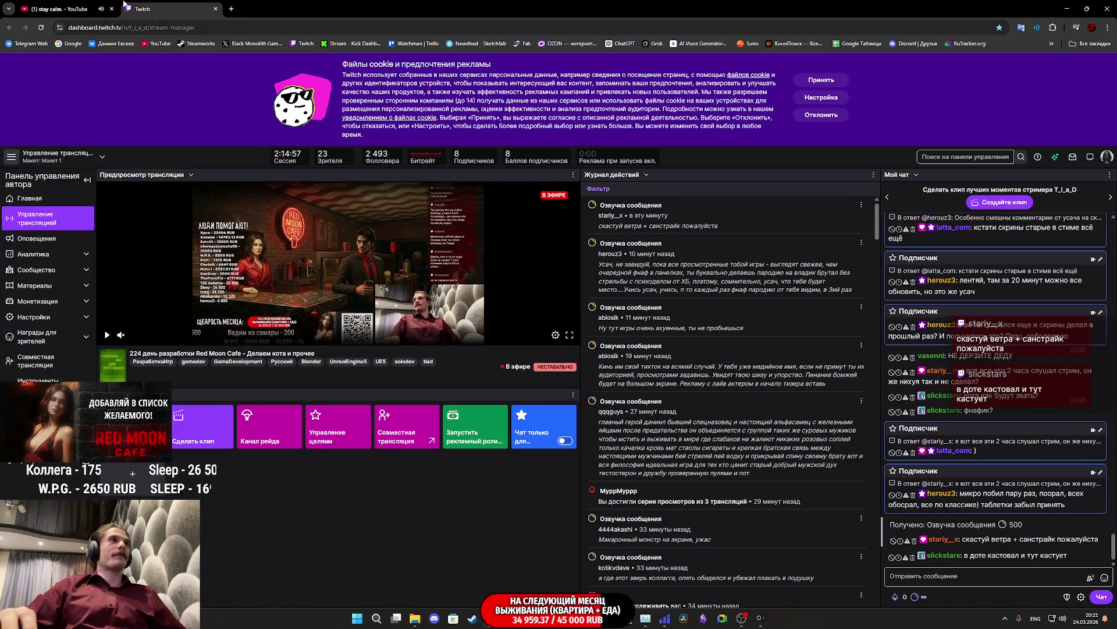
# Step: Bring File Explorer up over the YouTube video with a new This PC tab, heading to Downloads
pyautogui.hotkey('ctrl', 'Tab')
pyautogui.click(530, 192)
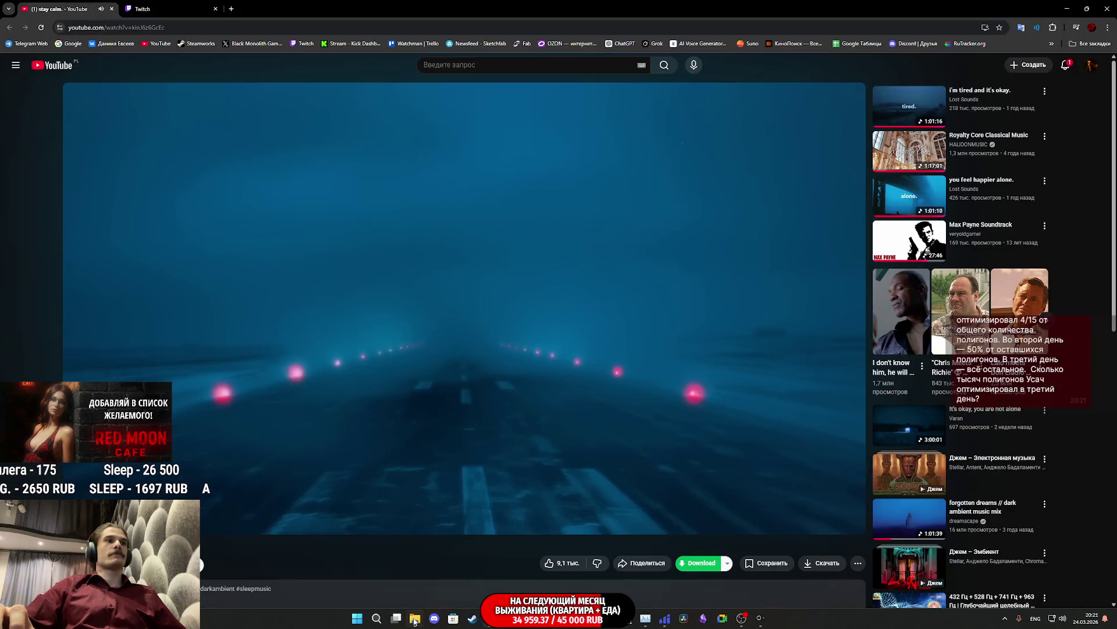
pyautogui.click(415, 618)
pyautogui.click(733, 372)
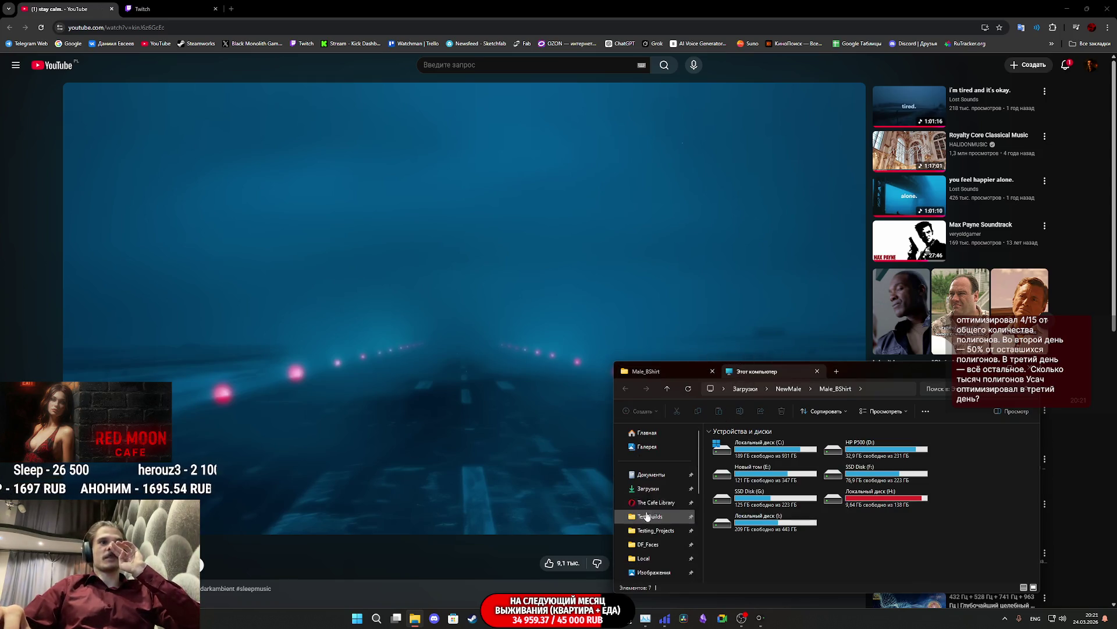
pyautogui.click(649, 488)
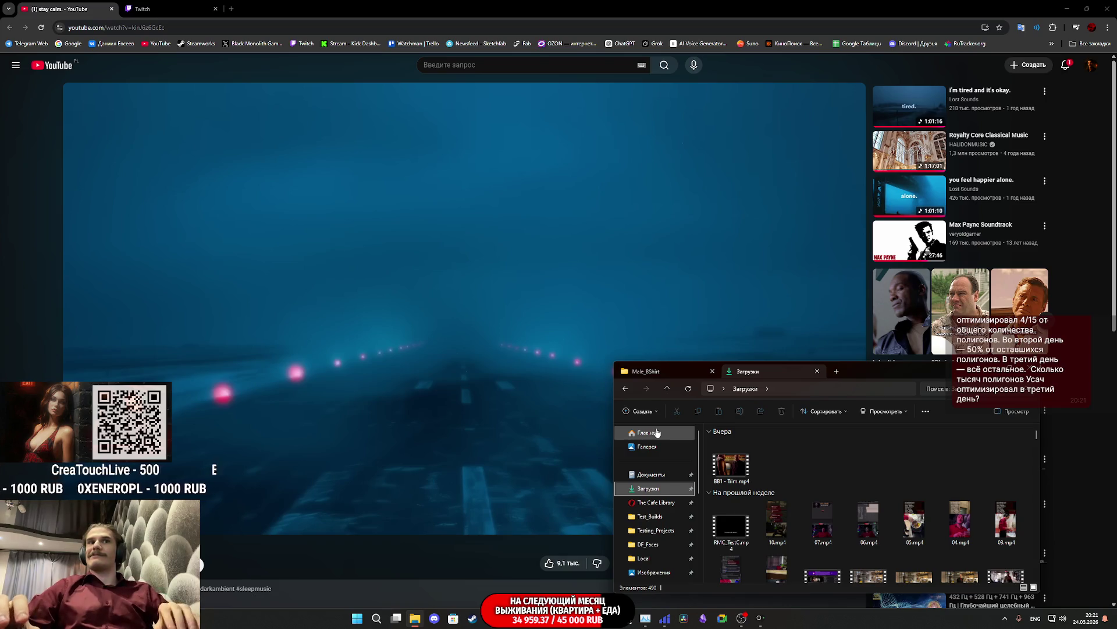
# Step: Scroll through the Загрузки folder's files and play P_Song.mp4 in the media player
pyautogui.scroll(-3, 859, 454)
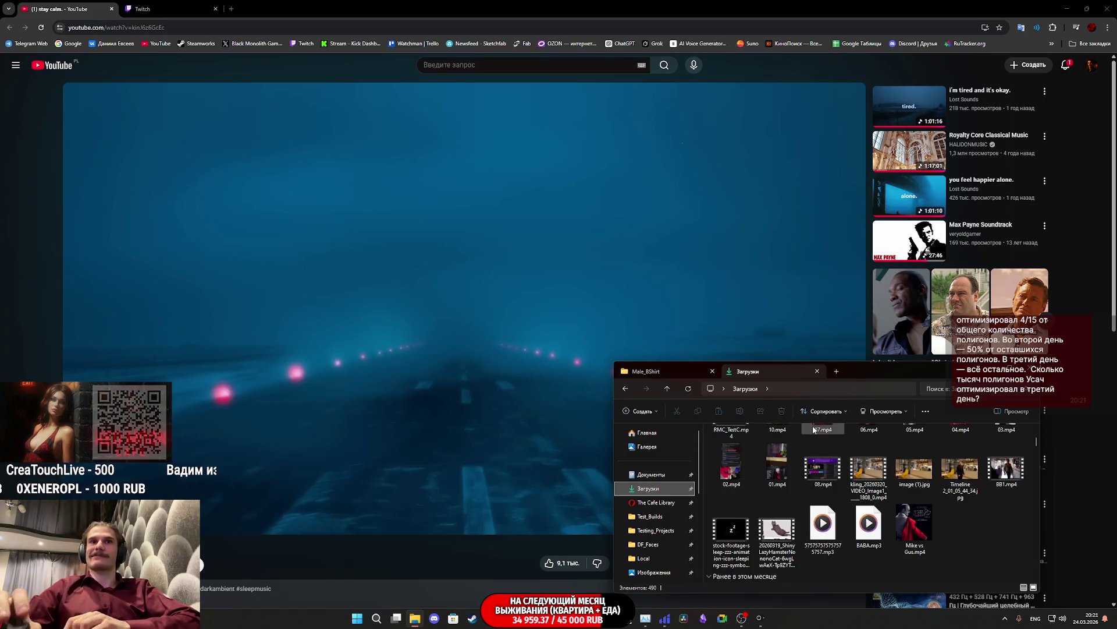
pyautogui.scroll(-3, 850, 515)
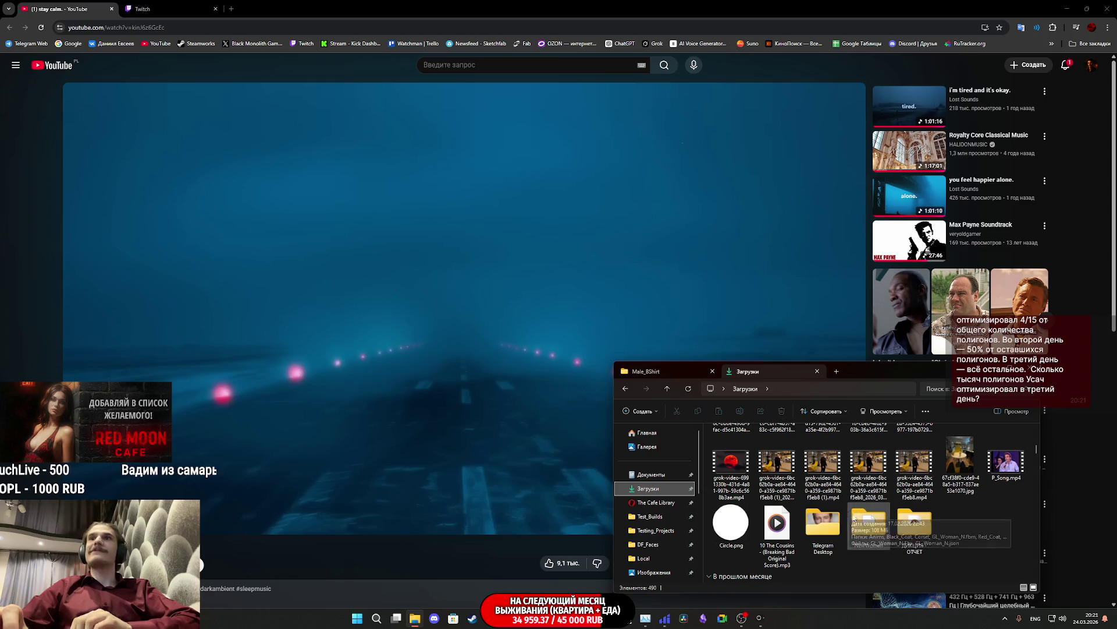
pyautogui.scroll(-3, 970, 516)
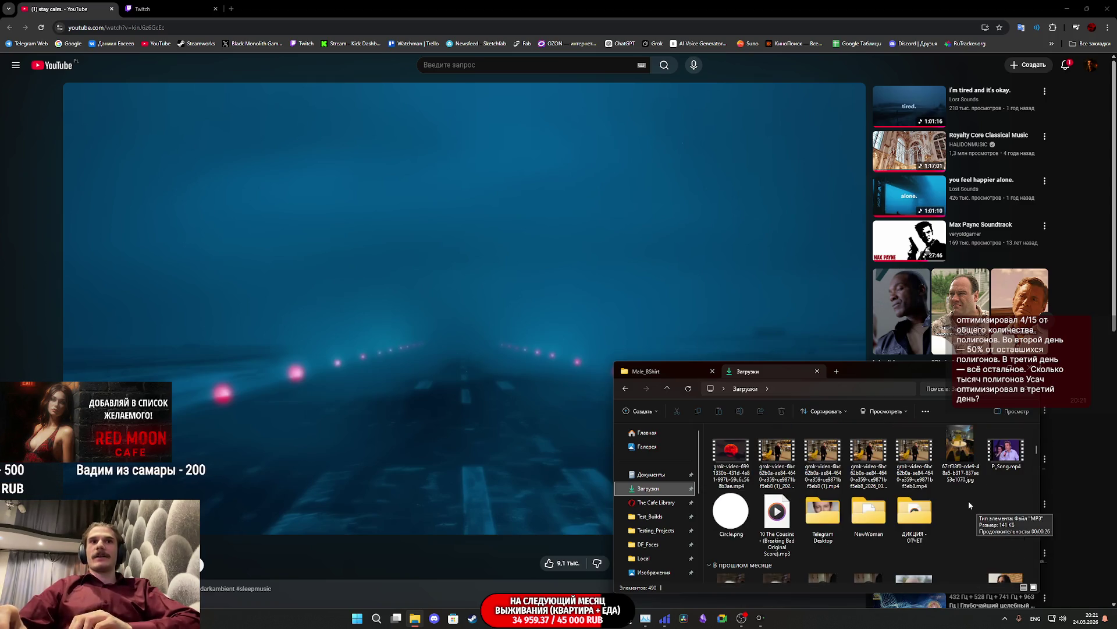
pyautogui.scroll(-1, 968, 504)
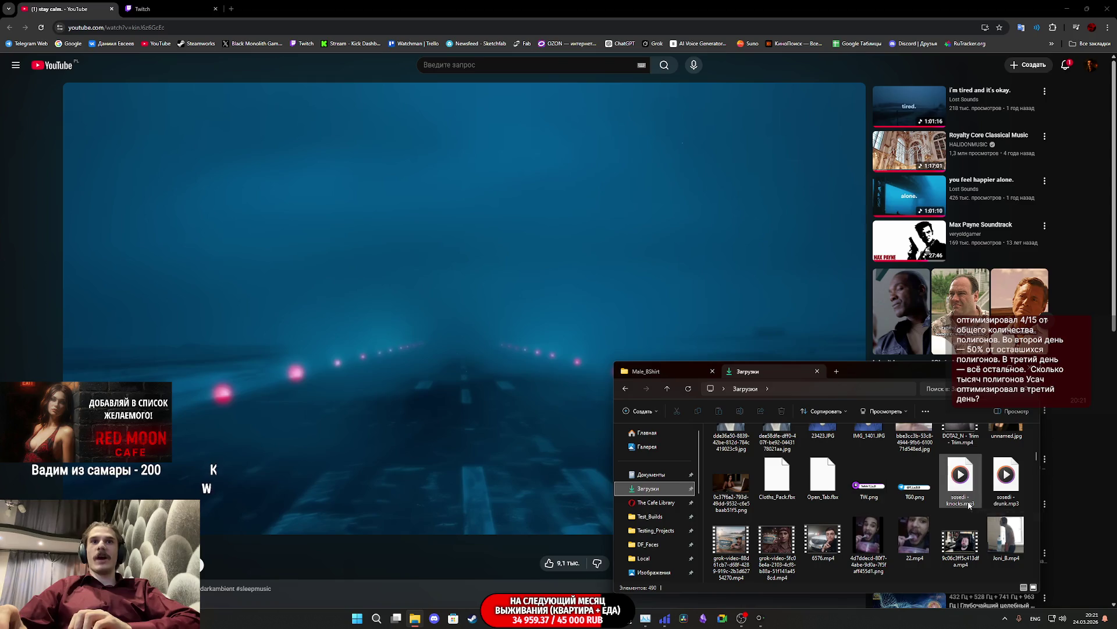
pyautogui.scroll(-1, 970, 504)
pyautogui.scroll(-1, 961, 507)
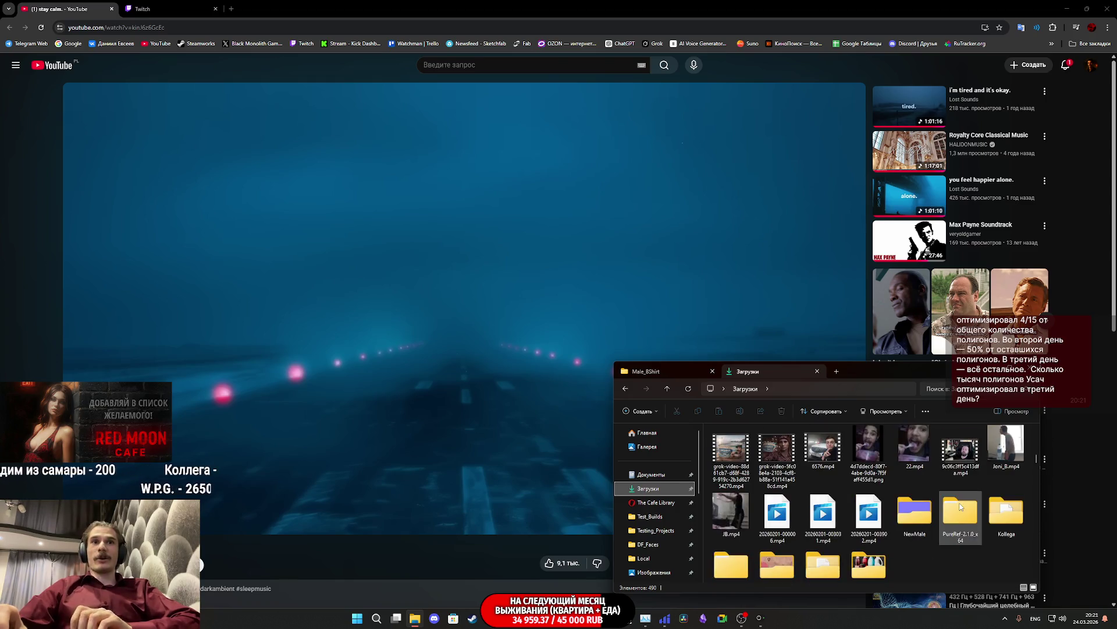
pyautogui.scroll(2, 957, 504)
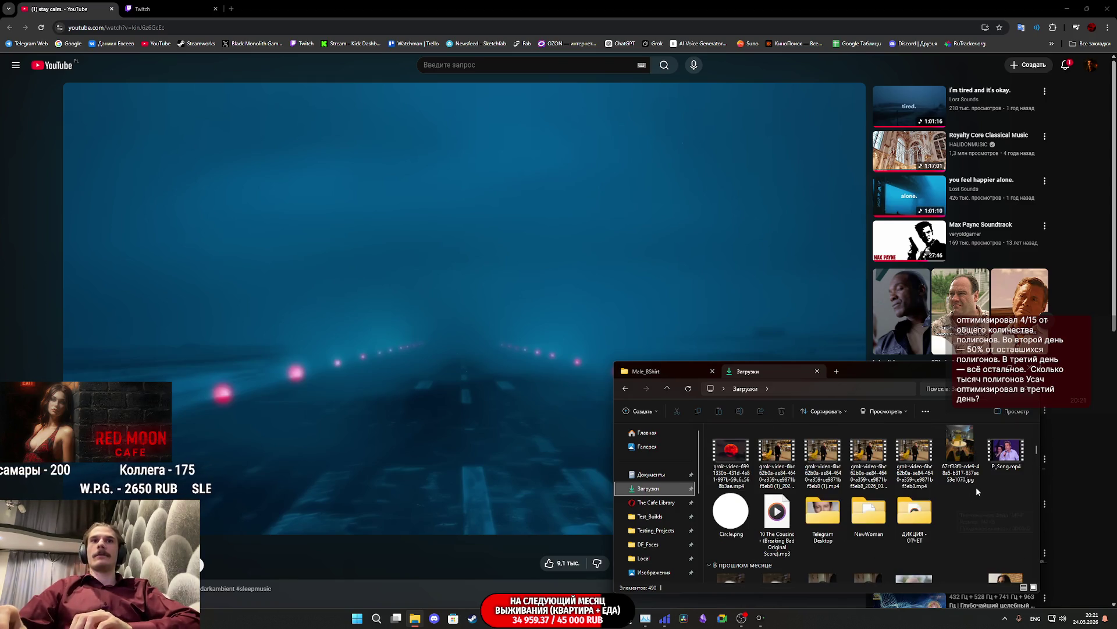
pyautogui.doubleClick(1007, 451)
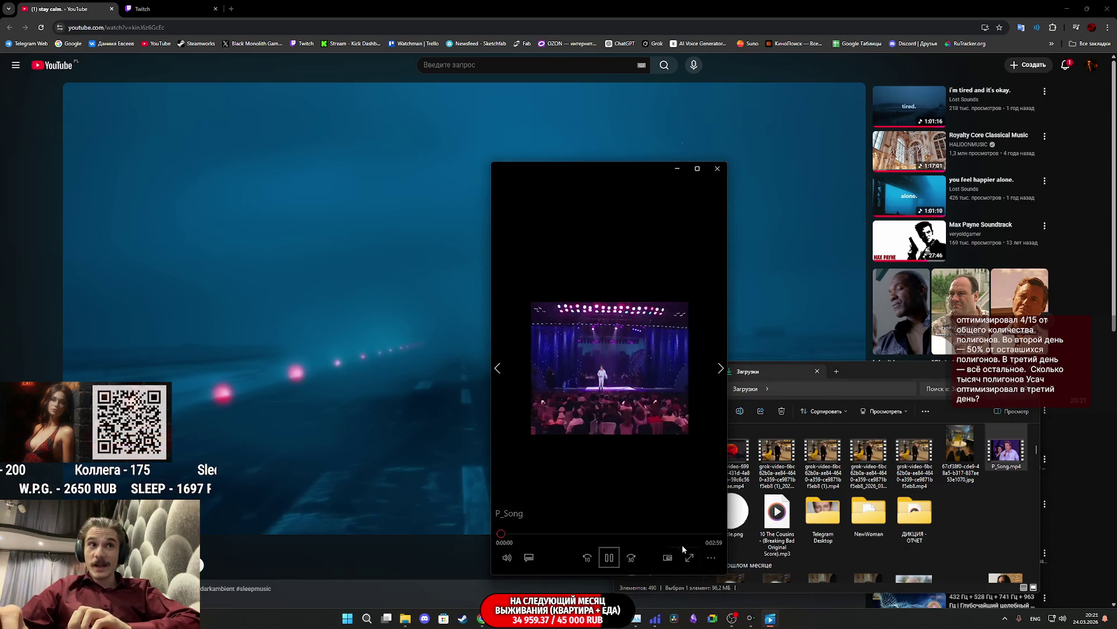
# Step: Keep P_Song.mp4 playing in the minimized Кино и ТВ player and return to the Unreal Blueprint editor
pyautogui.click(711, 558)
pyautogui.click(568, 536)
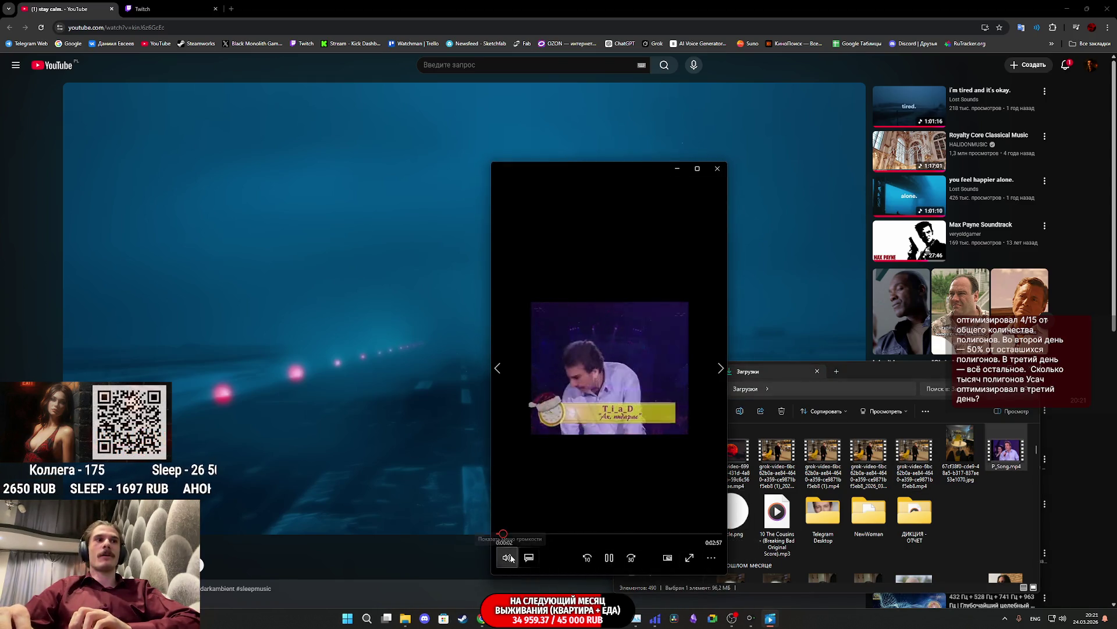
pyautogui.click(676, 169)
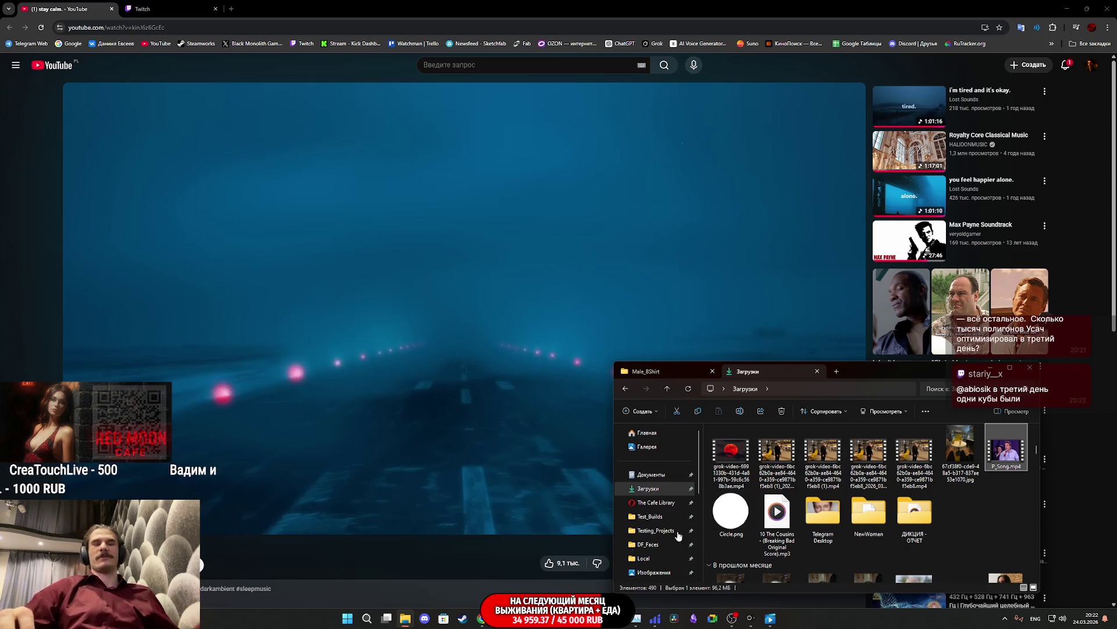
pyautogui.moveTo(770, 619)
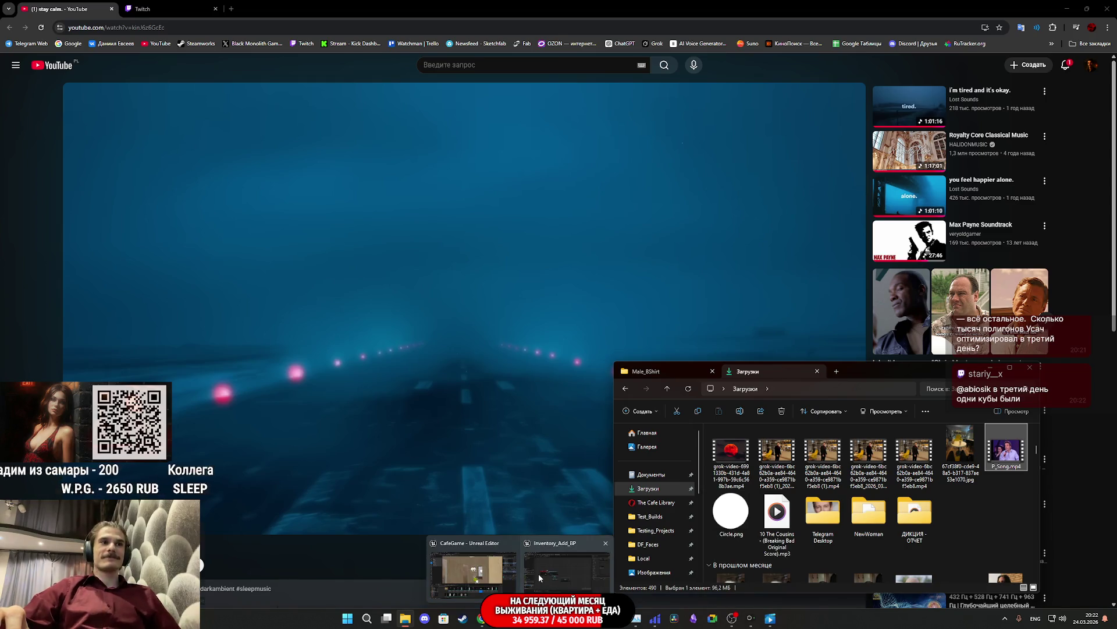
pyautogui.click(521, 568)
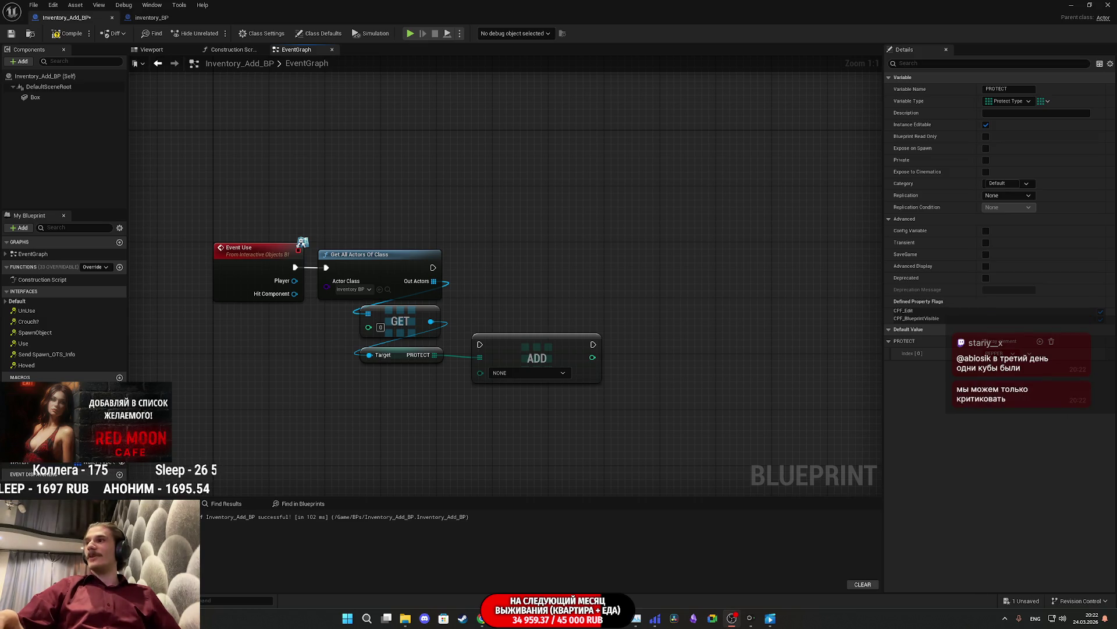
# Step: Type 'loo' and pause the background video from its taskbar preview
pyautogui.moveTo(768, 622)
pyautogui.click(768, 620)
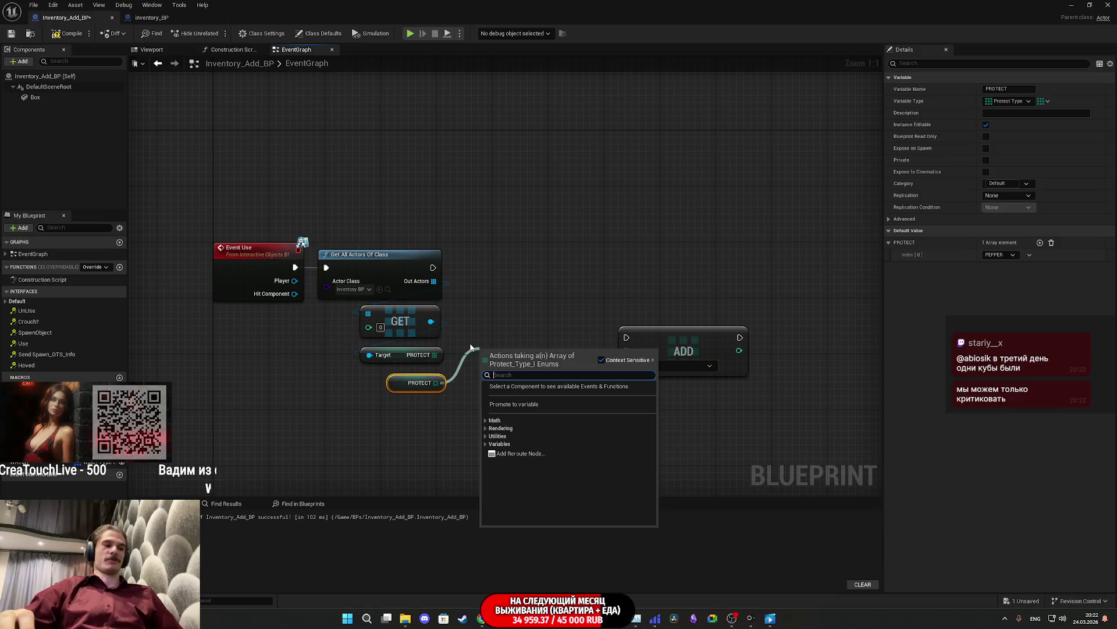
pyautogui.write('loo')
pyautogui.moveTo(776, 621)
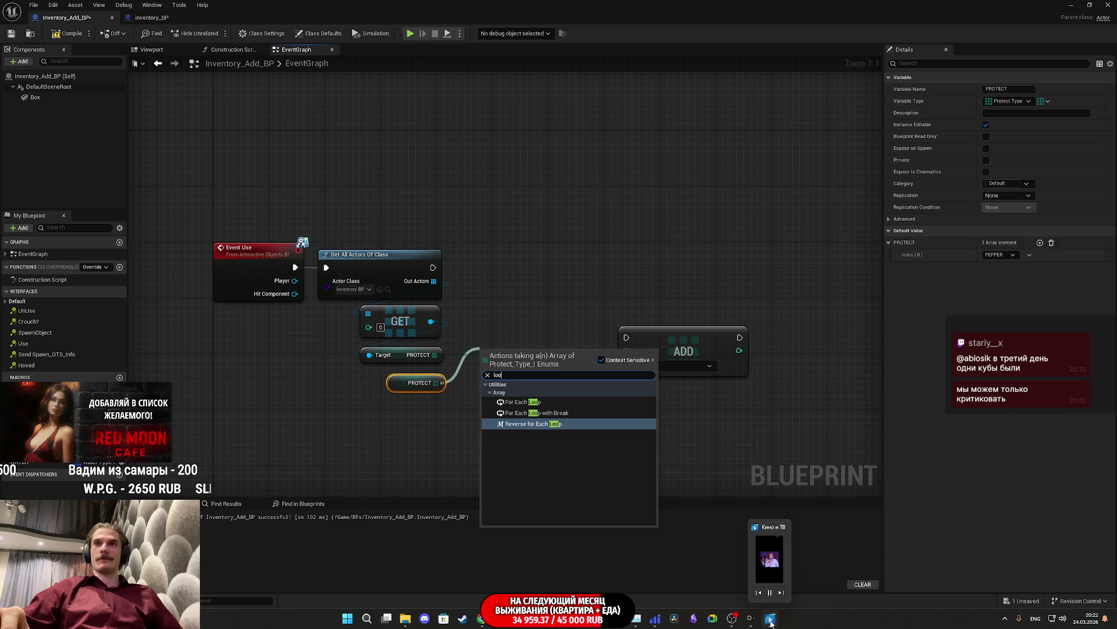
pyautogui.click(770, 593)
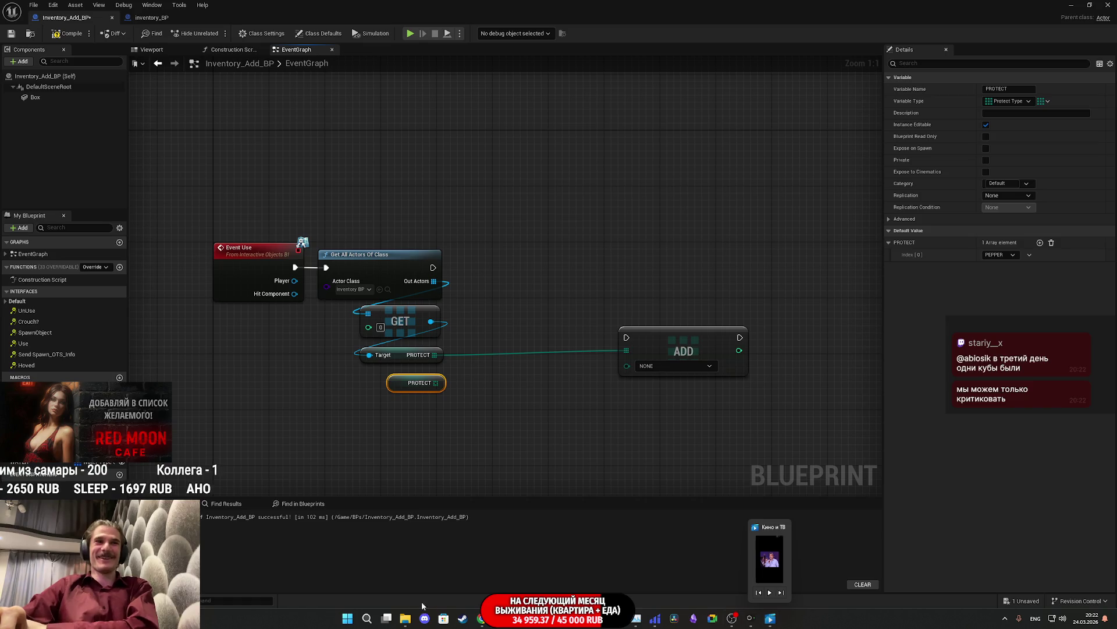
# Step: Play P_SongC.mp4 from Downloads, minimize the player, and return to the Blueprint graph
pyautogui.click(405, 618)
pyautogui.scroll(3, 986, 501)
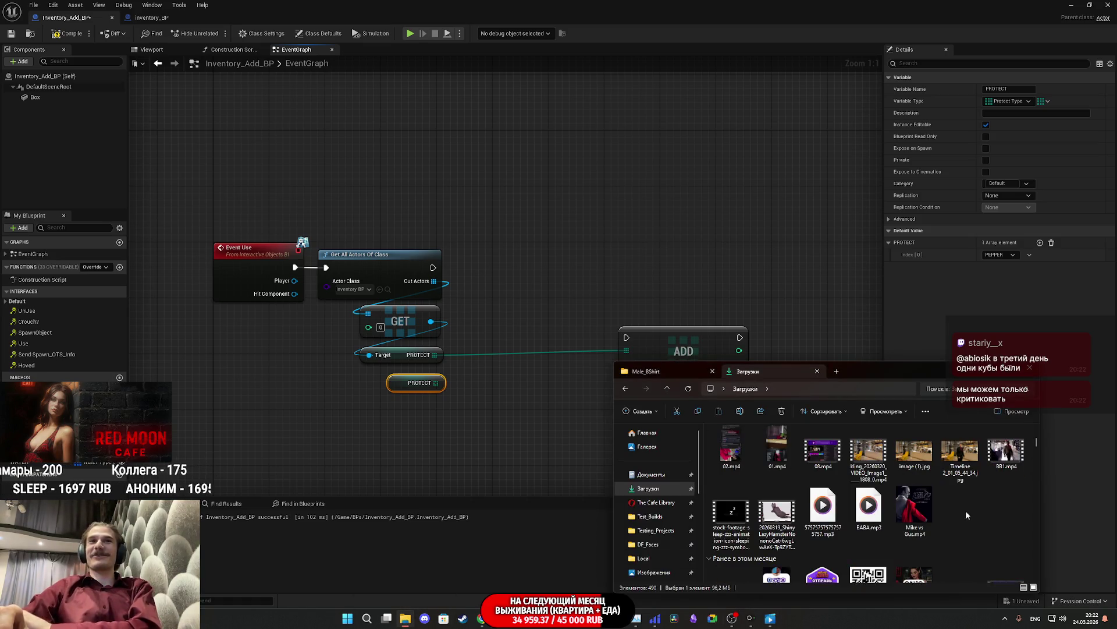
pyautogui.scroll(-2, 945, 513)
pyautogui.doubleClick(1006, 474)
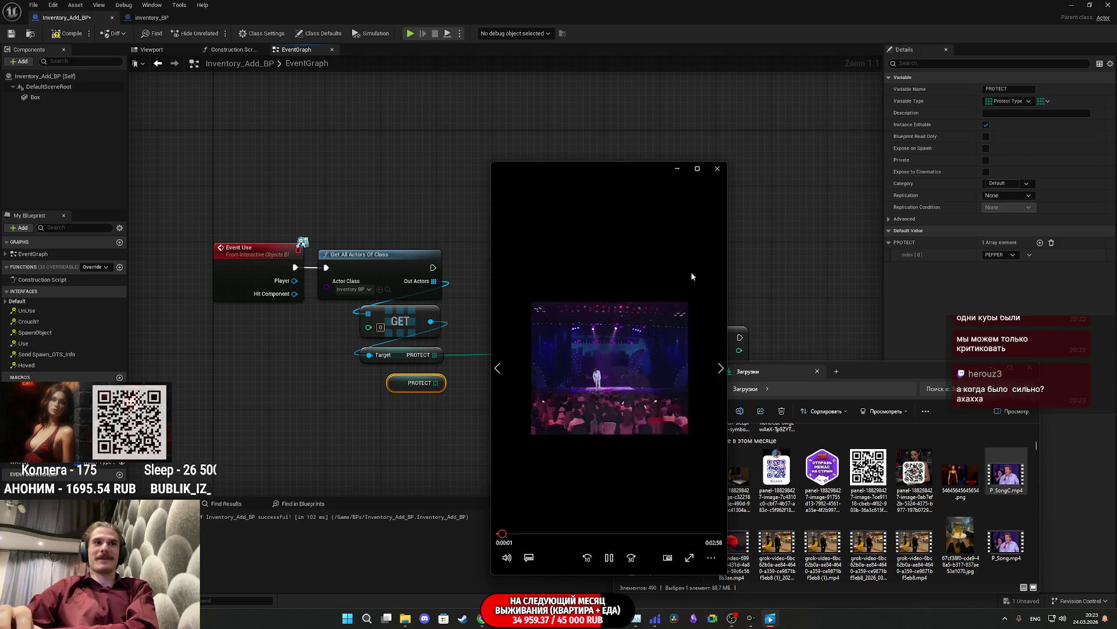
pyautogui.click(671, 168)
pyautogui.click(681, 5)
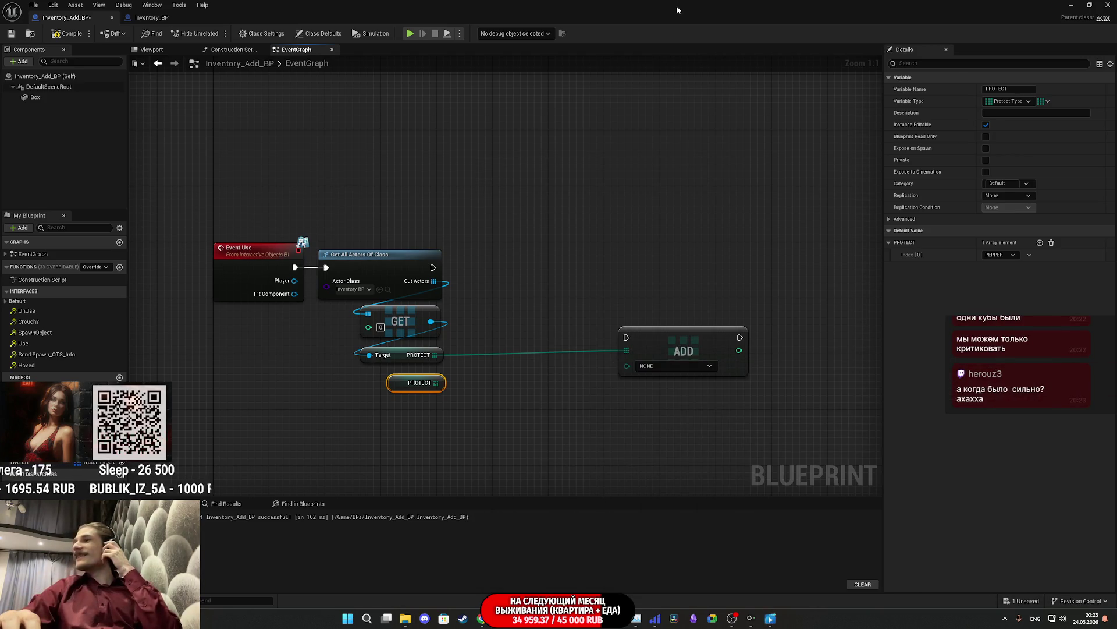
# Step: Add a For Each Loop over PROTECT after Get All Actors Of Class, feeding each Array Element into ADD
pyautogui.click(661, 245)
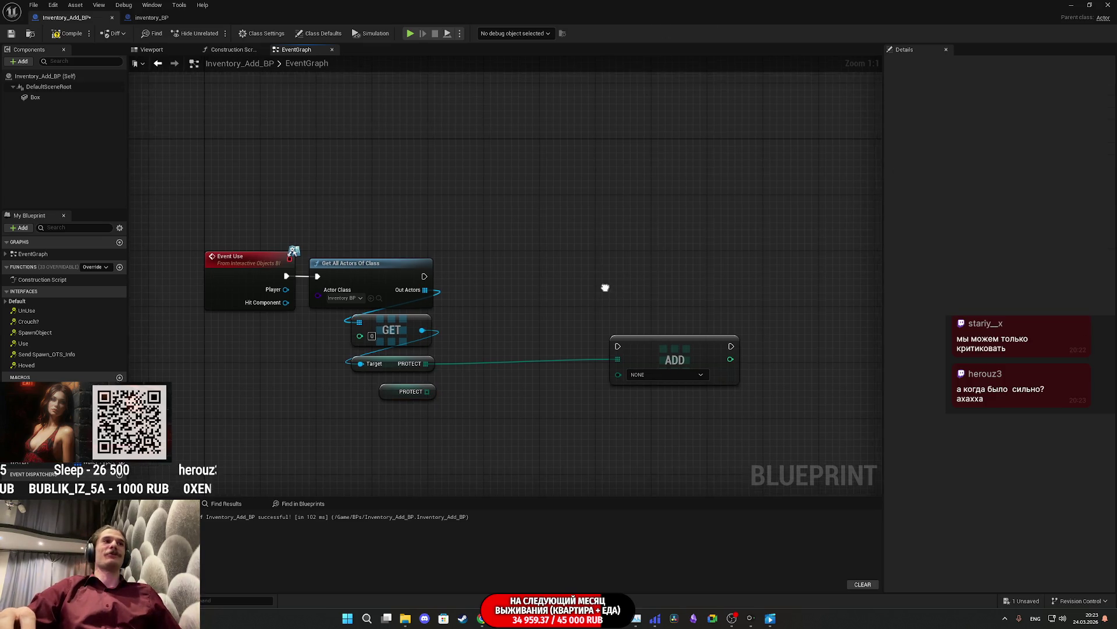
pyautogui.moveTo(434, 389); pyautogui.dragTo(457, 396)
pyautogui.write('loo')
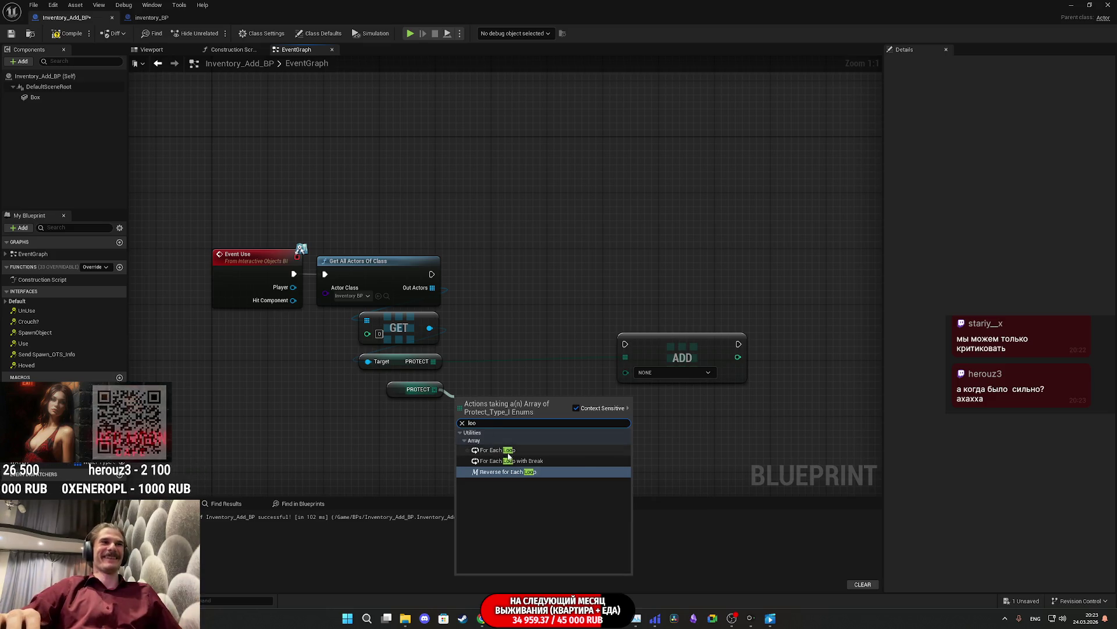
pyautogui.click(518, 450)
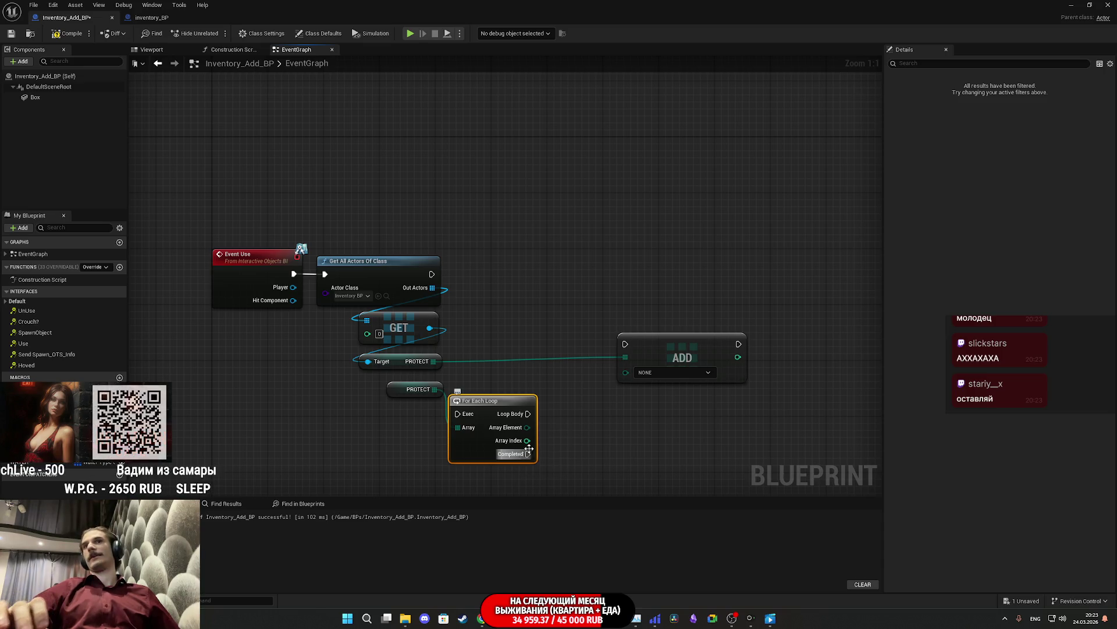
pyautogui.moveTo(462, 417); pyautogui.dragTo(432, 274)
pyautogui.moveTo(494, 402); pyautogui.dragTo(500, 279)
pyautogui.click(589, 277)
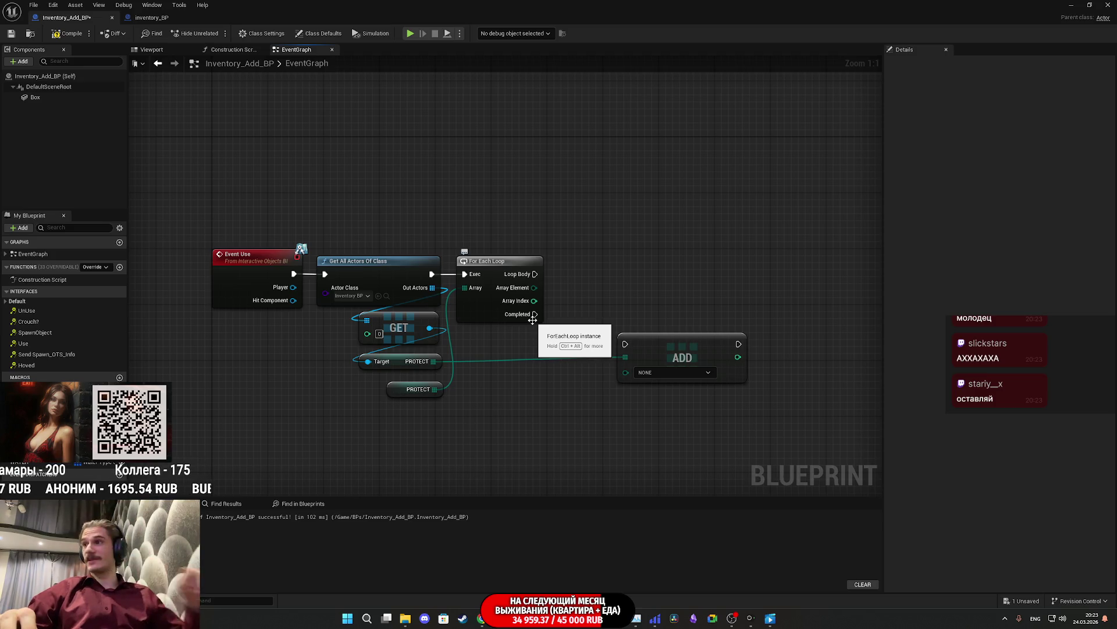
pyautogui.moveTo(534, 287)
pyautogui.mouseDown()
pyautogui.moveTo(588, 308)
pyautogui.moveTo(613, 377)
pyautogui.moveTo(622, 371)
pyautogui.moveTo(615, 331)
pyautogui.moveTo(625, 343)
pyautogui.moveTo(614, 281)
pyautogui.moveTo(575, 265)
pyautogui.mouseUp()
pyautogui.click(587, 359)
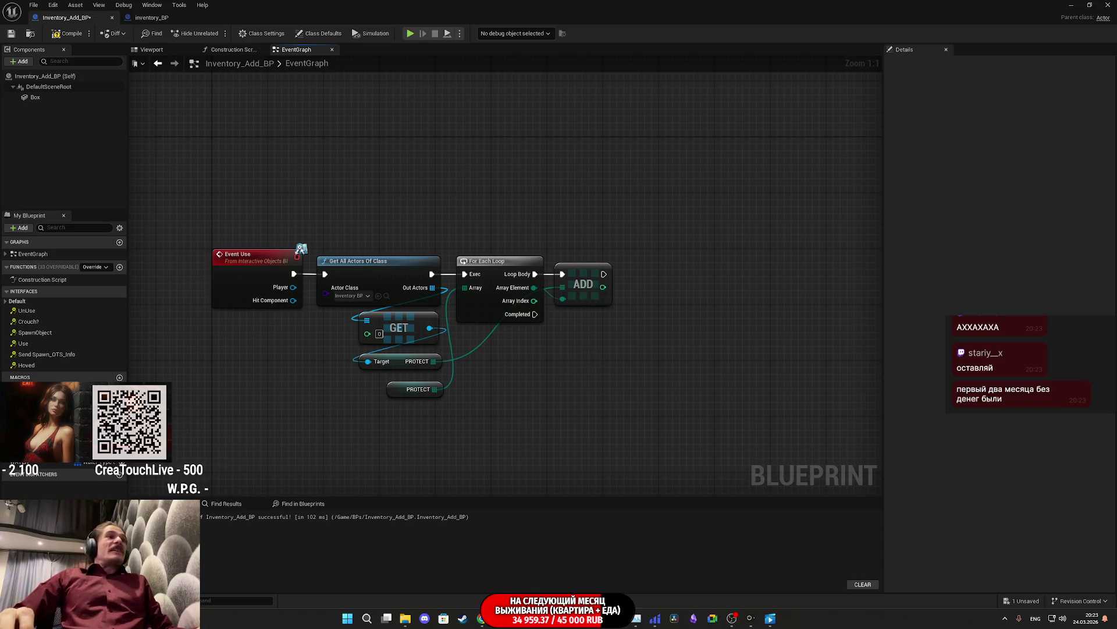
# Step: Reposition the PROTECT getter beside the loop and place a KEYS getter beneath it
pyautogui.moveTo(394, 388)
pyautogui.mouseDown()
pyautogui.moveTo(470, 347)
pyautogui.moveTo(463, 339)
pyautogui.mouseUp()
pyautogui.click(486, 368)
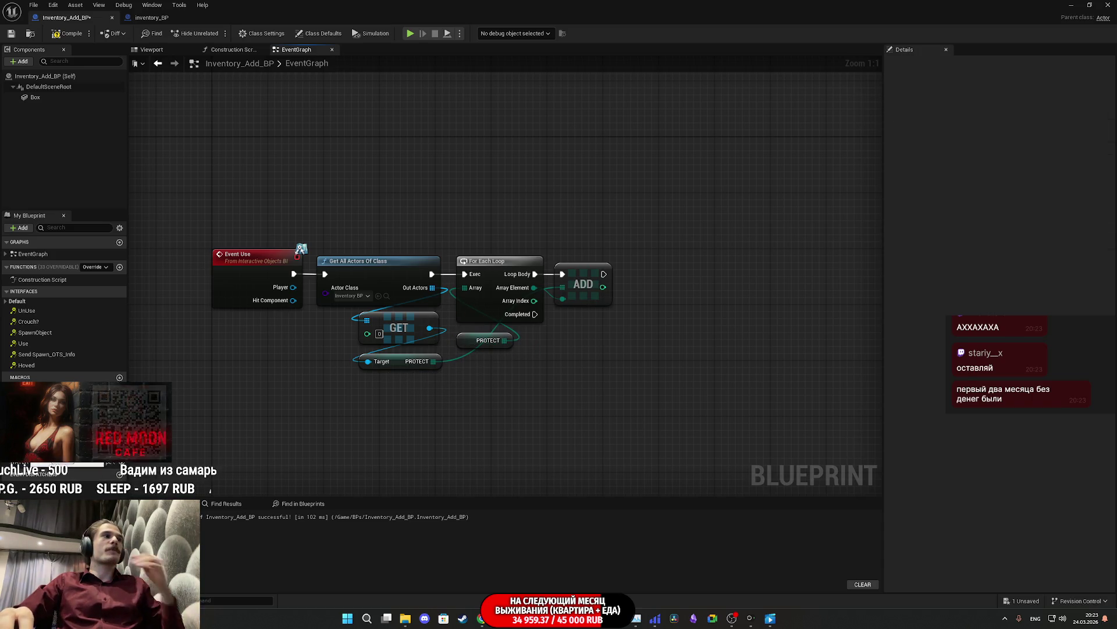
pyautogui.click(26, 408)
pyautogui.moveTo(26, 408)
pyautogui.mouseDown()
pyautogui.moveTo(459, 394)
pyautogui.moveTo(480, 411)
pyautogui.mouseUp()
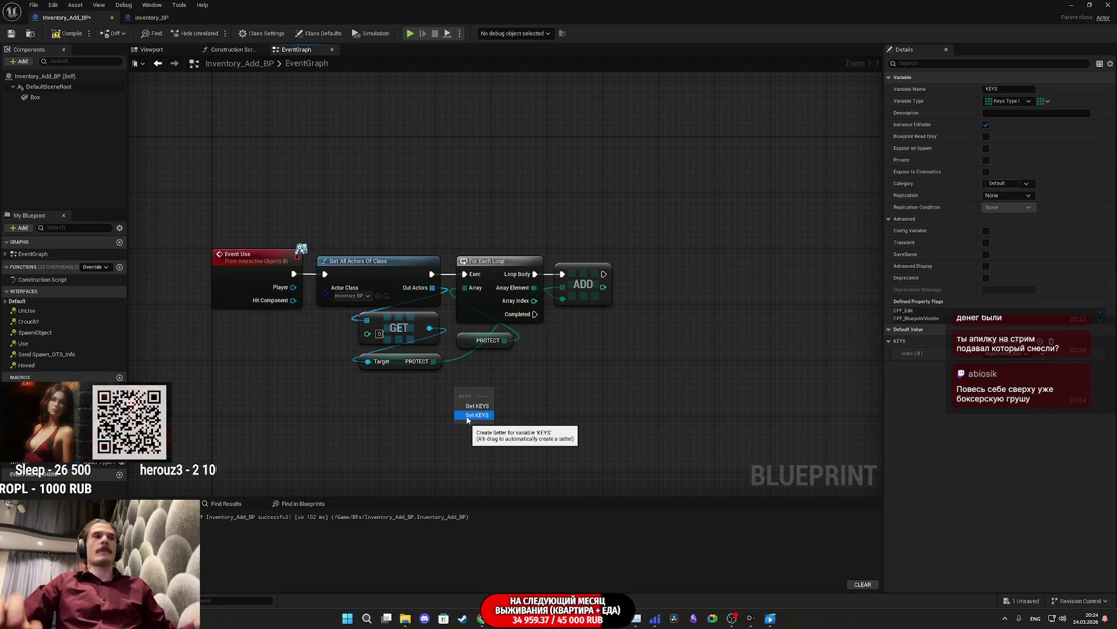
pyautogui.click(475, 406)
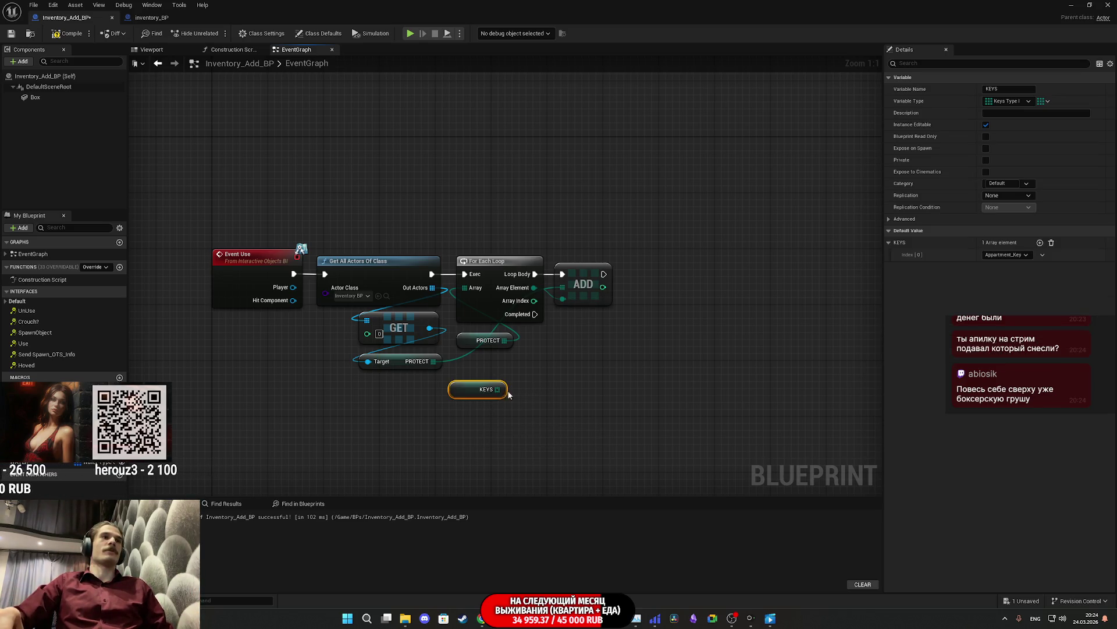
pyautogui.moveTo(468, 394); pyautogui.dragTo(489, 371)
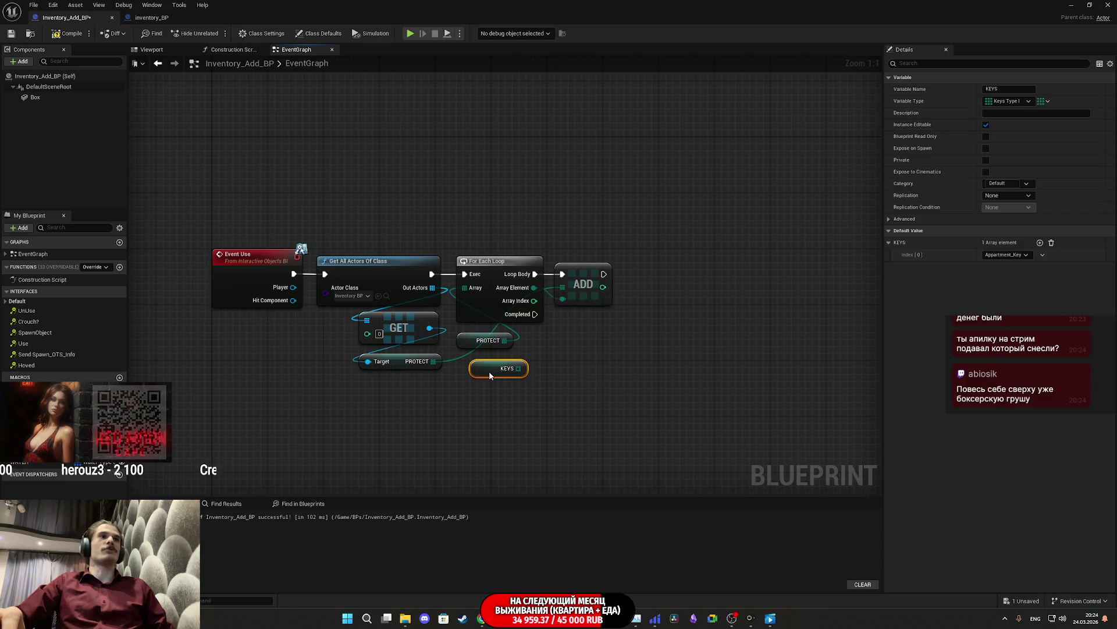
pyautogui.click(484, 305)
# Step: Duplicate the For Each Loop and ADD pair and get KEYS from the GET reference
pyautogui.moveTo(604, 337); pyautogui.dragTo(528, 300)
pyautogui.hotkey('ctrl', 'c')
pyautogui.hotkey('ctrl', 'v')
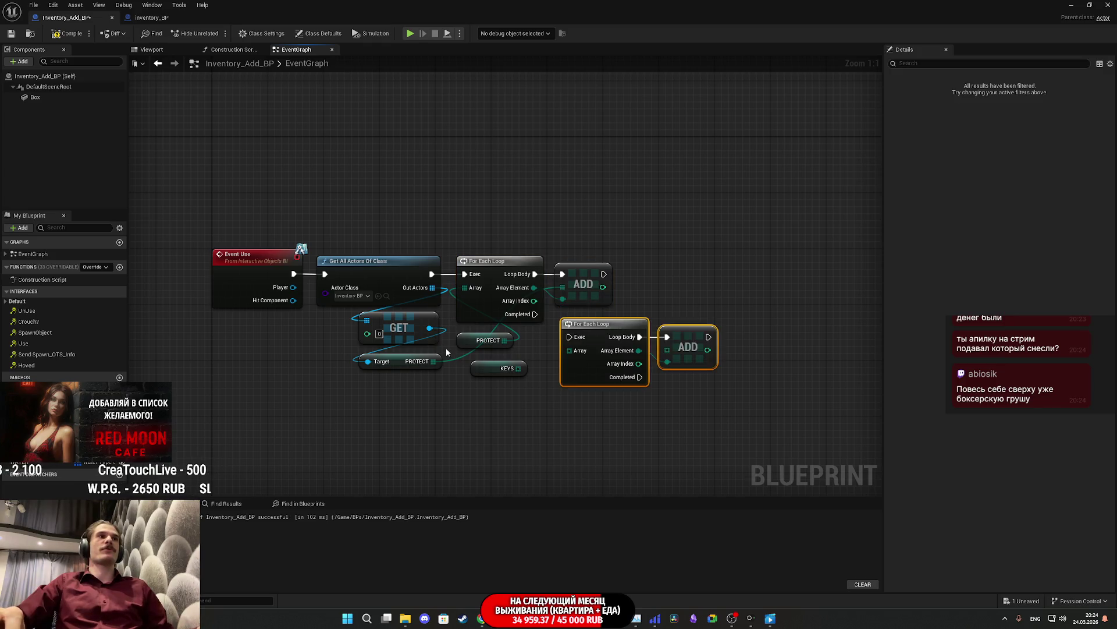
pyautogui.moveTo(429, 329); pyautogui.dragTo(351, 403)
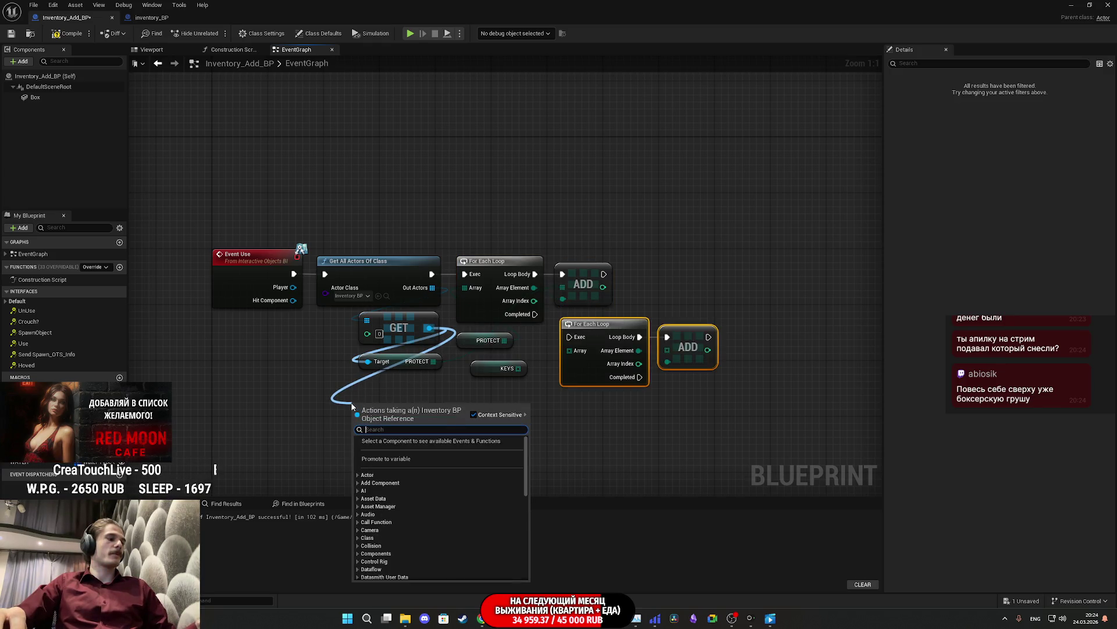
pyautogui.write('keys')
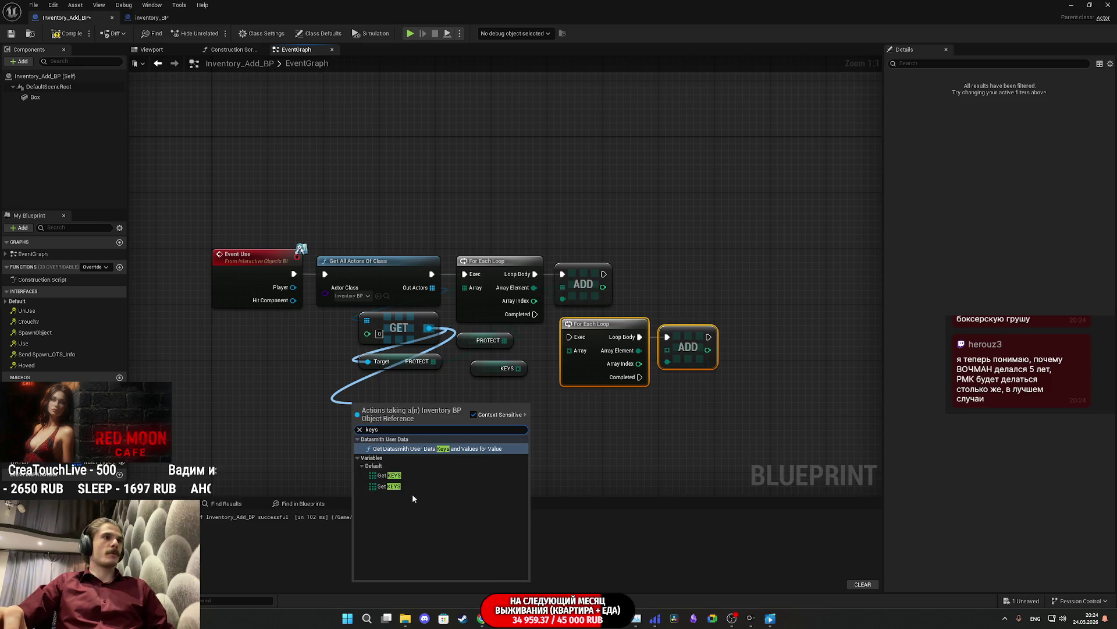
pyautogui.click(389, 475)
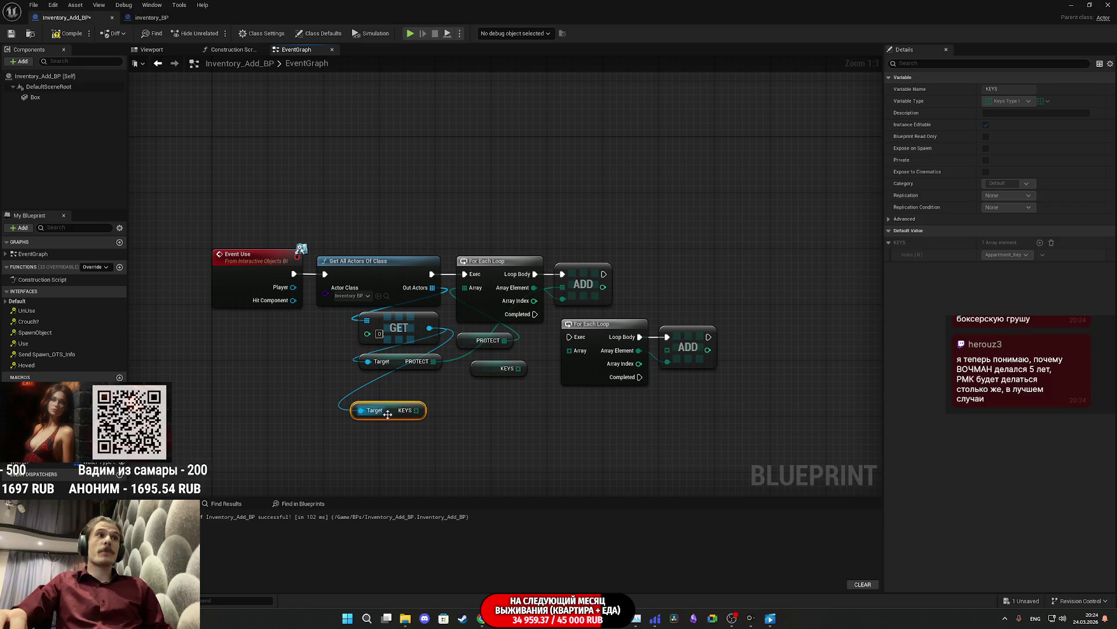
pyautogui.moveTo(390, 414)
pyautogui.mouseDown()
pyautogui.moveTo(489, 407)
pyautogui.moveTo(664, 352)
pyautogui.moveTo(629, 418)
pyautogui.mouseUp()
# Step: Replace the extra ADD with a new KEYS ADD node adding Appartment_Key
pyautogui.click(629, 418)
pyautogui.click(688, 347)
pyautogui.press('Delete')
pyautogui.moveTo(431, 411); pyautogui.dragTo(466, 413)
pyautogui.write('add')
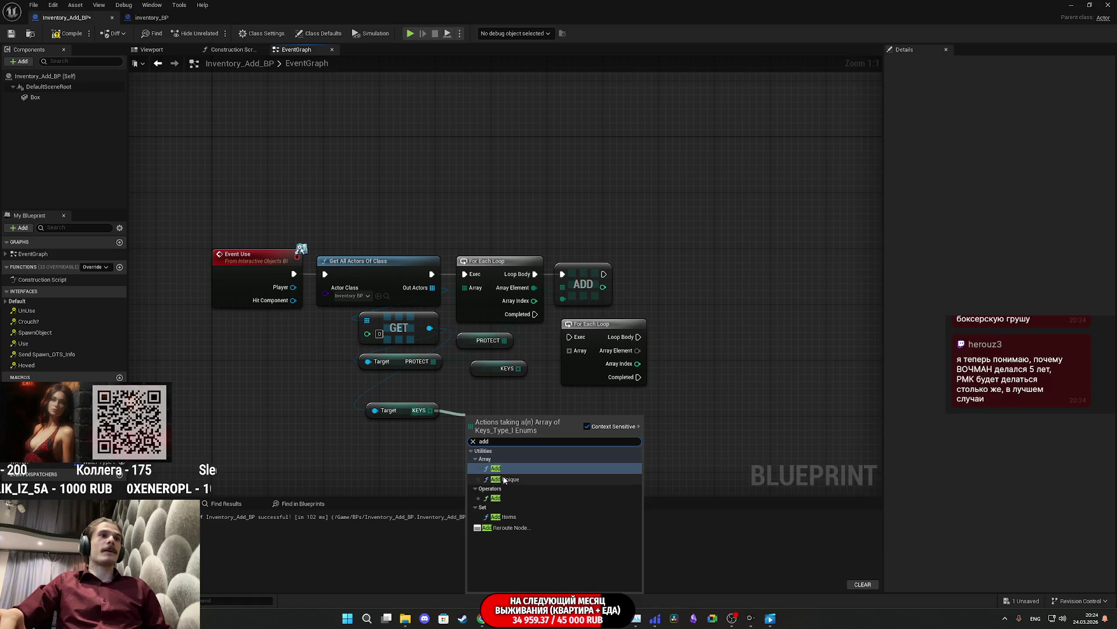
pyautogui.click(499, 475)
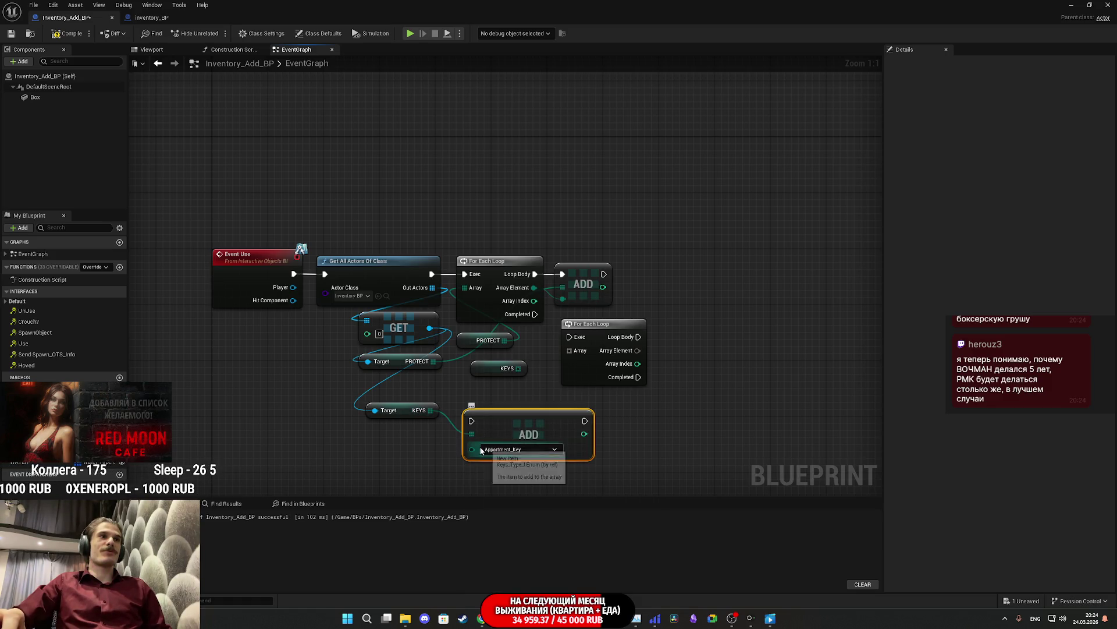
pyautogui.click(502, 450)
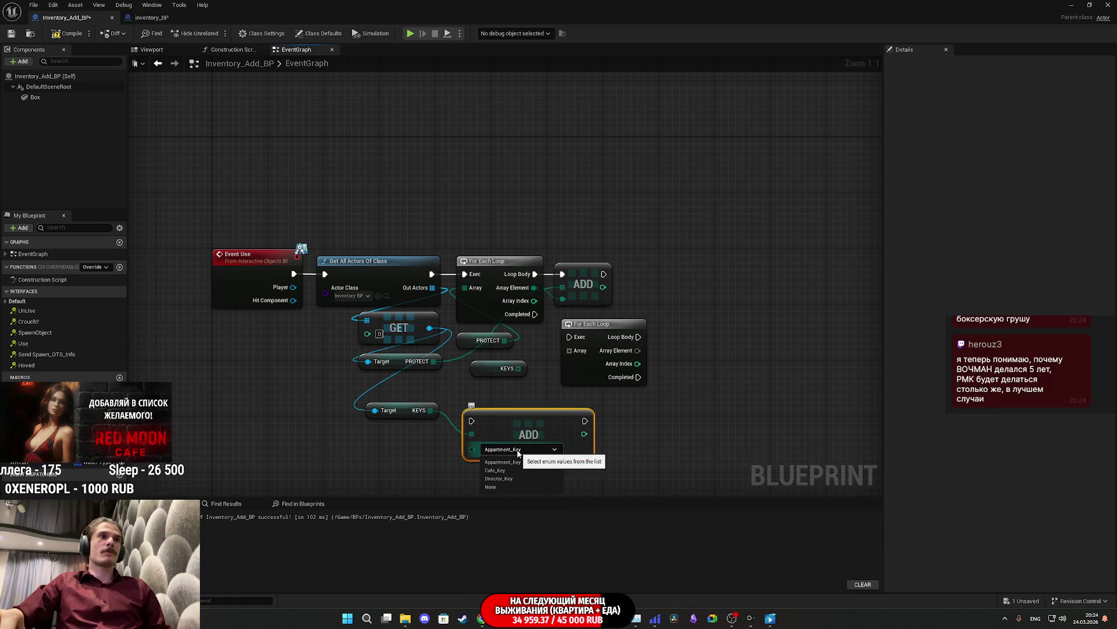
pyautogui.click(396, 449)
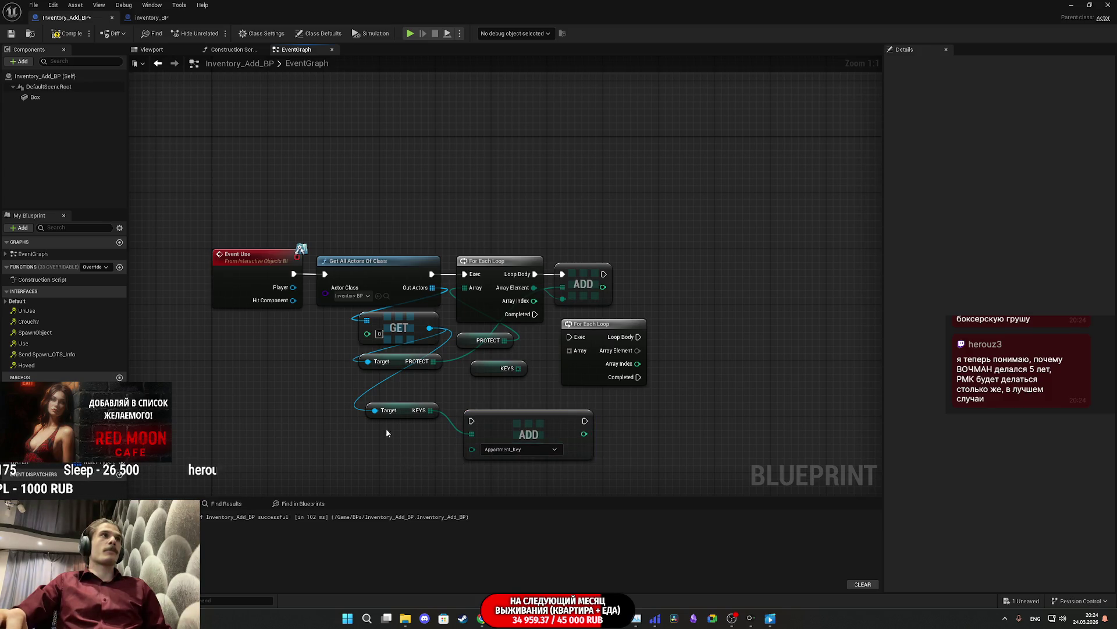
# Step: Check the KEYS variable in inventory_BP, then return to the Inventory_Add_BP graph
pyautogui.click(151, 18)
pyautogui.click(29, 347)
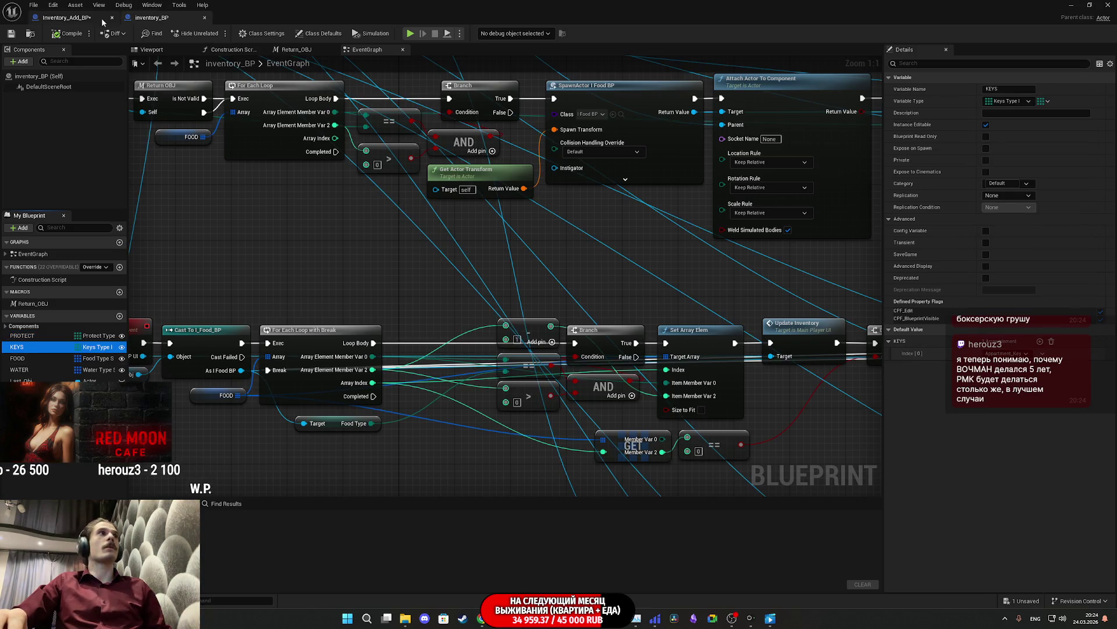
pyautogui.click(65, 18)
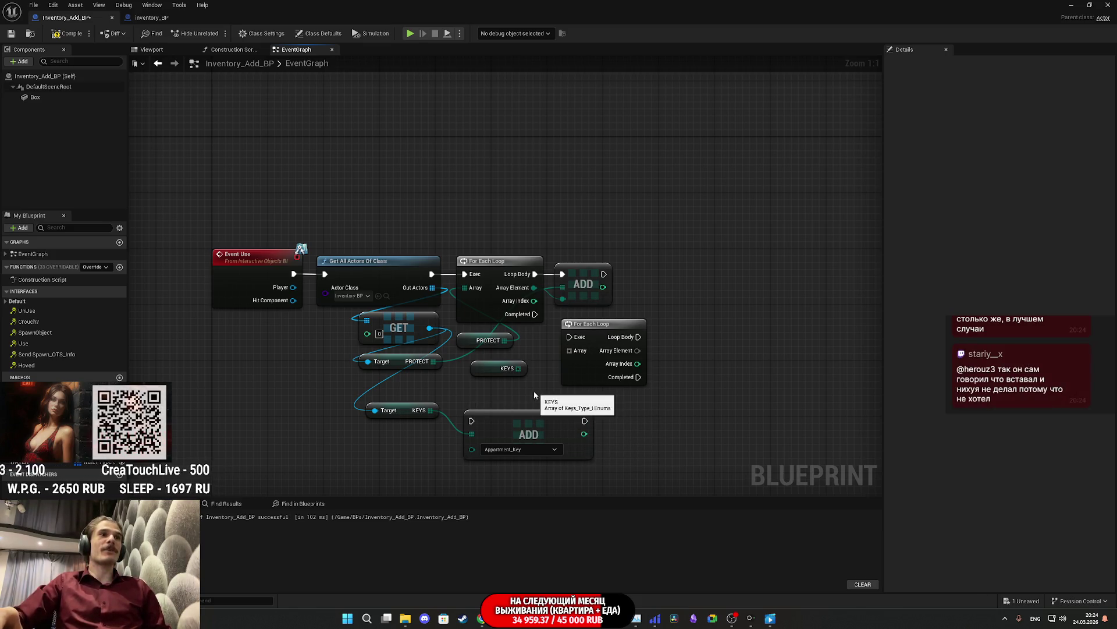
# Step: Feed KEYS into the second loop's Array and trigger it from the first loop's Completed
pyautogui.moveTo(402, 412)
pyautogui.mouseDown()
pyautogui.moveTo(426, 431)
pyautogui.moveTo(386, 463)
pyautogui.mouseUp()
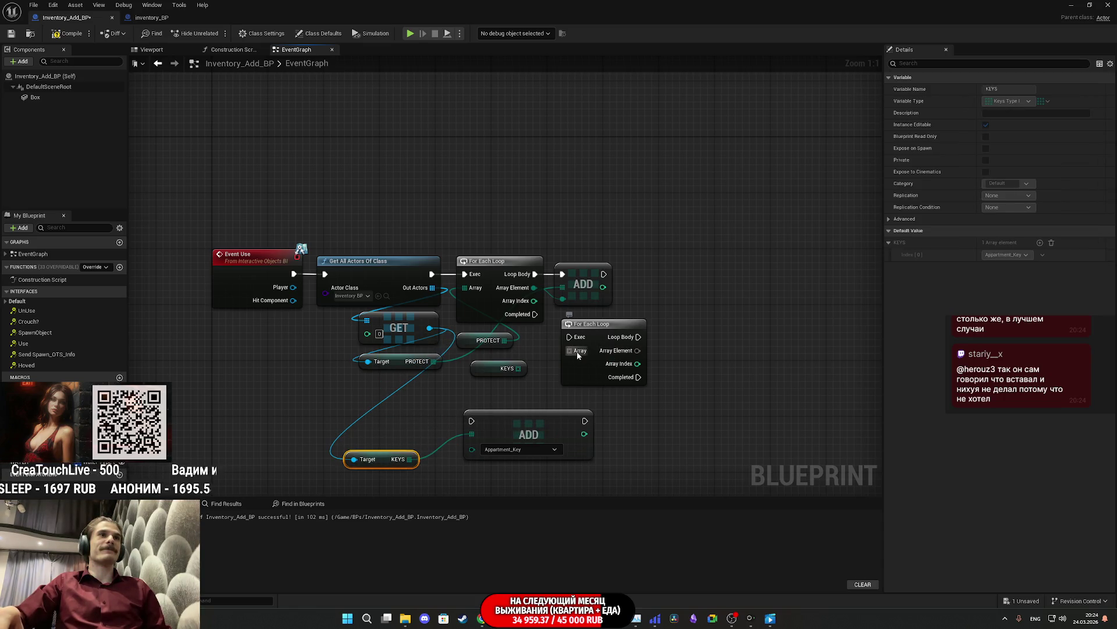
pyautogui.moveTo(578, 355); pyautogui.dragTo(518, 368)
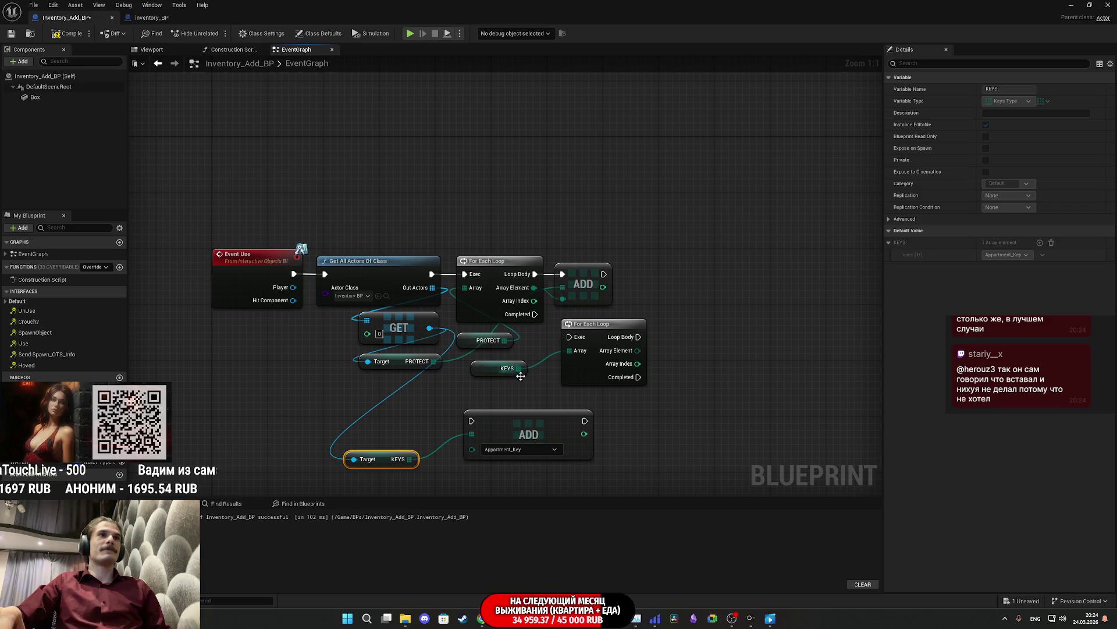
pyautogui.click(633, 414)
pyautogui.moveTo(535, 315)
pyautogui.mouseDown()
pyautogui.moveTo(570, 336)
pyautogui.moveTo(658, 281)
pyautogui.mouseUp()
pyautogui.click(627, 337)
pyautogui.moveTo(496, 370); pyautogui.dragTo(588, 320)
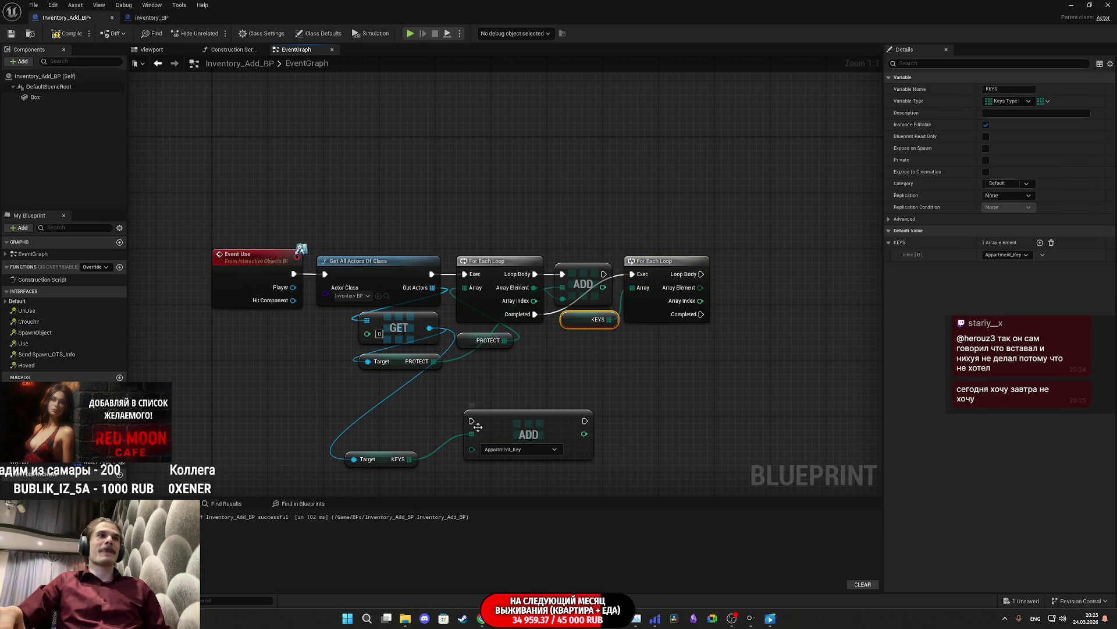
# Step: Wire the second loop's Loop Body and Array Element into the KEYS ADD node and arrange the nodes
pyautogui.moveTo(471, 420)
pyautogui.mouseDown()
pyautogui.moveTo(745, 294)
pyautogui.moveTo(701, 273)
pyautogui.mouseUp()
pyautogui.moveTo(472, 450)
pyautogui.mouseDown()
pyautogui.moveTo(725, 346)
pyautogui.moveTo(701, 288)
pyautogui.mouseUp()
pyautogui.moveTo(489, 423)
pyautogui.mouseDown()
pyautogui.moveTo(636, 374)
pyautogui.moveTo(752, 280)
pyautogui.mouseUp()
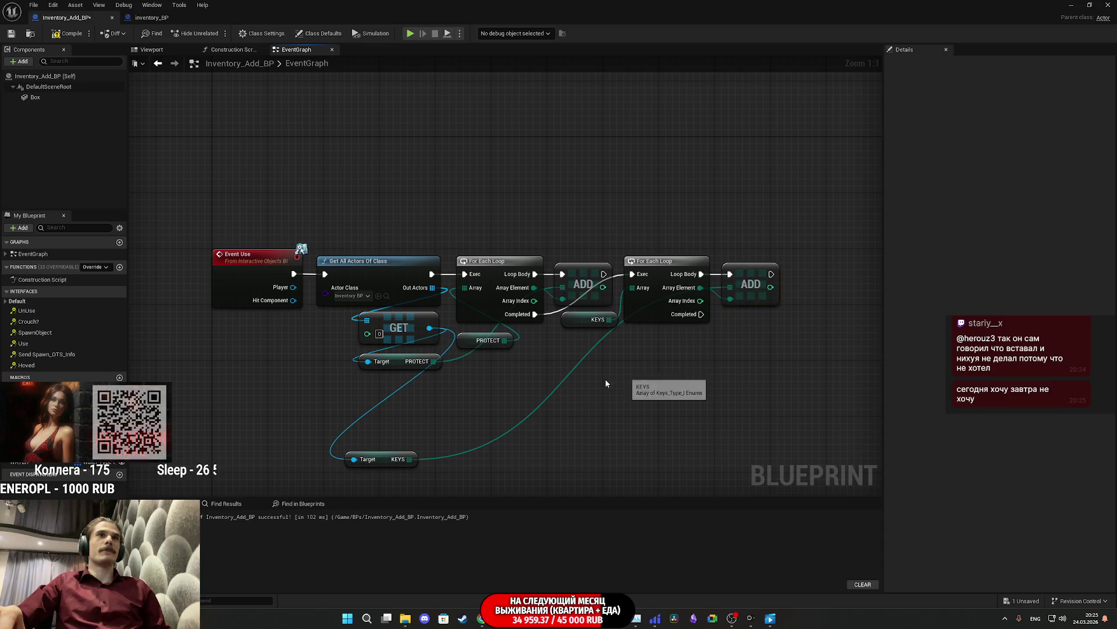
pyautogui.moveTo(383, 464)
pyautogui.mouseDown()
pyautogui.moveTo(479, 442)
pyautogui.moveTo(677, 340)
pyautogui.mouseUp()
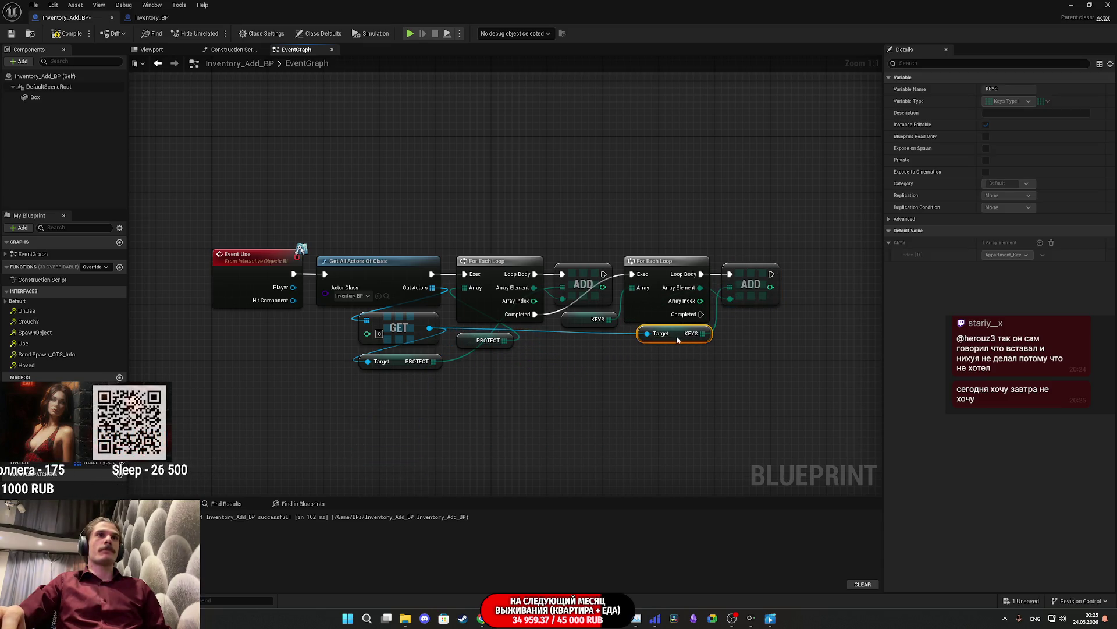
pyautogui.moveTo(637, 411)
pyautogui.mouseDown()
pyautogui.moveTo(748, 250)
pyautogui.moveTo(678, 429)
pyautogui.mouseUp()
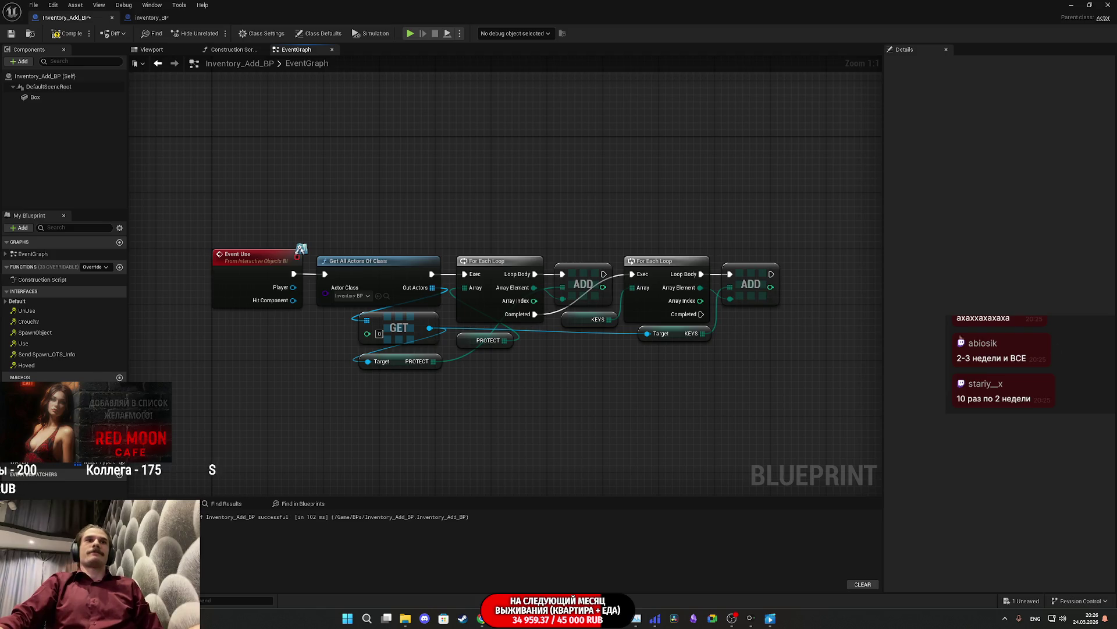
pyautogui.moveTo(632, 399); pyautogui.dragTo(647, 390)
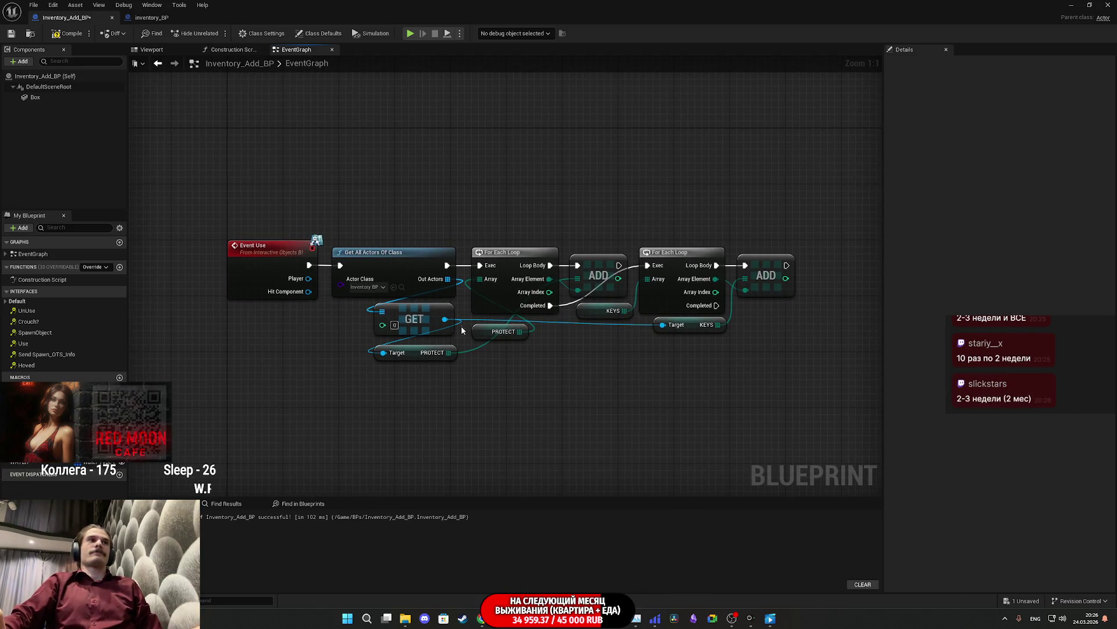
# Step: Add a FOOD getter from the GET output and place it beside the second loop
pyautogui.moveTo(444, 283); pyautogui.dragTo(376, 407)
pyautogui.write('foo')
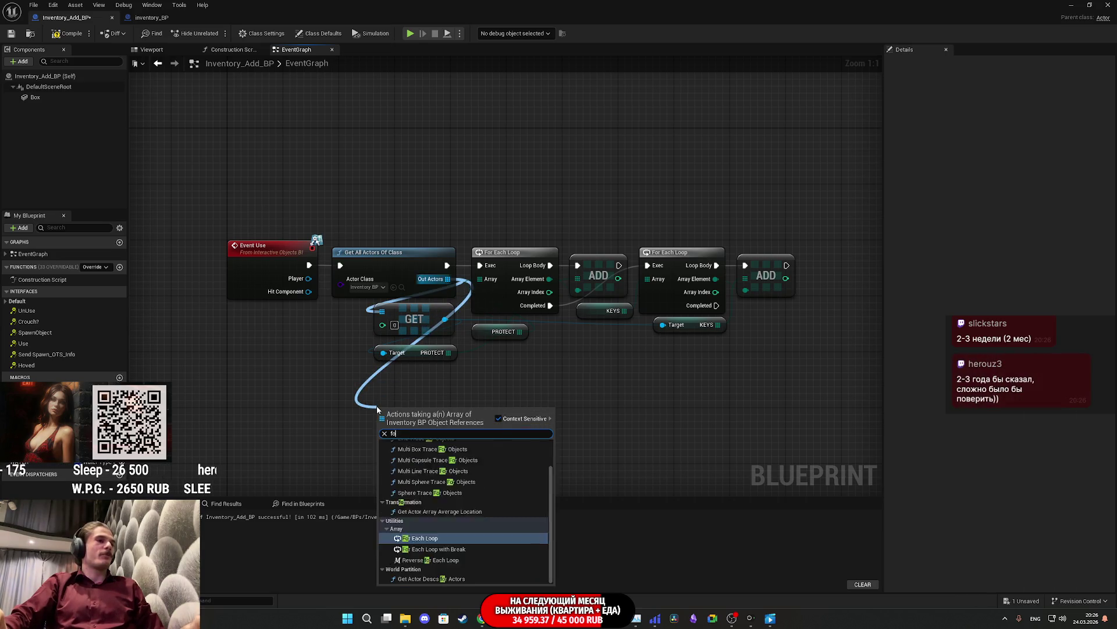
pyautogui.press('Escape')
pyautogui.moveTo(445, 319); pyautogui.dragTo(354, 412)
pyautogui.write('foo')
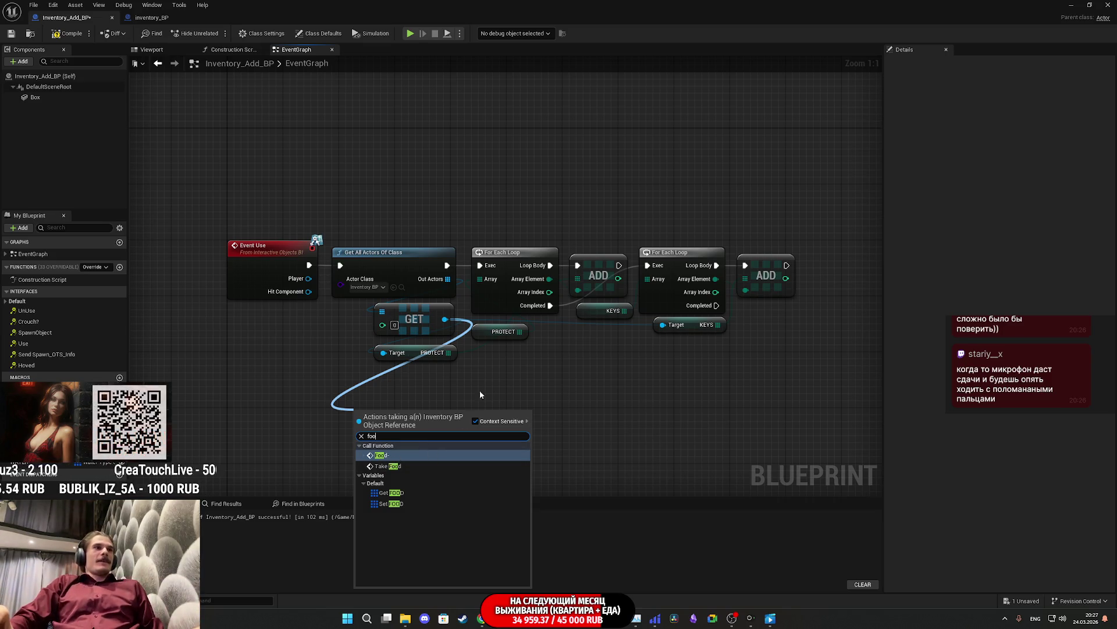
pyautogui.click(511, 386)
pyautogui.moveTo(444, 320); pyautogui.dragTo(385, 388)
pyautogui.write('foo')
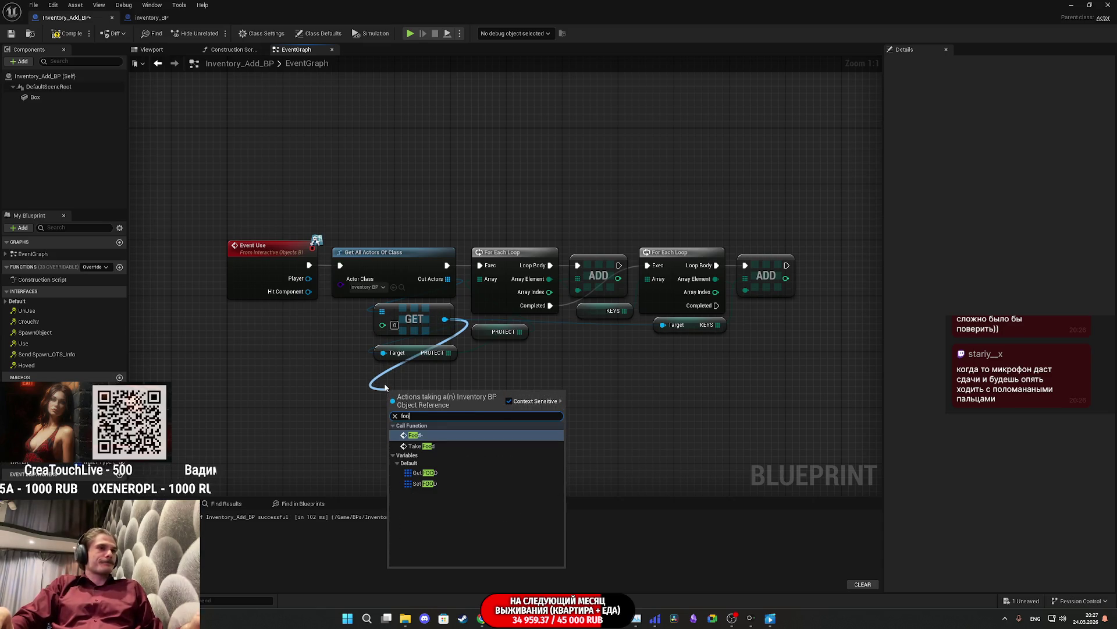
pyautogui.click(441, 474)
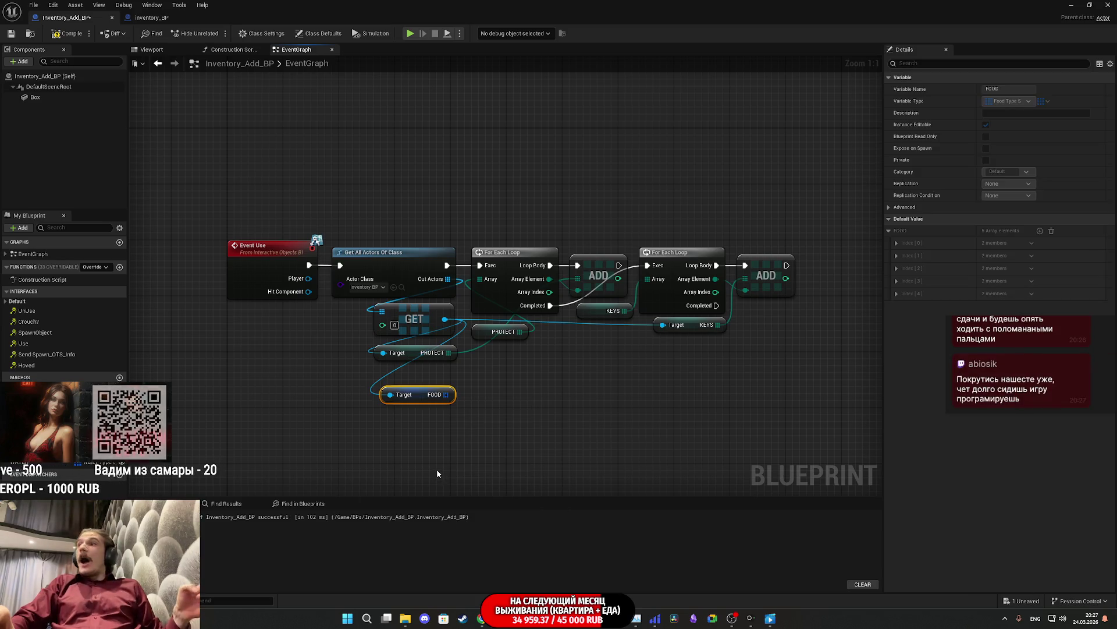
pyautogui.moveTo(419, 396)
pyautogui.mouseDown()
pyautogui.moveTo(717, 333)
pyautogui.moveTo(775, 333)
pyautogui.moveTo(661, 361)
pyautogui.moveTo(694, 353)
pyautogui.moveTo(728, 316)
pyautogui.mouseUp()
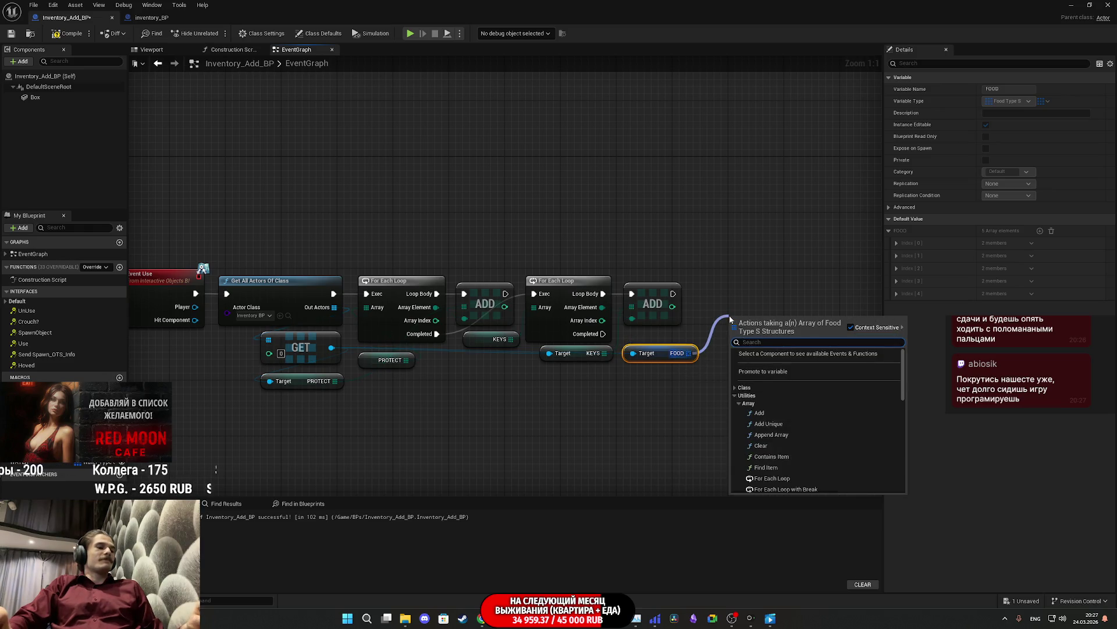
# Step: Add a For Each Loop over FOOD, started by the KEYS loop's Completed pin
pyautogui.write('loo')
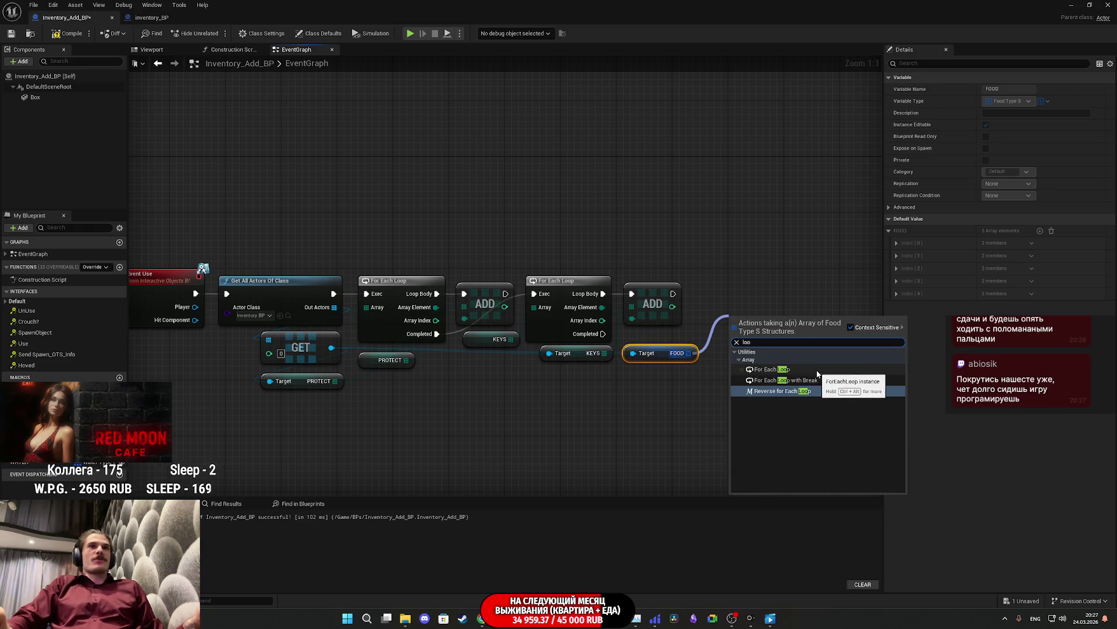
pyautogui.click(793, 369)
pyautogui.moveTo(742, 332)
pyautogui.mouseDown()
pyautogui.moveTo(604, 334)
pyautogui.moveTo(758, 307)
pyautogui.moveTo(745, 294)
pyautogui.mouseUp()
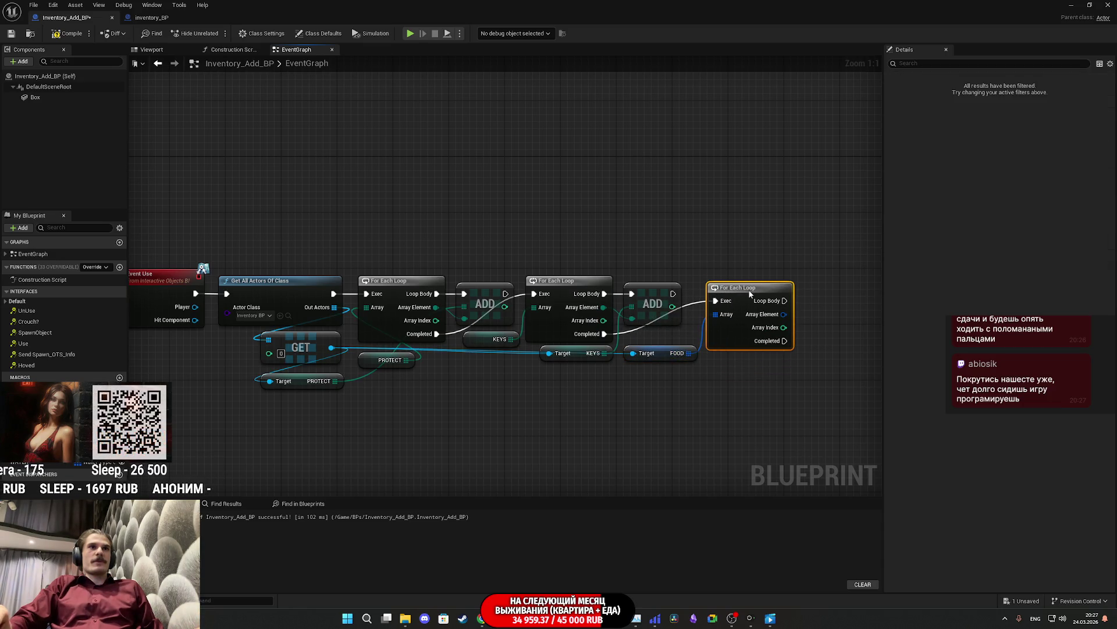
pyautogui.click(761, 365)
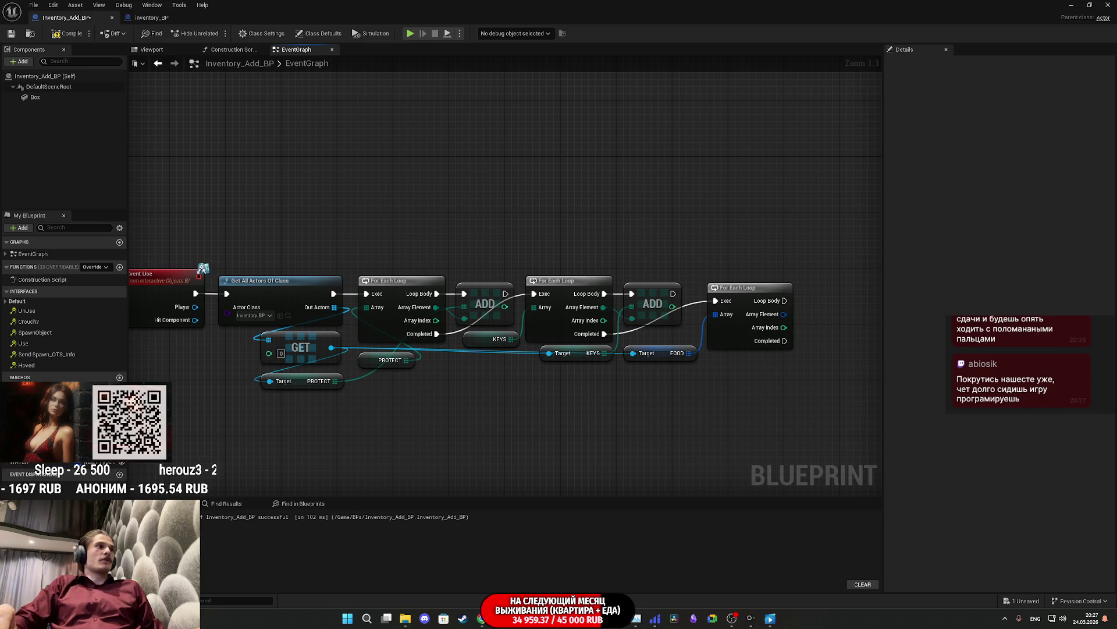
pyautogui.moveTo(453, 411); pyautogui.dragTo(505, 423)
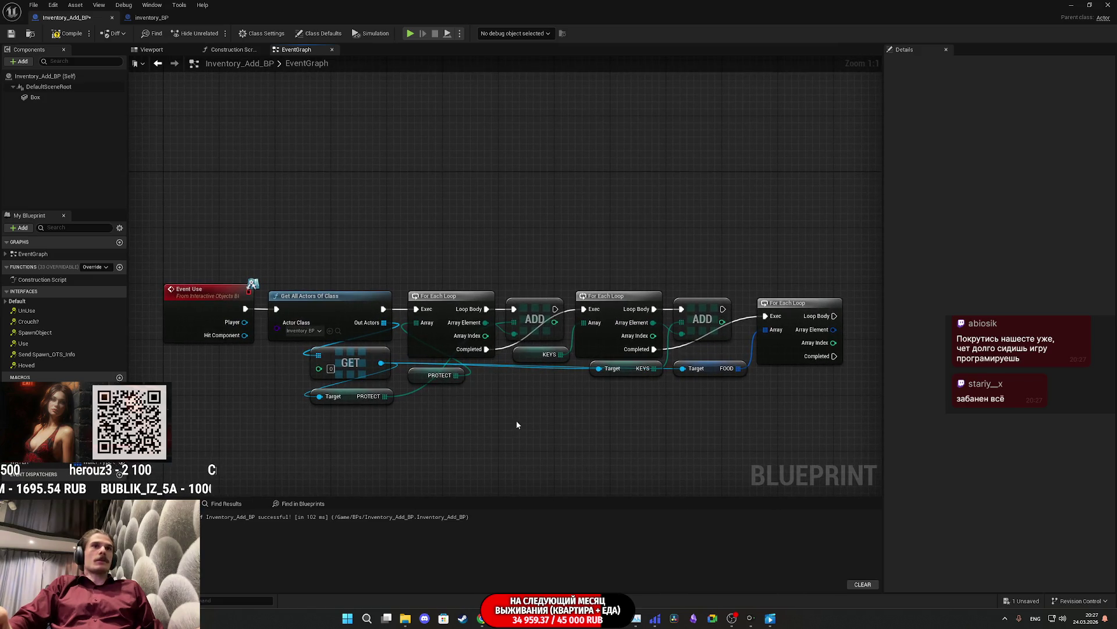
# Step: Duplicate the FOOD getter and place it beside the last For Each Loop
pyautogui.hotkey('ctrl', 'v')
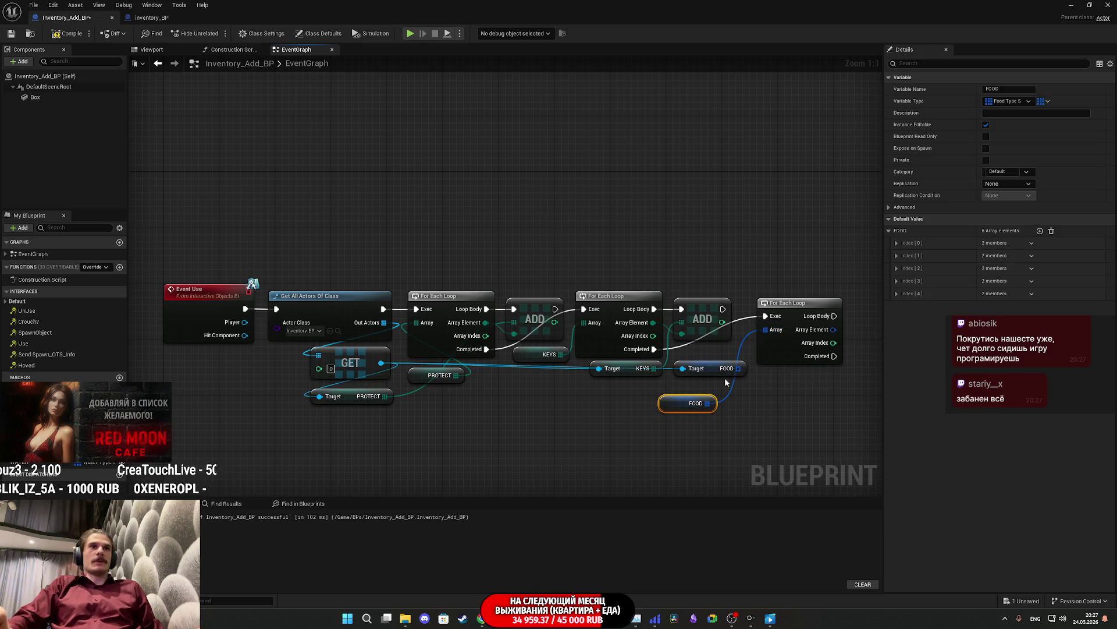
pyautogui.moveTo(714, 369)
pyautogui.mouseDown()
pyautogui.moveTo(747, 410)
pyautogui.moveTo(701, 466)
pyautogui.moveTo(606, 465)
pyautogui.mouseUp()
pyautogui.moveTo(580, 404)
pyautogui.mouseDown()
pyautogui.moveTo(608, 362)
pyautogui.moveTo(536, 361)
pyautogui.mouseUp()
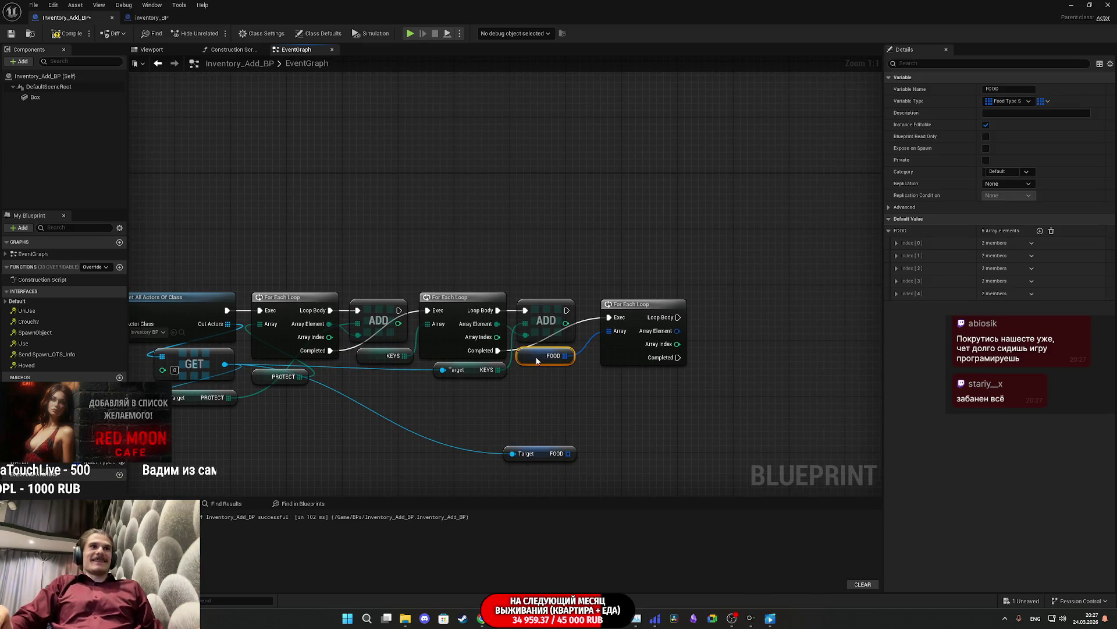
pyautogui.moveTo(629, 355); pyautogui.dragTo(620, 355)
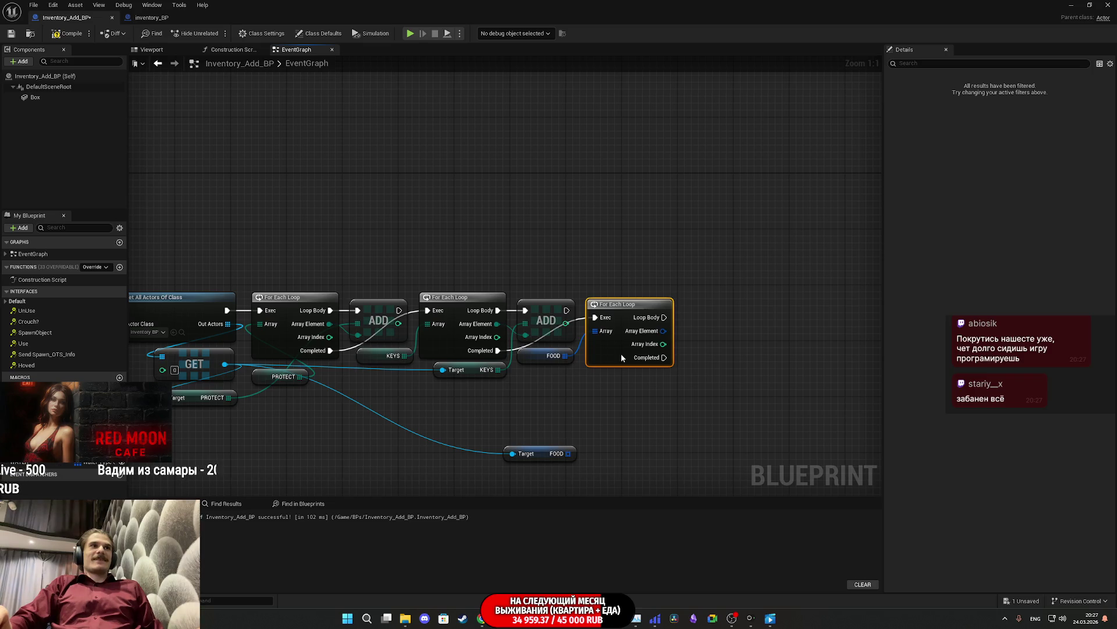
pyautogui.click(623, 401)
pyautogui.moveTo(623, 401); pyautogui.dragTo(524, 404)
pyautogui.moveTo(440, 457); pyautogui.dragTo(537, 389)
pyautogui.click(588, 385)
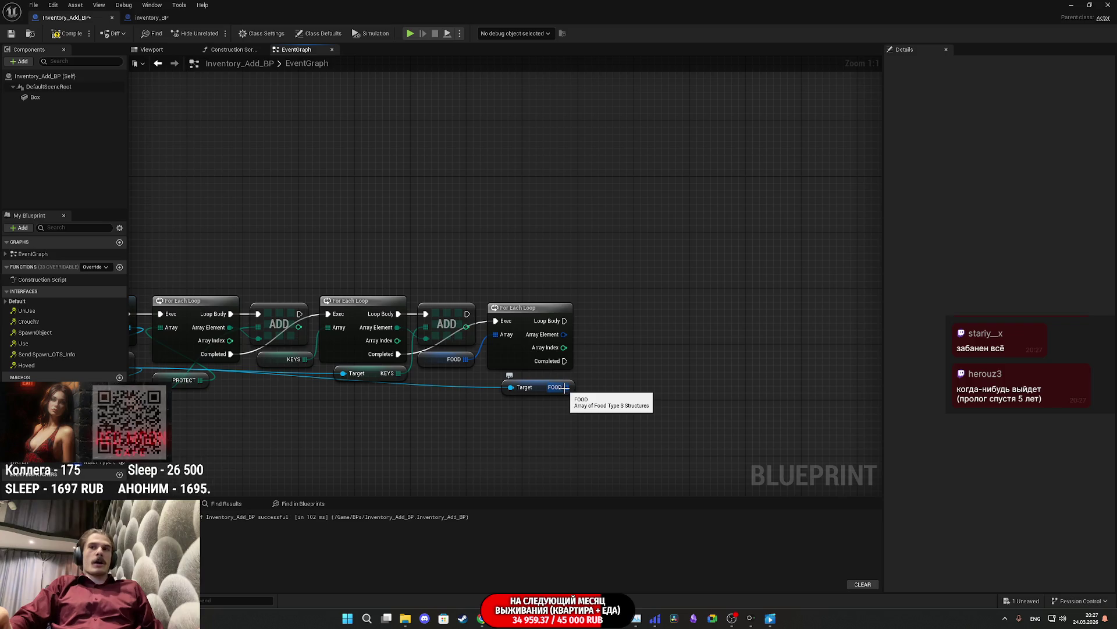
# Step: Add a Set Array Elem node with the FOOD array as its Target Array
pyautogui.moveTo(565, 387); pyautogui.dragTo(616, 389)
pyautogui.write('set a')
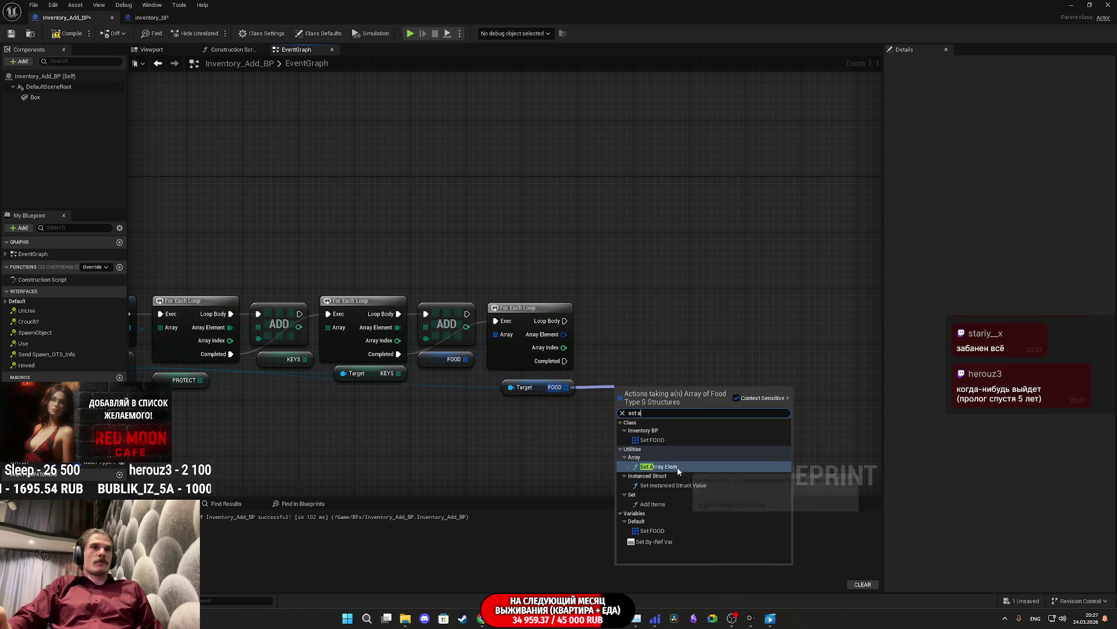
pyautogui.click(677, 466)
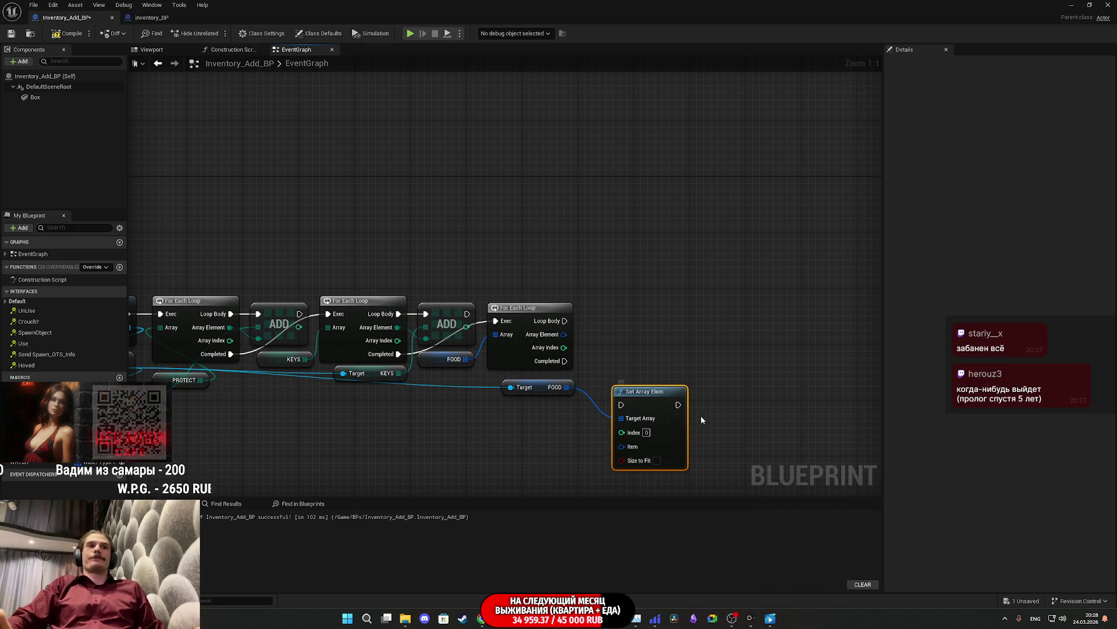
pyautogui.click(721, 420)
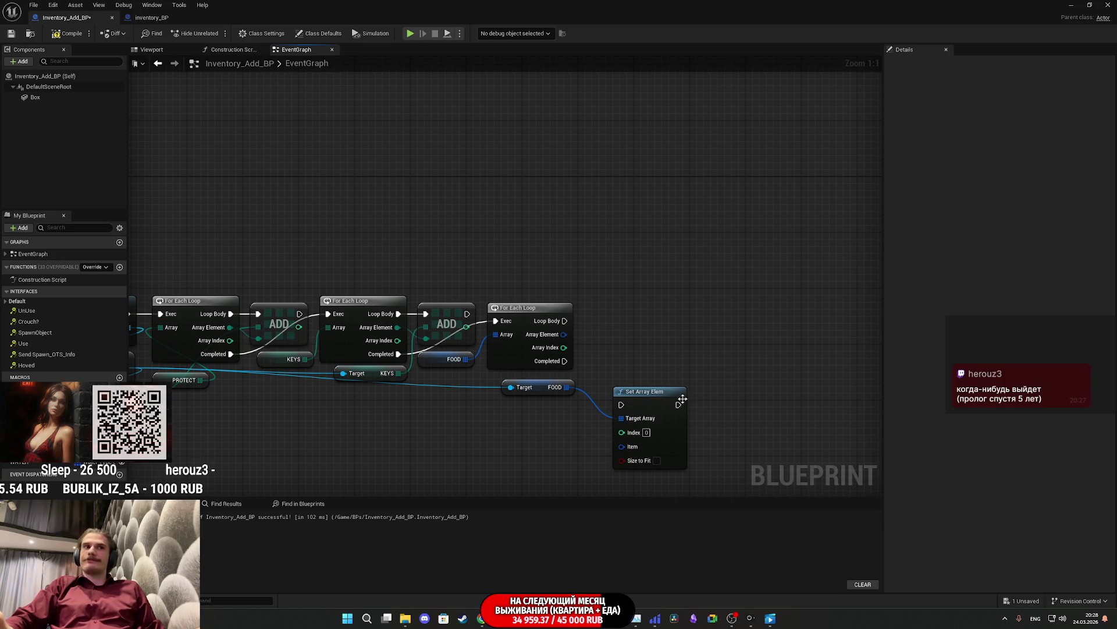
# Step: Run the FOOD loop's Loop Body into Set Array Elem and wire Array Index to Index
pyautogui.moveTo(565, 321); pyautogui.dragTo(568, 328)
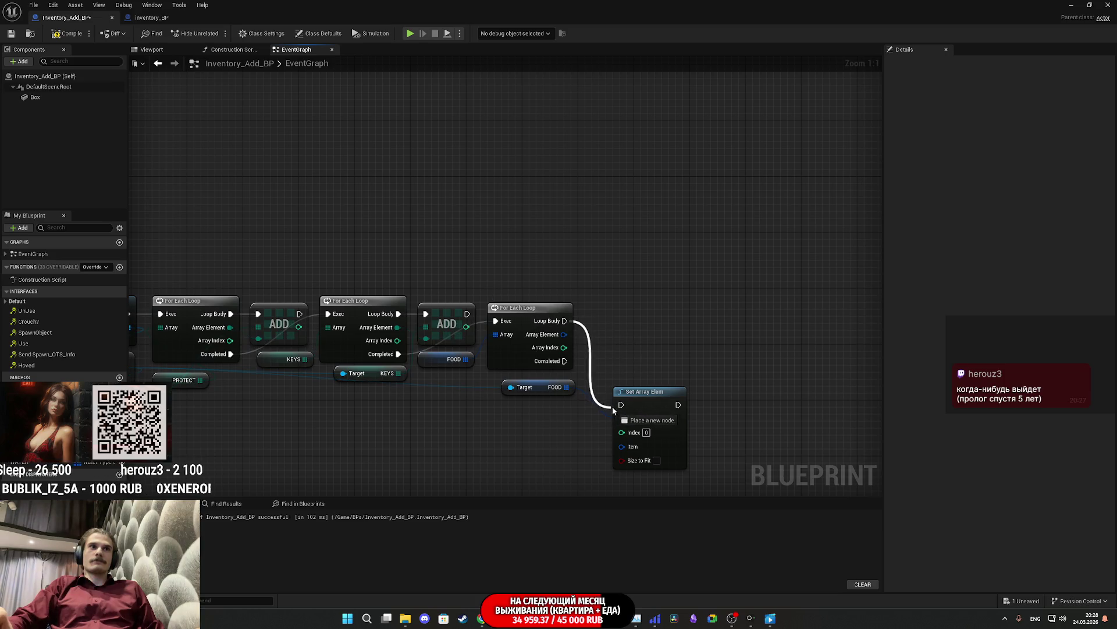
pyautogui.moveTo(622, 406); pyautogui.dragTo(623, 406)
pyautogui.moveTo(653, 408)
pyautogui.mouseDown()
pyautogui.moveTo(648, 347)
pyautogui.moveTo(625, 323)
pyautogui.mouseUp()
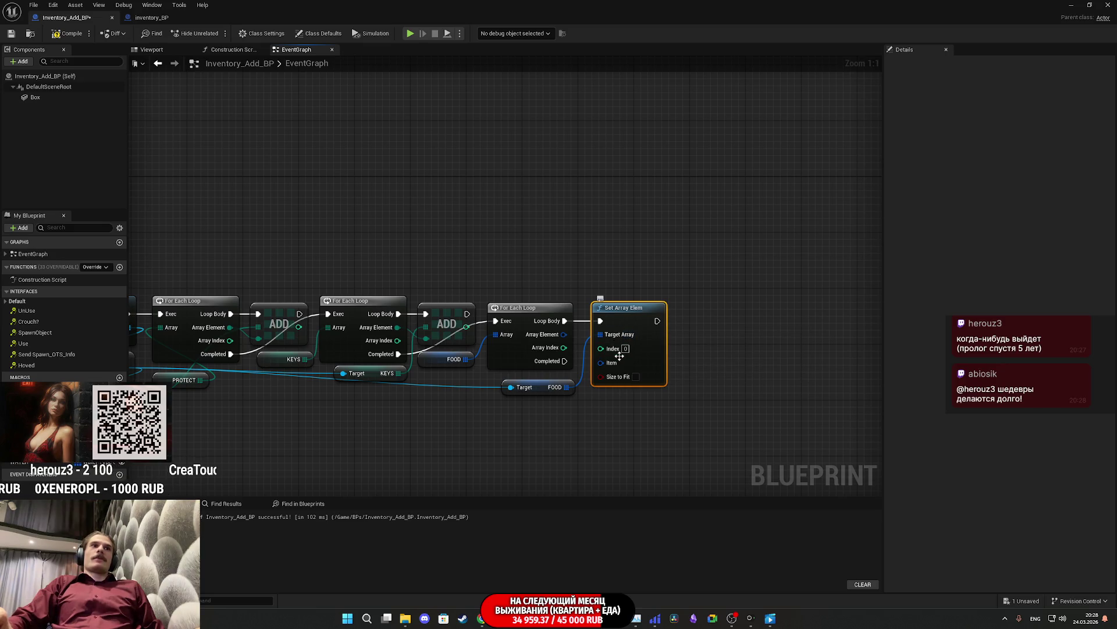
pyautogui.moveTo(563, 347); pyautogui.dragTo(705, 355)
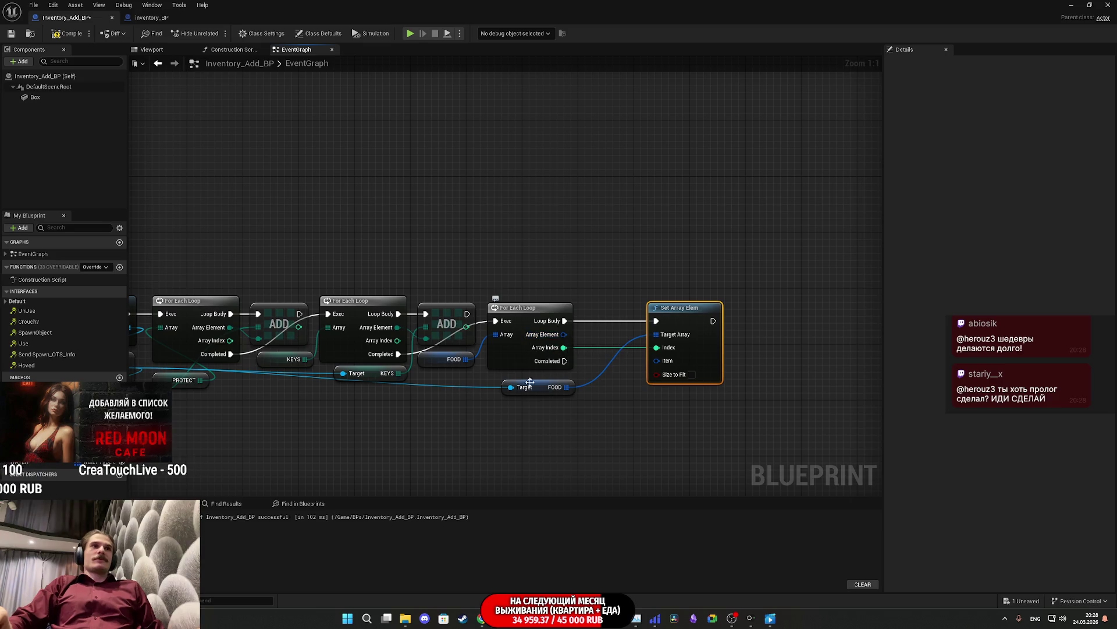
pyautogui.moveTo(539, 389); pyautogui.dragTo(497, 446)
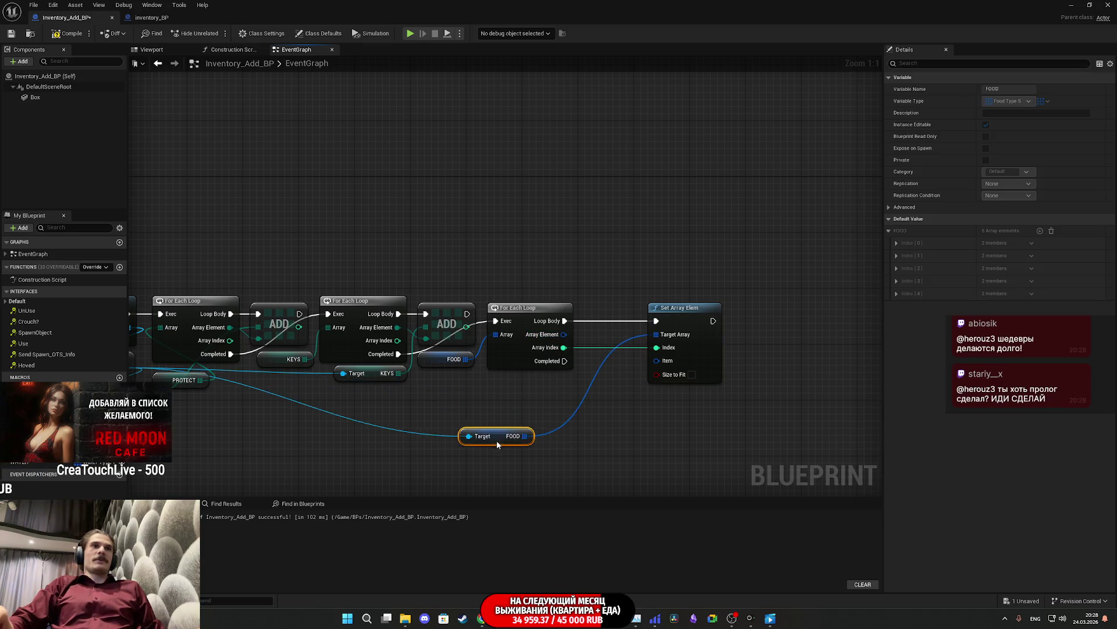
# Step: Split the loop's Array Element pin and Set Array Elem's Item pin into members
pyautogui.rightClick(564, 334)
pyautogui.click(587, 375)
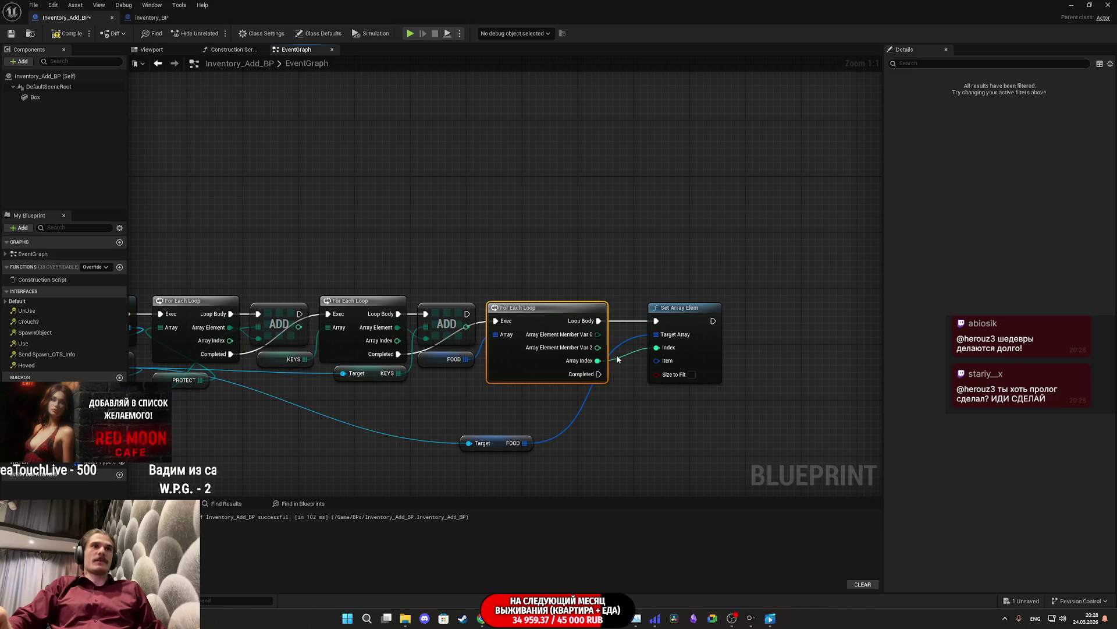
pyautogui.rightClick(659, 360)
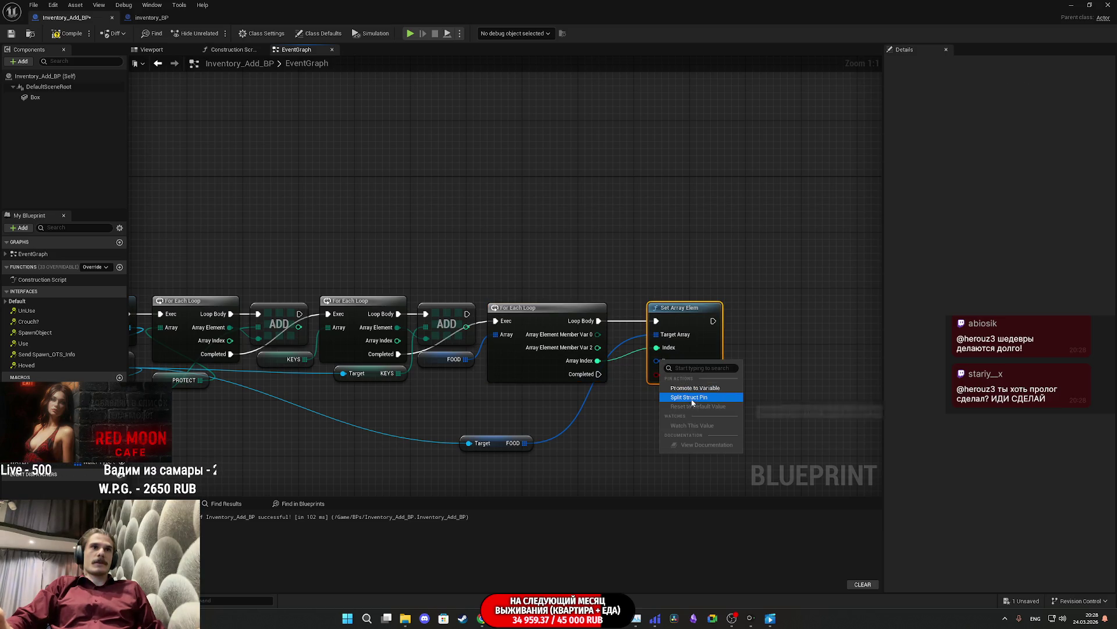
pyautogui.click(681, 392)
pyautogui.moveTo(729, 341); pyautogui.dragTo(743, 341)
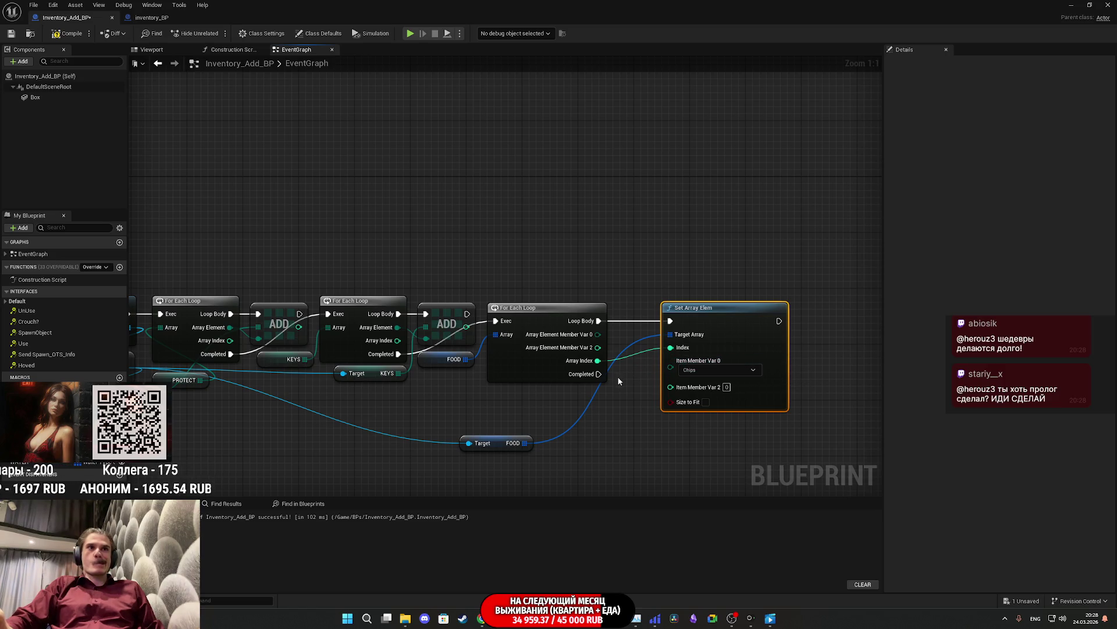
# Step: Discard a mistaken Find node, then wire Array Element Member Var 0 to Item Member Var 0
pyautogui.moveTo(524, 442); pyautogui.dragTo(558, 453)
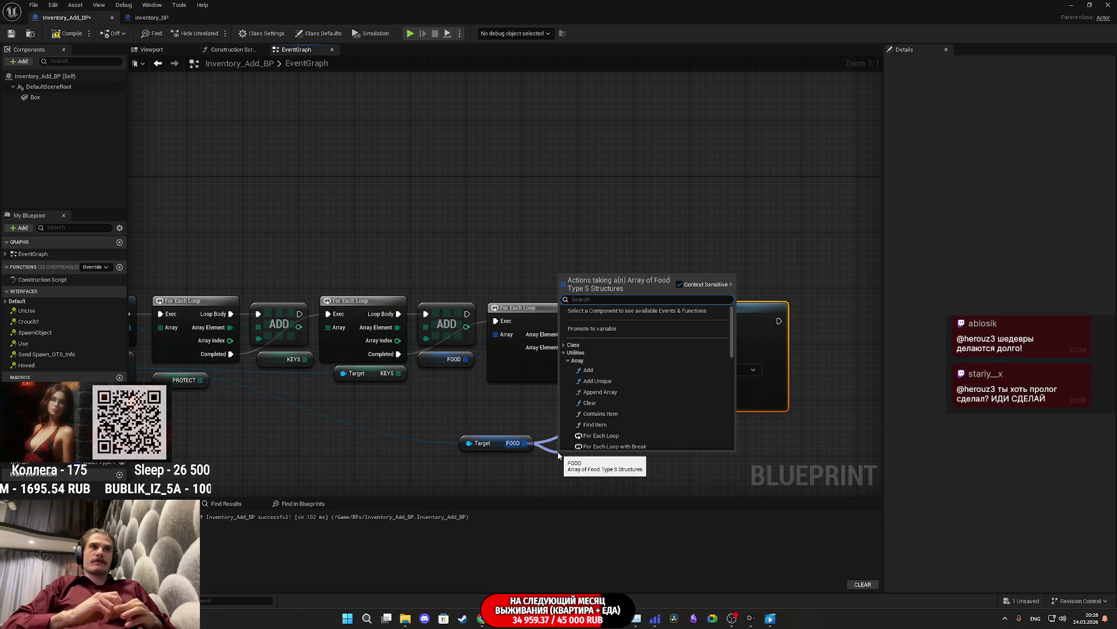
pyautogui.write('find')
pyautogui.click(603, 331)
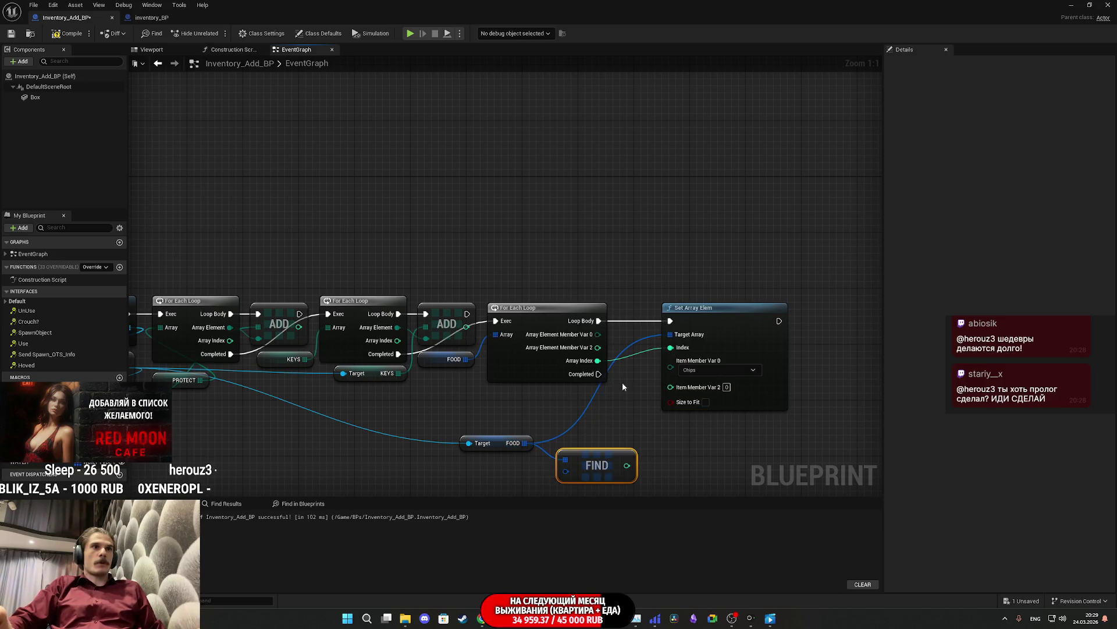
pyautogui.press('Delete')
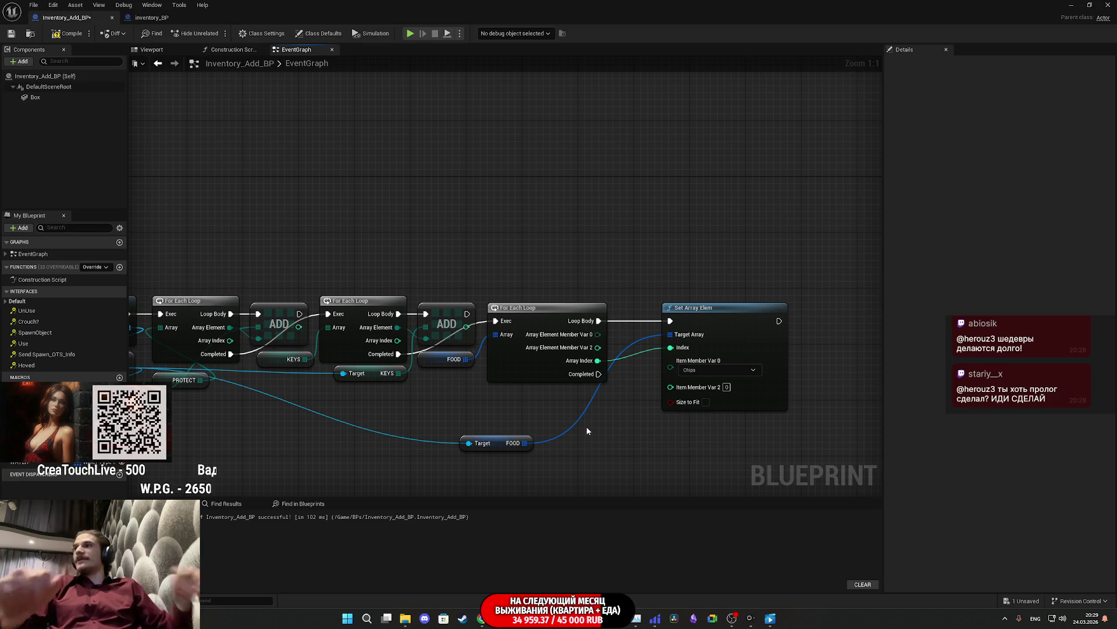
pyautogui.moveTo(645, 402); pyautogui.dragTo(603, 386)
pyautogui.moveTo(573, 333)
pyautogui.mouseDown()
pyautogui.moveTo(633, 371)
pyautogui.moveTo(667, 370)
pyautogui.mouseUp()
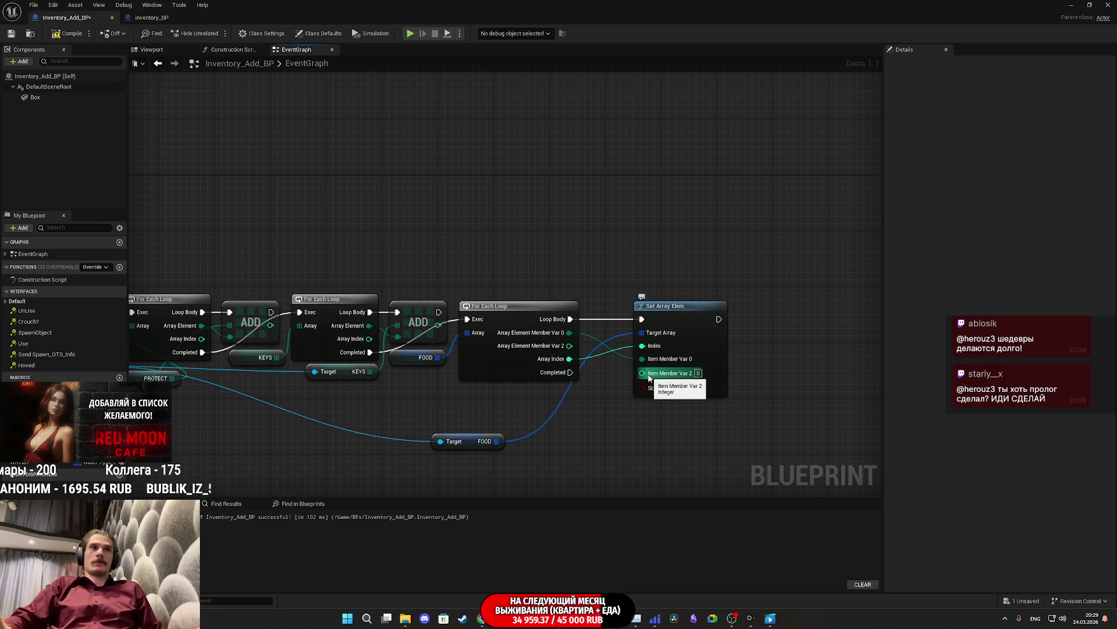
# Step: Add a GET node on FOOD indexed by the loop's Array Index and split its output
pyautogui.moveTo(576, 420); pyautogui.dragTo(566, 424)
pyautogui.moveTo(485, 448)
pyautogui.mouseDown()
pyautogui.moveTo(519, 452)
pyautogui.moveTo(510, 468)
pyautogui.mouseUp()
pyautogui.moveTo(496, 484); pyautogui.dragTo(493, 439)
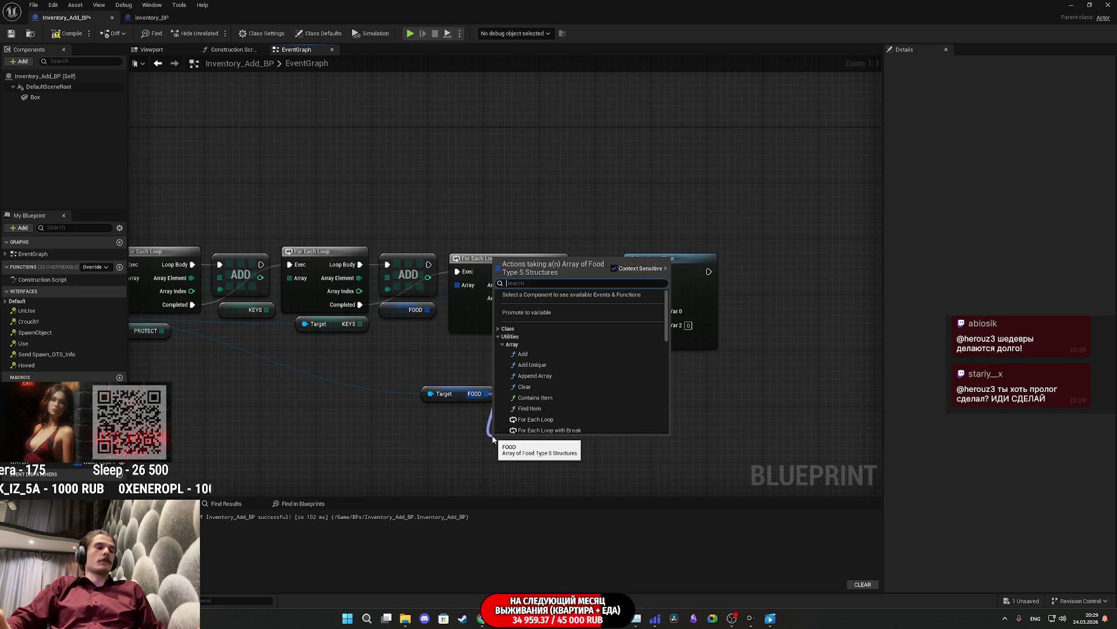
pyautogui.write('get')
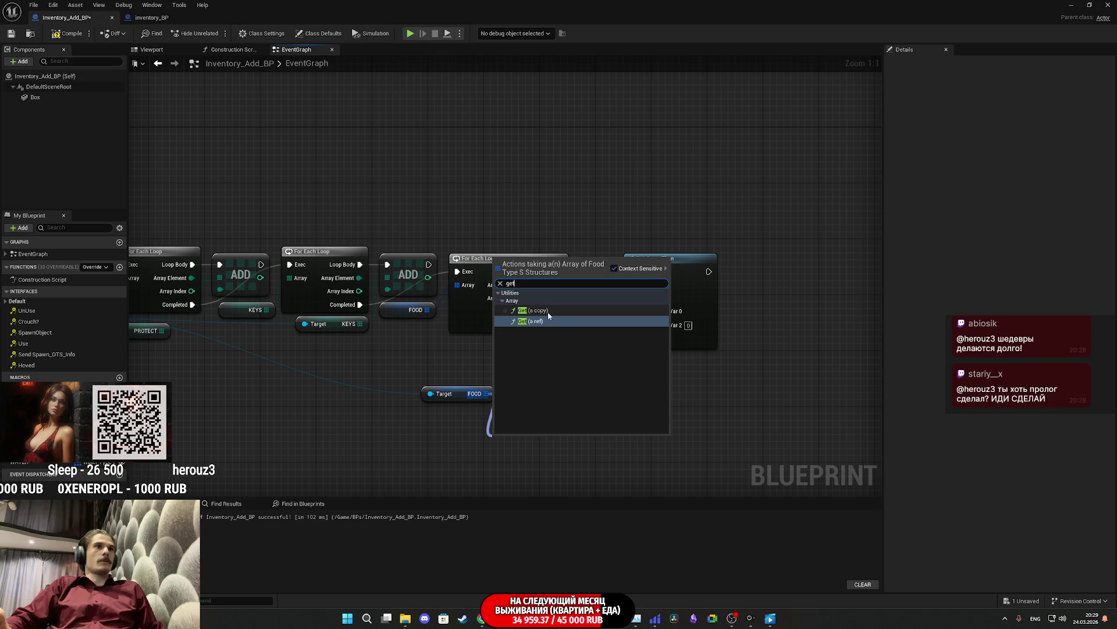
pyautogui.click(547, 311)
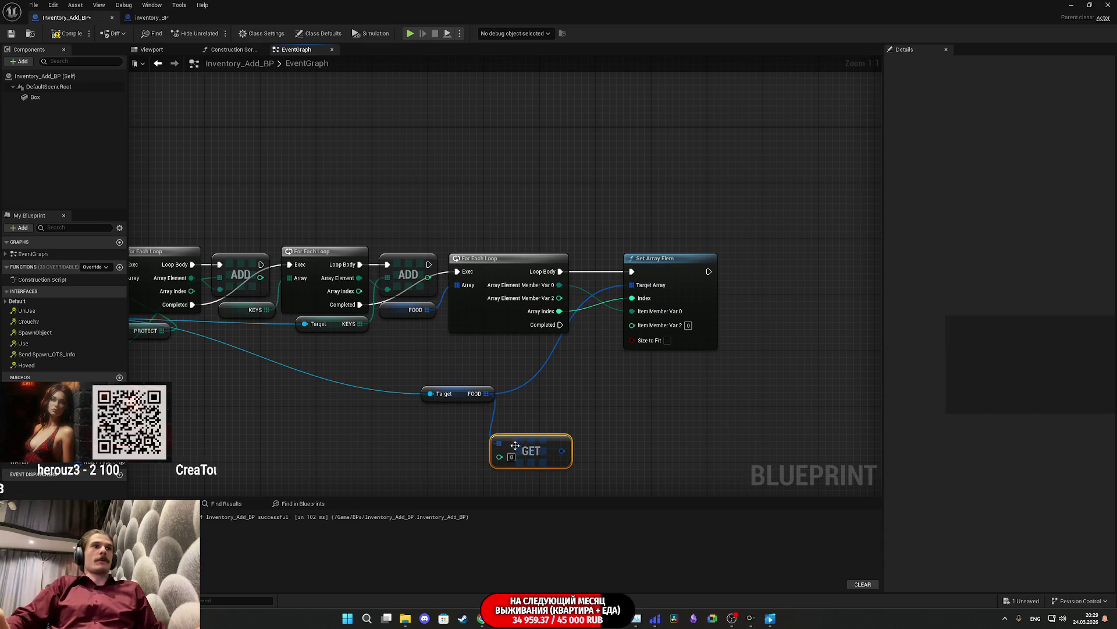
pyautogui.moveTo(499, 456)
pyautogui.mouseDown()
pyautogui.moveTo(572, 298)
pyautogui.moveTo(560, 310)
pyautogui.mouseUp()
pyautogui.rightClick(553, 452)
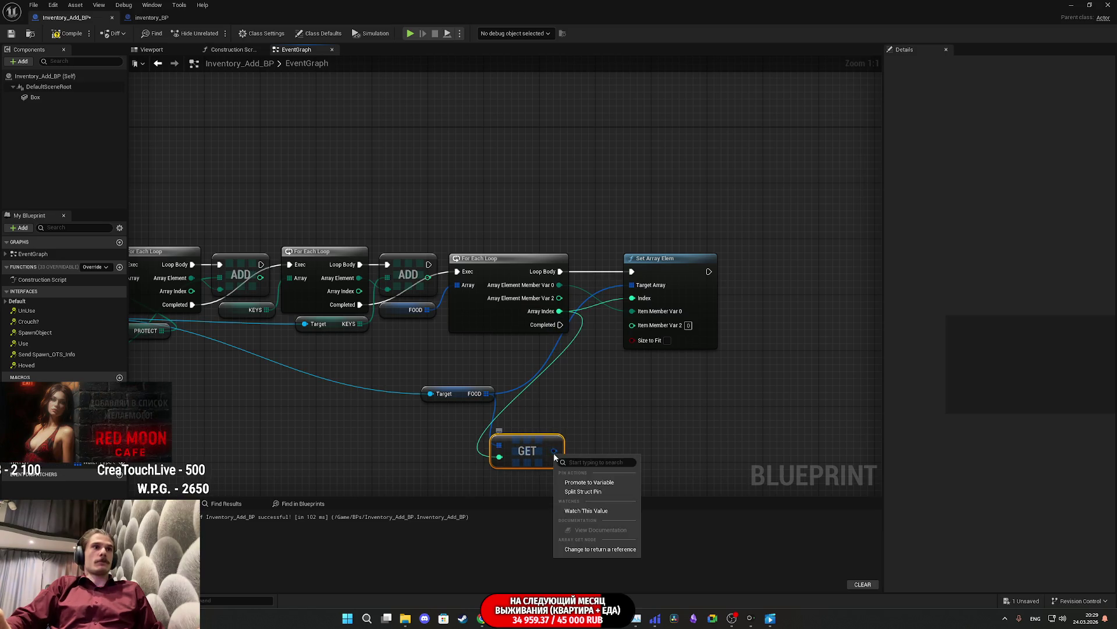
pyautogui.click(587, 491)
pyautogui.moveTo(529, 461); pyautogui.dragTo(530, 391)
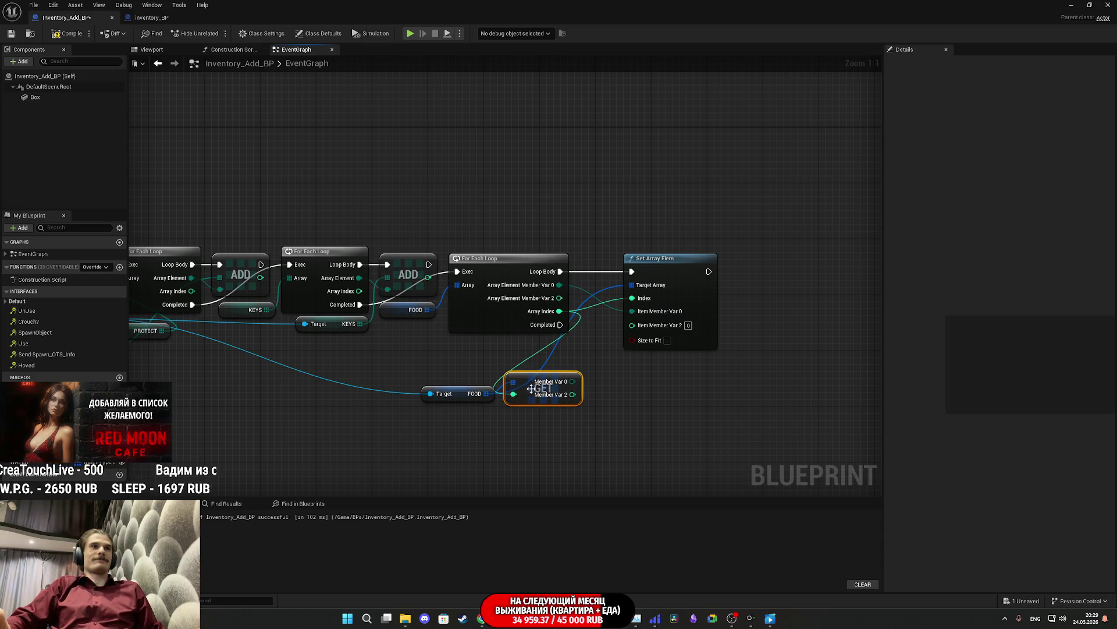
# Step: Add an Add node on GET's Member Var 2 and send the sum into Item Member Var 2
pyautogui.moveTo(641, 393); pyautogui.dragTo(594, 400)
pyautogui.moveTo(524, 404); pyautogui.dragTo(524, 410)
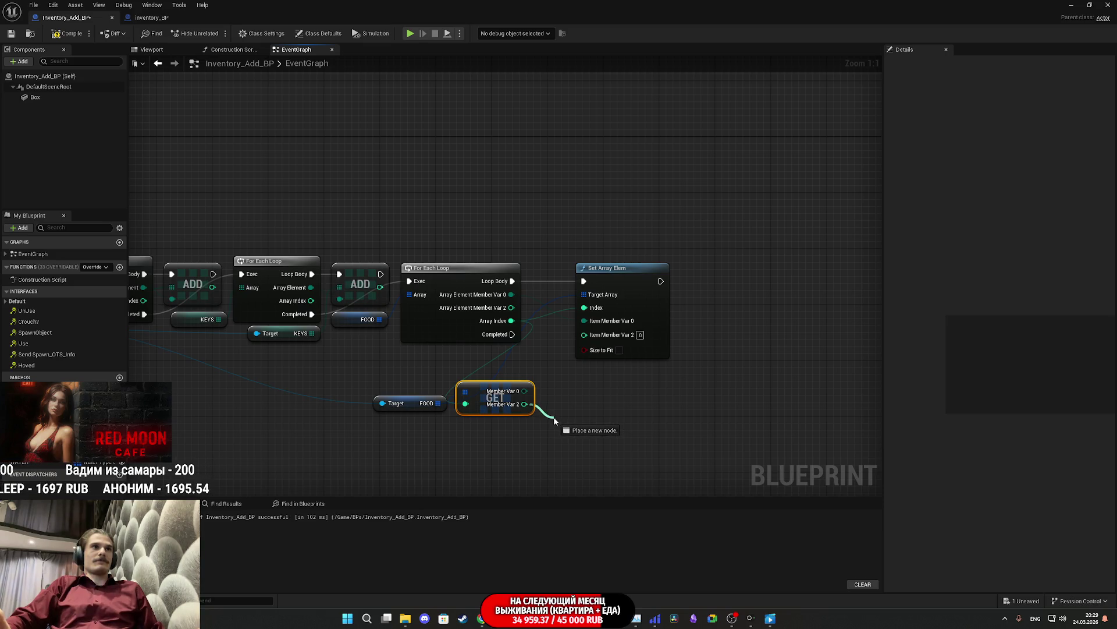
pyautogui.moveTo(555, 421)
pyautogui.mouseDown()
pyautogui.moveTo(536, 419)
pyautogui.moveTo(553, 415)
pyautogui.mouseUp()
pyautogui.press('Escape')
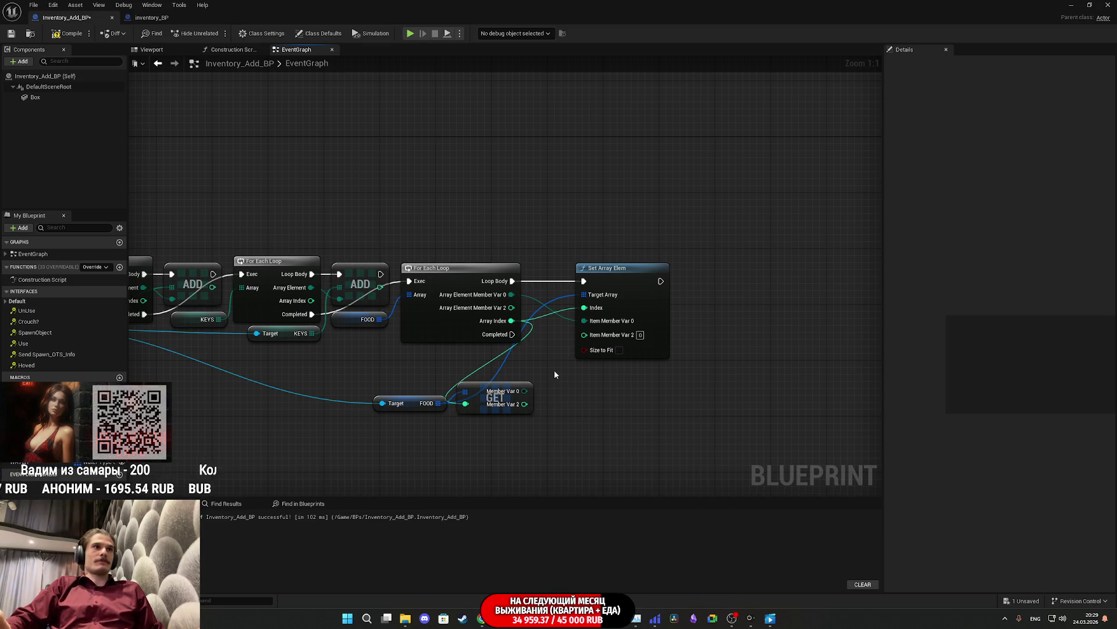
pyautogui.moveTo(517, 320); pyautogui.dragTo(542, 375)
pyautogui.write('+')
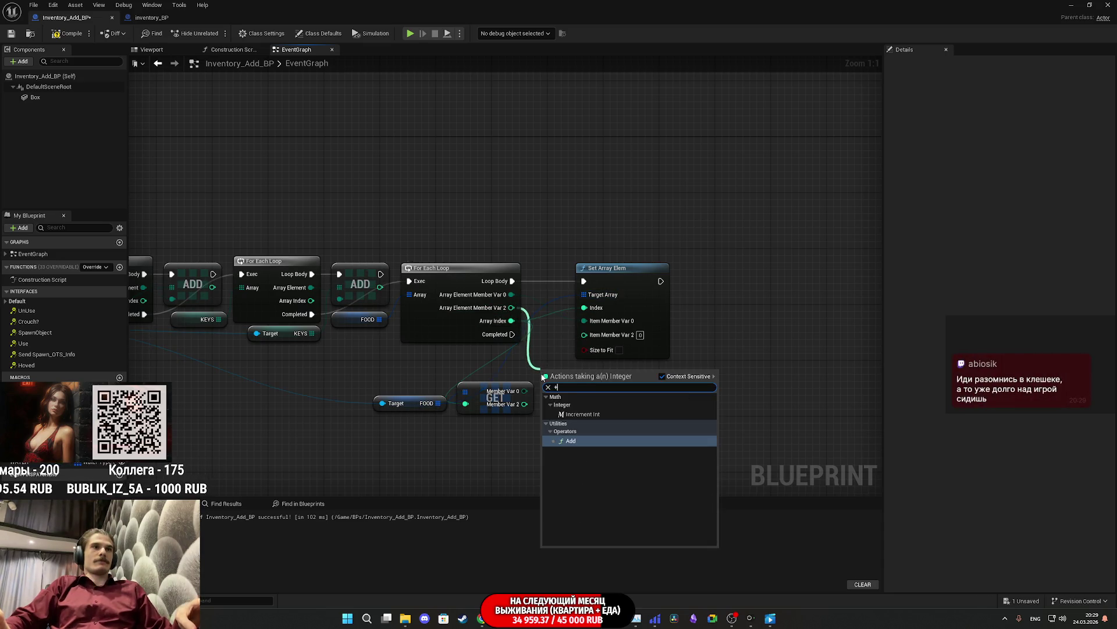
pyautogui.click(570, 443)
pyautogui.moveTo(547, 390); pyautogui.dragTo(525, 405)
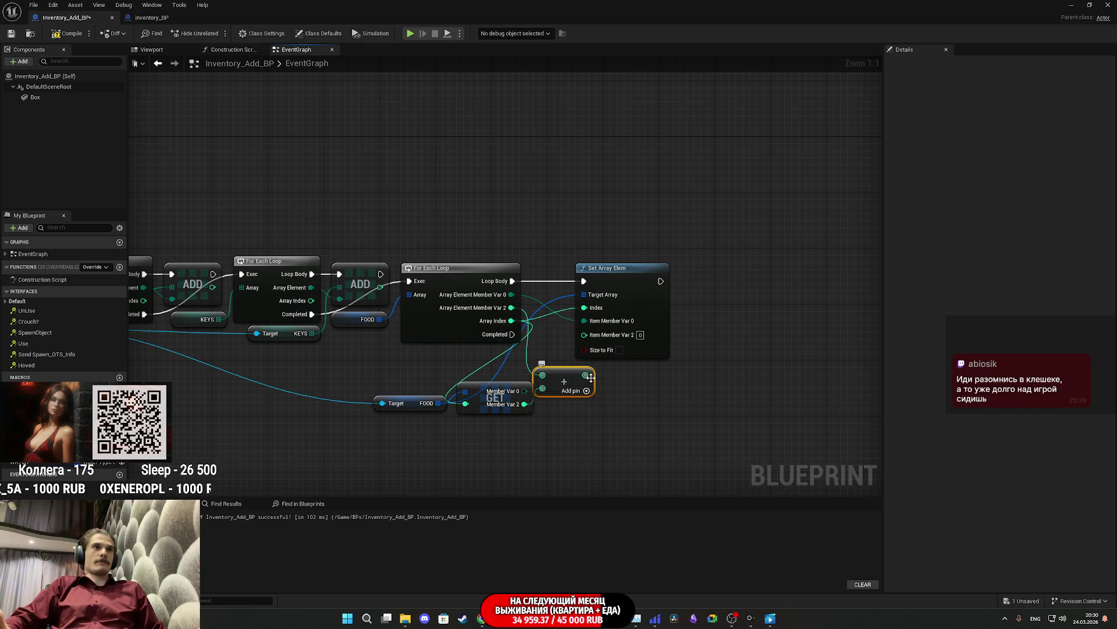
pyautogui.moveTo(585, 374); pyautogui.dragTo(584, 334)
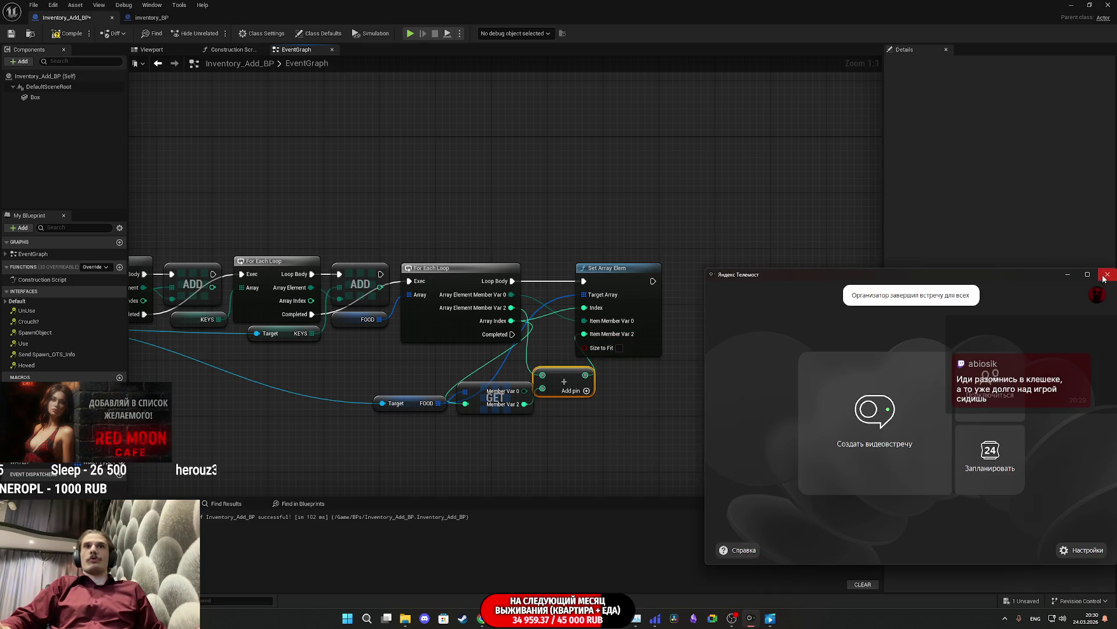
pyautogui.click(1106, 275)
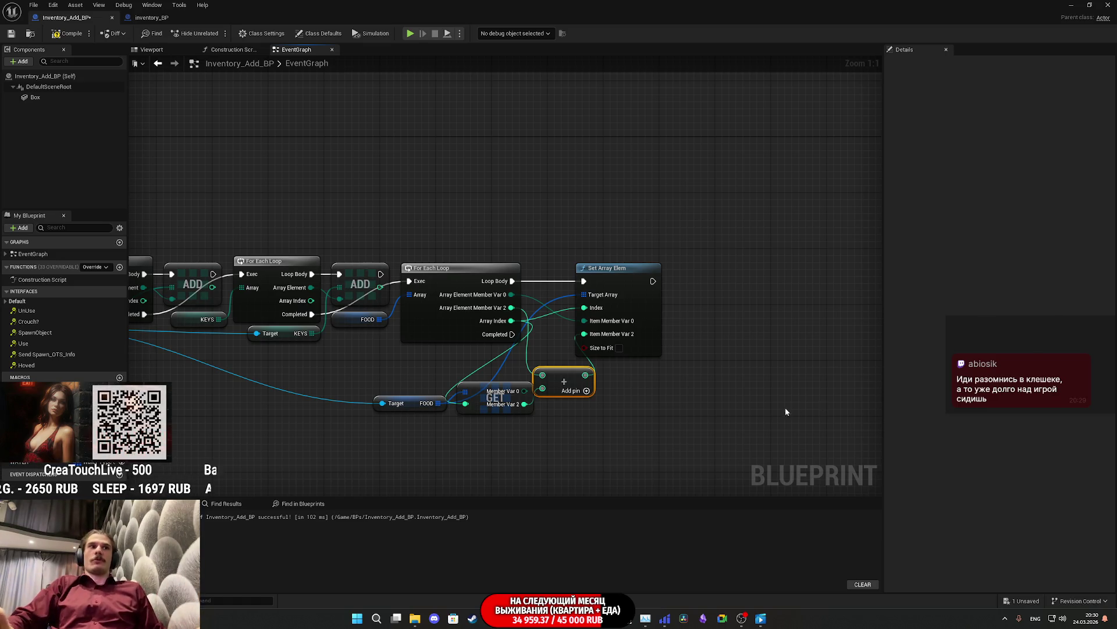
# Step: Rearrange the FOOD, GET, Add and Set Array Elem nodes, then drag WATER into the graph
pyautogui.moveTo(676, 406); pyautogui.dragTo(770, 405)
pyautogui.moveTo(507, 397)
pyautogui.mouseDown()
pyautogui.moveTo(565, 390)
pyautogui.moveTo(564, 368)
pyautogui.mouseUp()
pyautogui.moveTo(658, 380); pyautogui.dragTo(659, 338)
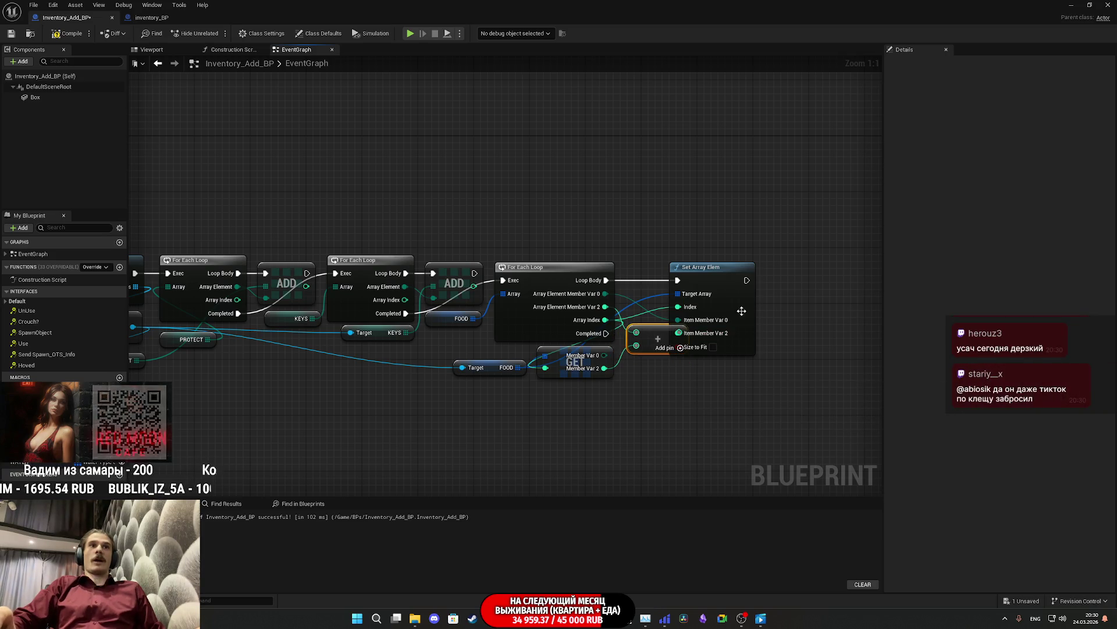
pyautogui.moveTo(741, 310); pyautogui.dragTo(770, 310)
pyautogui.click(751, 397)
pyautogui.moveTo(726, 399); pyautogui.dragTo(679, 396)
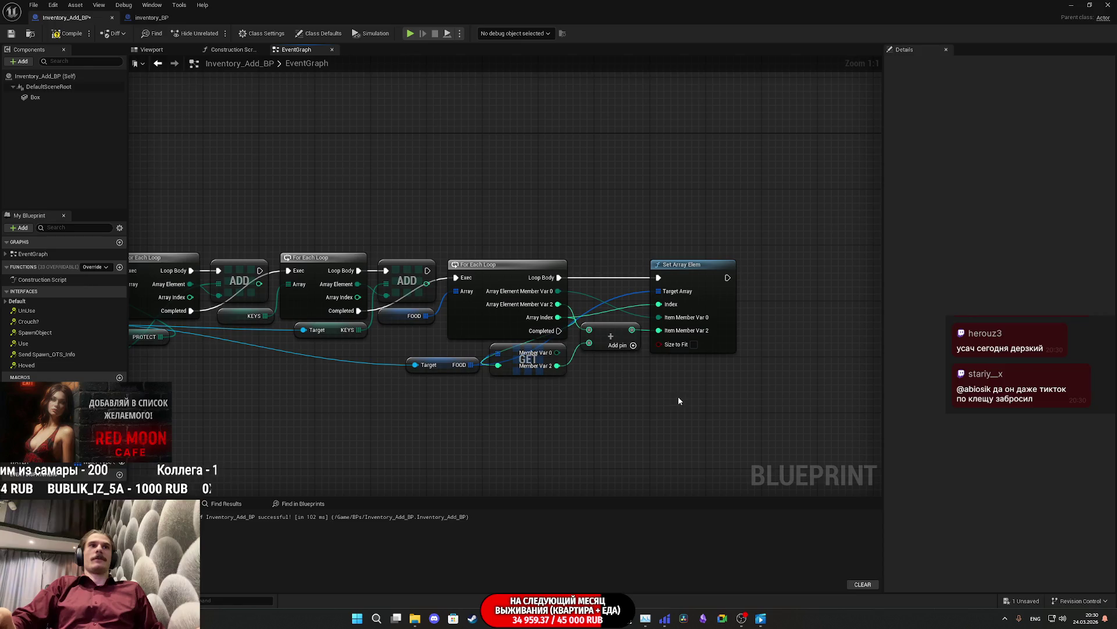
pyautogui.moveTo(621, 362)
pyautogui.mouseDown()
pyautogui.moveTo(706, 354)
pyautogui.moveTo(555, 356)
pyautogui.mouseUp()
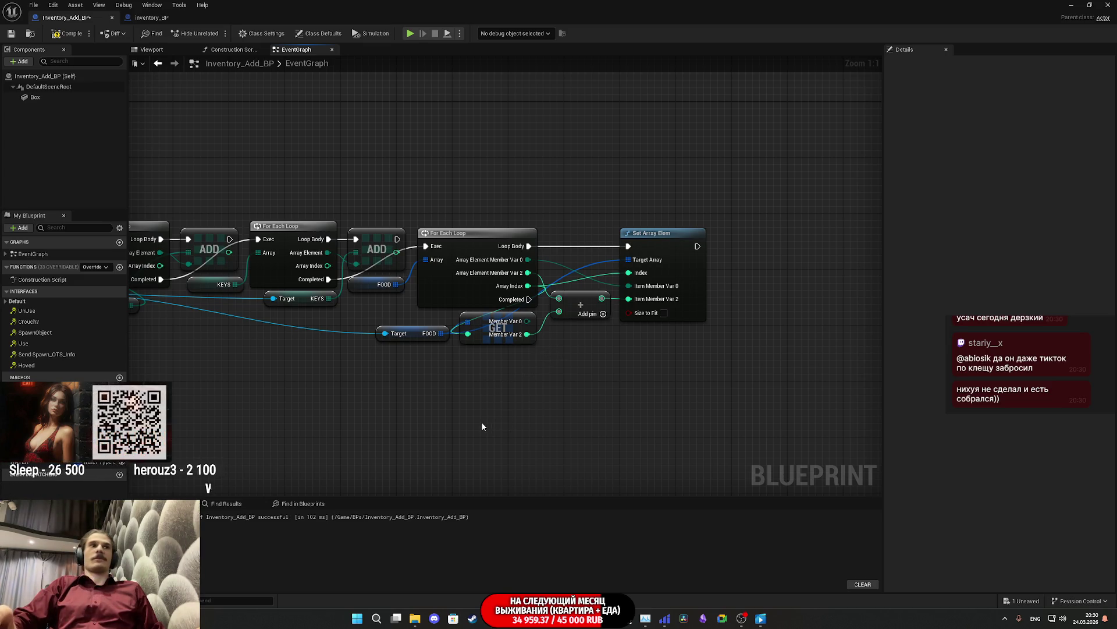
pyautogui.moveTo(27, 463); pyautogui.dragTo(567, 363)
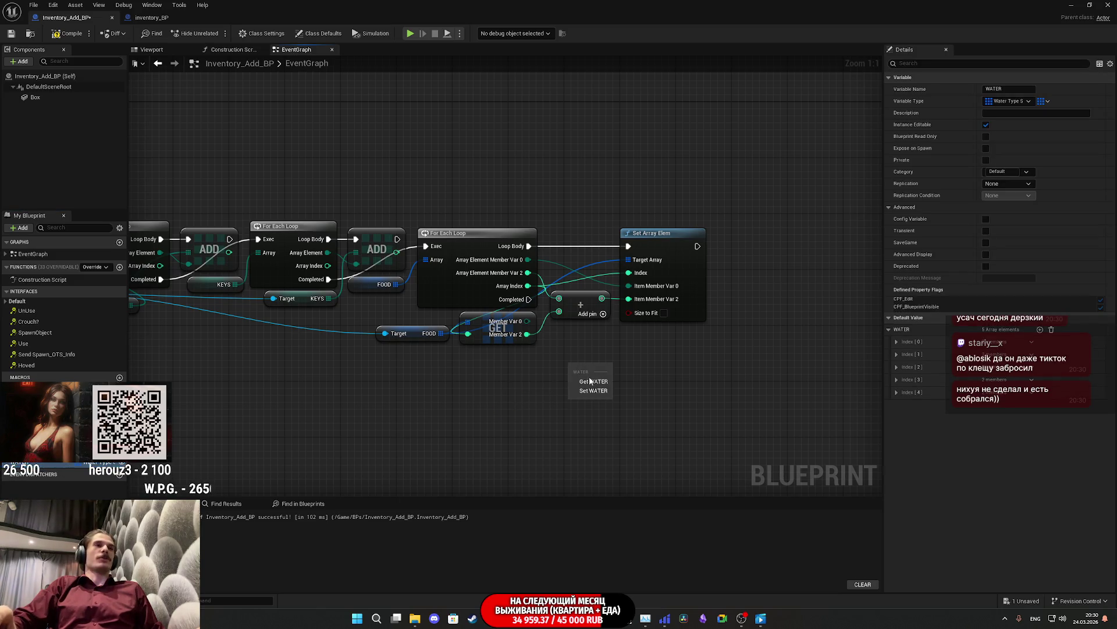
# Step: Place a Get WATER node and position it under the FOOD Set Array Elem node
pyautogui.click(592, 379)
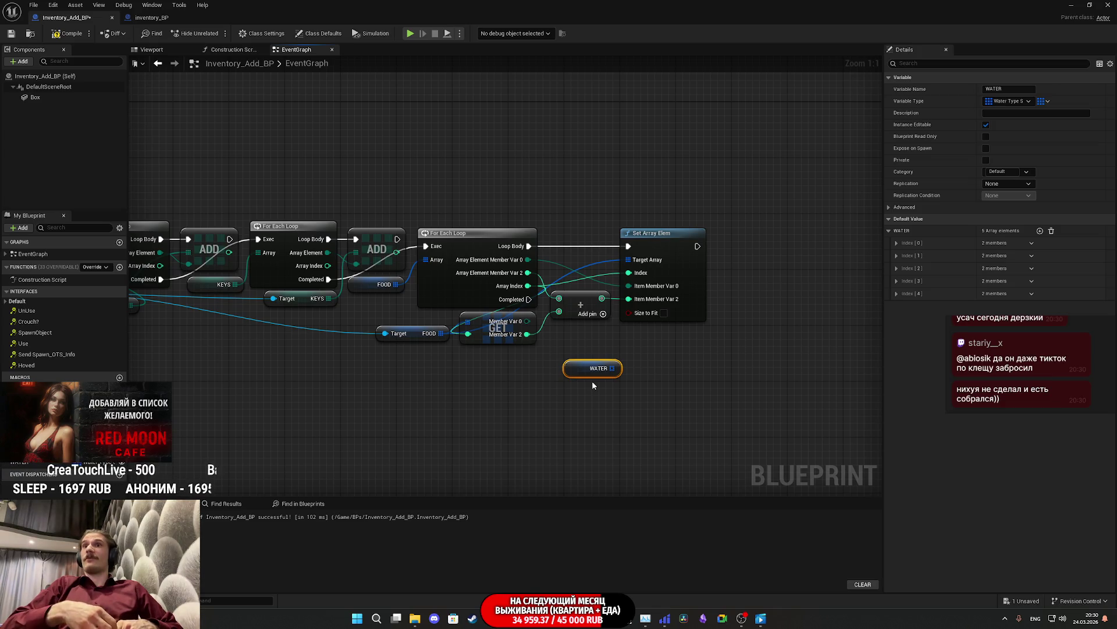
pyautogui.moveTo(592, 372)
pyautogui.mouseDown()
pyautogui.moveTo(666, 330)
pyautogui.moveTo(661, 345)
pyautogui.moveTo(676, 345)
pyautogui.mouseUp()
pyautogui.click(770, 359)
pyautogui.moveTo(770, 365); pyautogui.dragTo(721, 380)
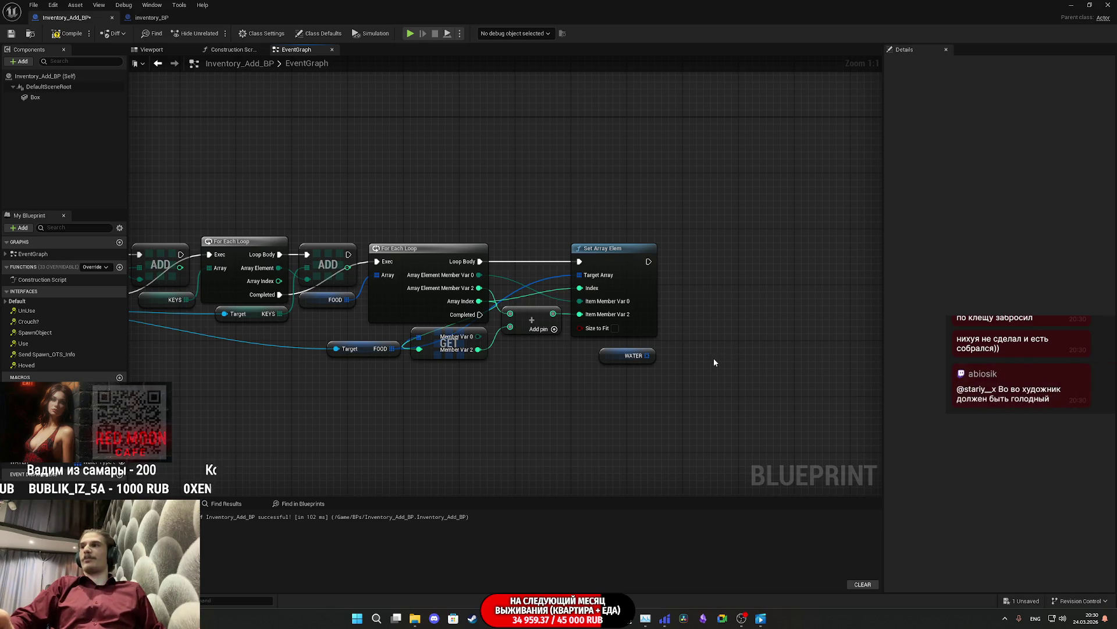
pyautogui.moveTo(713, 358); pyautogui.dragTo(624, 358)
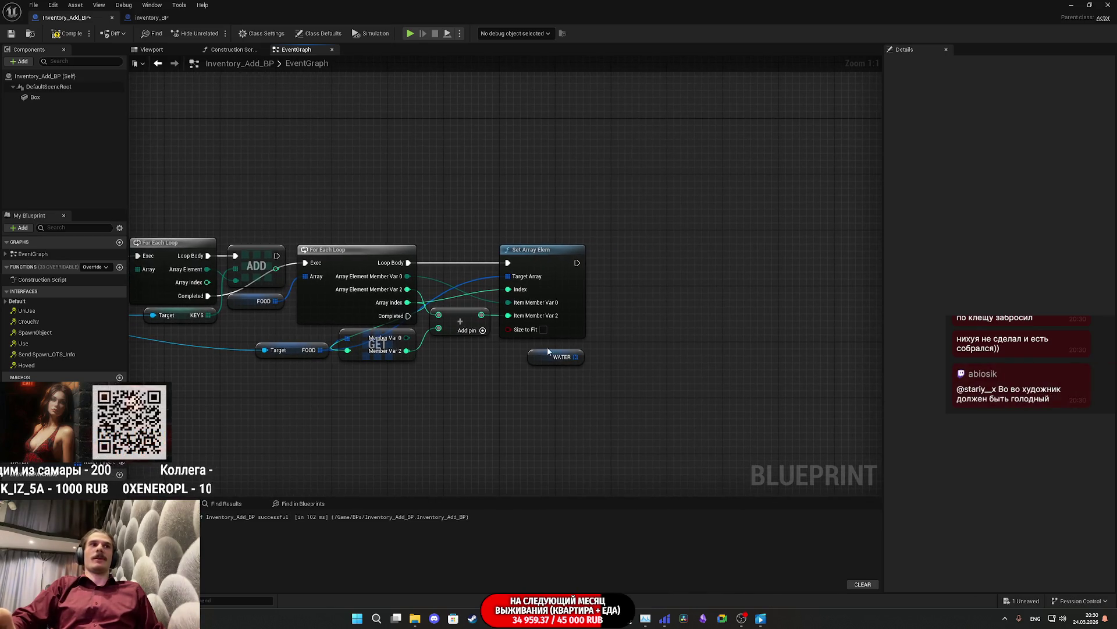
pyautogui.moveTo(540, 359); pyautogui.dragTo(540, 356)
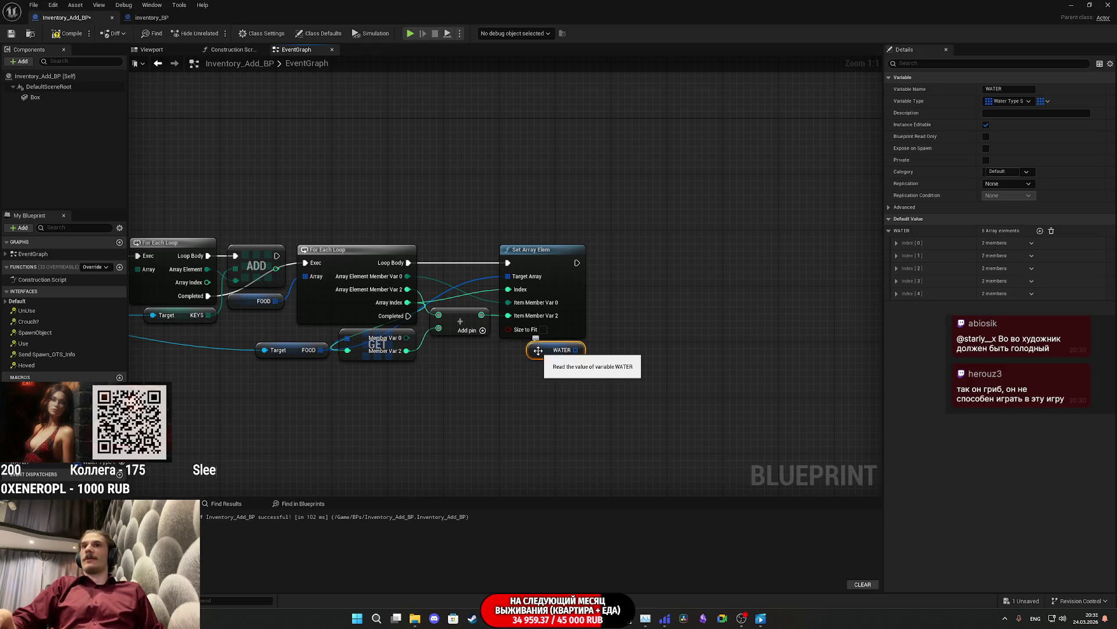
pyautogui.click(625, 362)
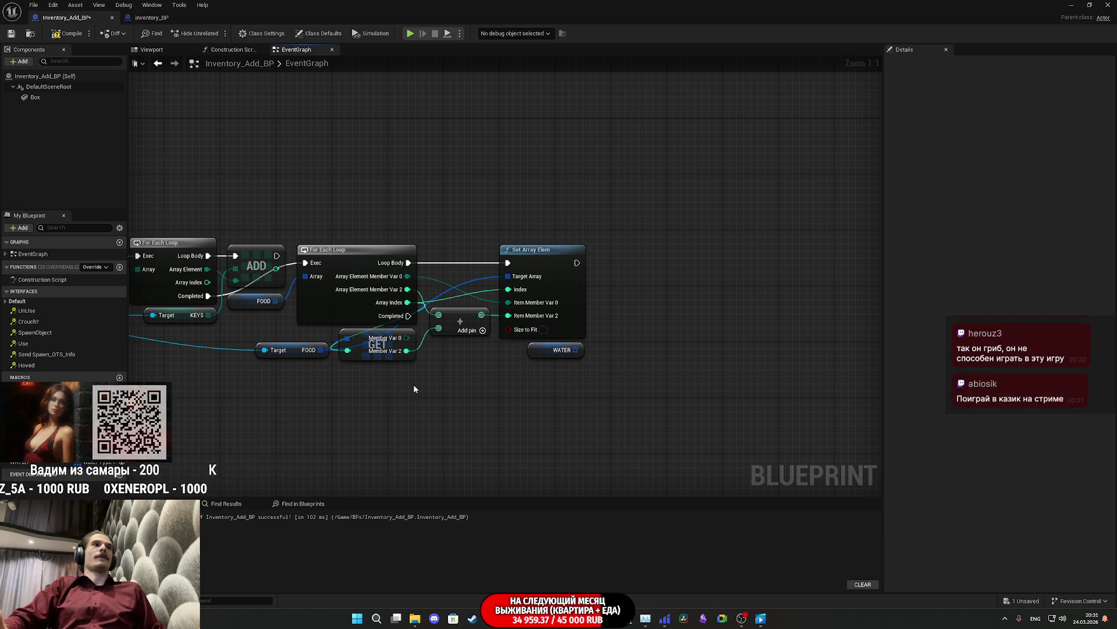
pyautogui.moveTo(425, 389); pyautogui.dragTo(523, 395)
# Step: Copy the FOOD loop and chain the duplicate after Set Array Elem
pyautogui.click(443, 257)
pyautogui.hotkey('ctrl', 'c')
pyautogui.hotkey('ctrl', 'v')
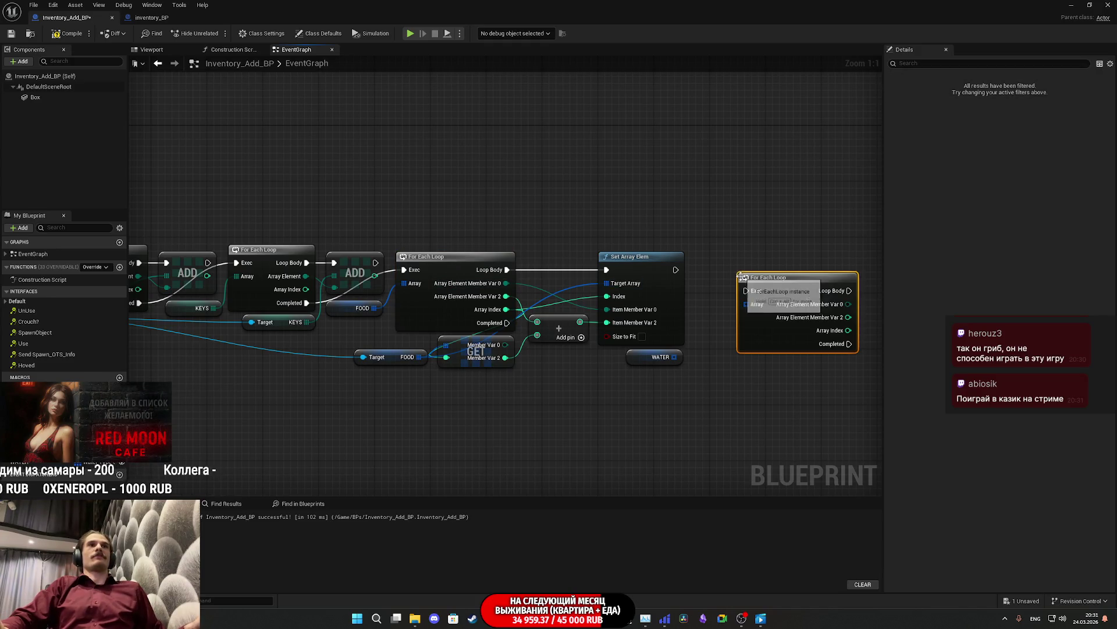
pyautogui.moveTo(747, 290)
pyautogui.mouseDown()
pyautogui.moveTo(493, 329)
pyautogui.moveTo(675, 270)
pyautogui.mouseUp()
pyautogui.moveTo(790, 287); pyautogui.dragTo(757, 268)
pyautogui.click(748, 373)
pyautogui.moveTo(748, 372); pyautogui.dragTo(558, 384)
# Step: Paste a second copy of the Set Array Elem node
pyautogui.click(541, 270)
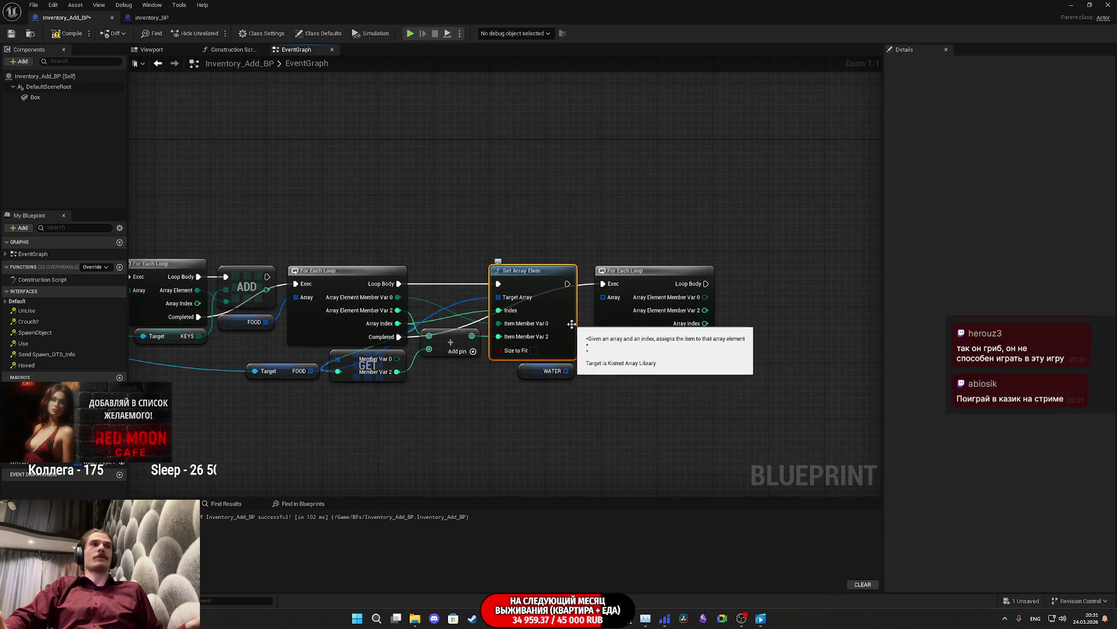
pyautogui.click(761, 291)
pyautogui.hotkey('ctrl', 'v')
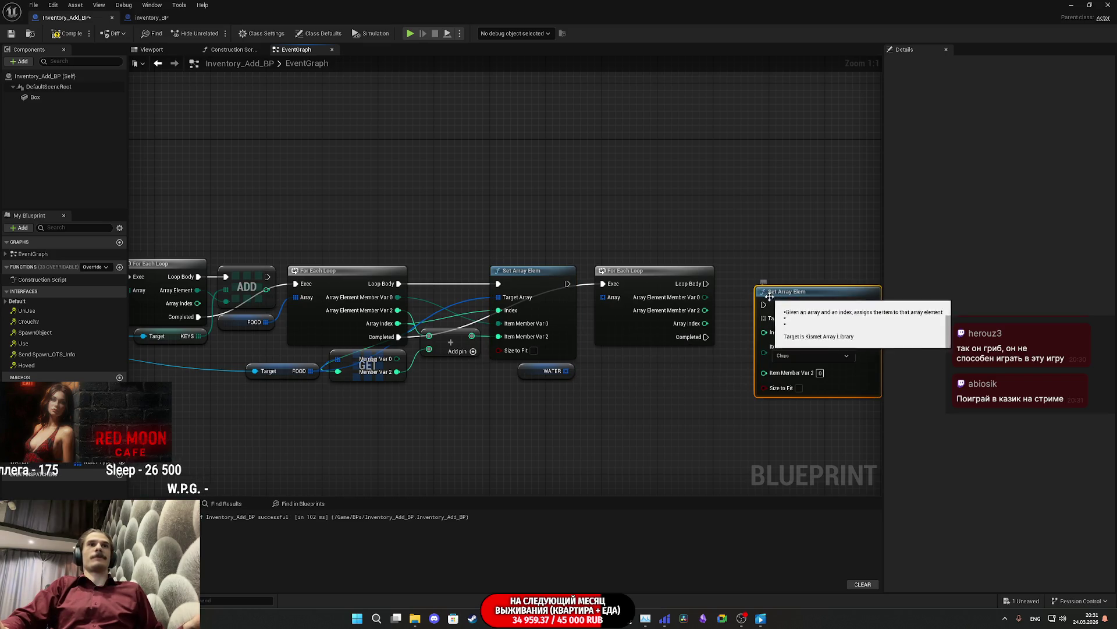
pyautogui.click(654, 382)
pyautogui.moveTo(381, 402); pyautogui.dragTo(492, 350)
pyautogui.moveTo(302, 350)
pyautogui.mouseDown()
pyautogui.moveTo(402, 349)
pyautogui.moveTo(459, 418)
pyautogui.mouseUp()
# Step: Create a WATER getter with 'get wa', link it to the loop, then delete the duplicate loop
pyautogui.write('g')
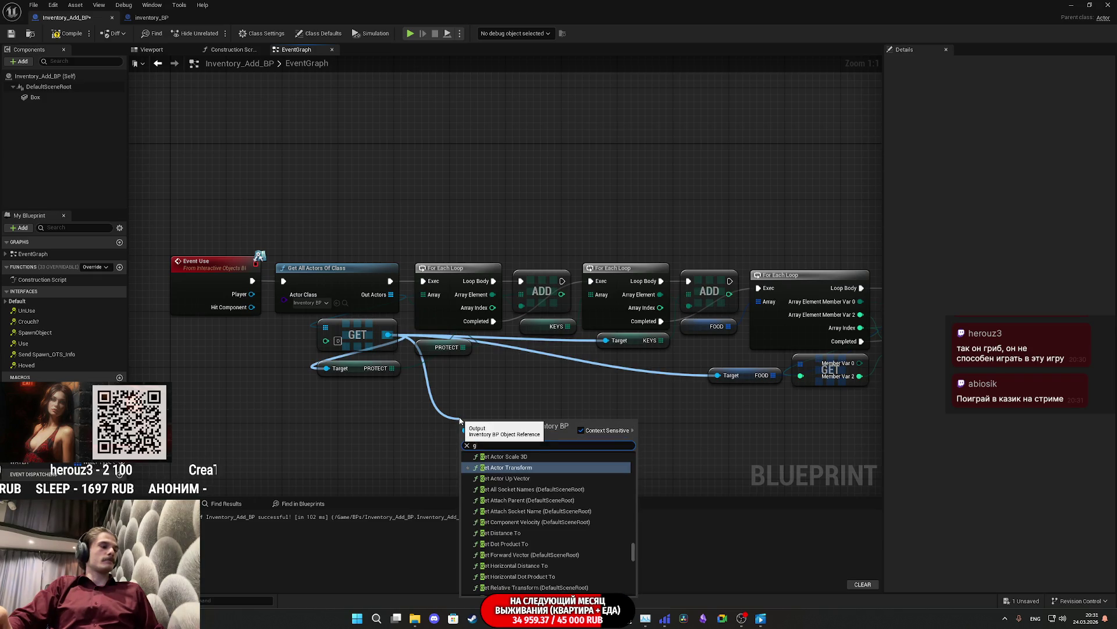
pyautogui.write('et wa')
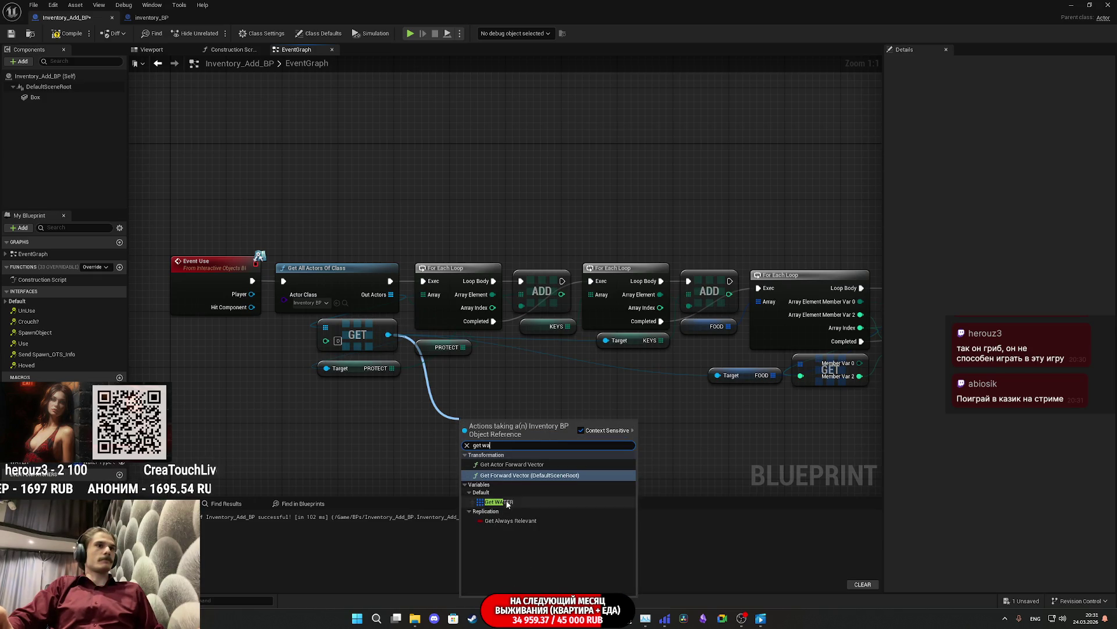
pyautogui.click(507, 504)
pyautogui.moveTo(500, 425)
pyautogui.mouseDown()
pyautogui.moveTo(953, 446)
pyautogui.moveTo(609, 434)
pyautogui.moveTo(515, 393)
pyautogui.moveTo(594, 373)
pyautogui.mouseUp()
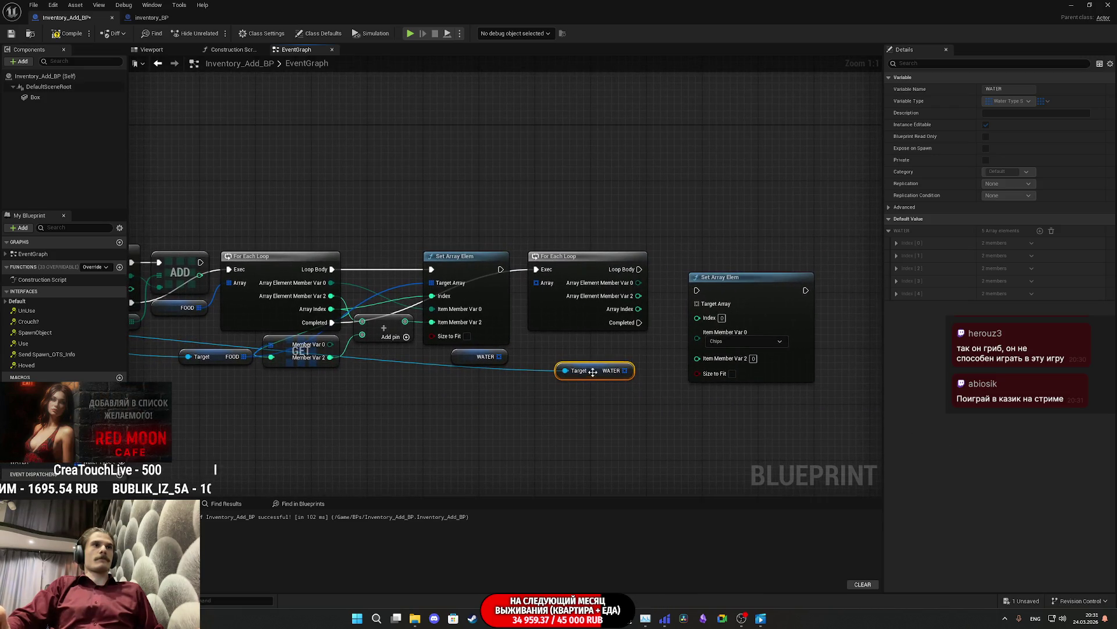
pyautogui.moveTo(498, 356); pyautogui.dragTo(549, 284)
pyautogui.click(536, 366)
pyautogui.moveTo(521, 357); pyautogui.dragTo(595, 354)
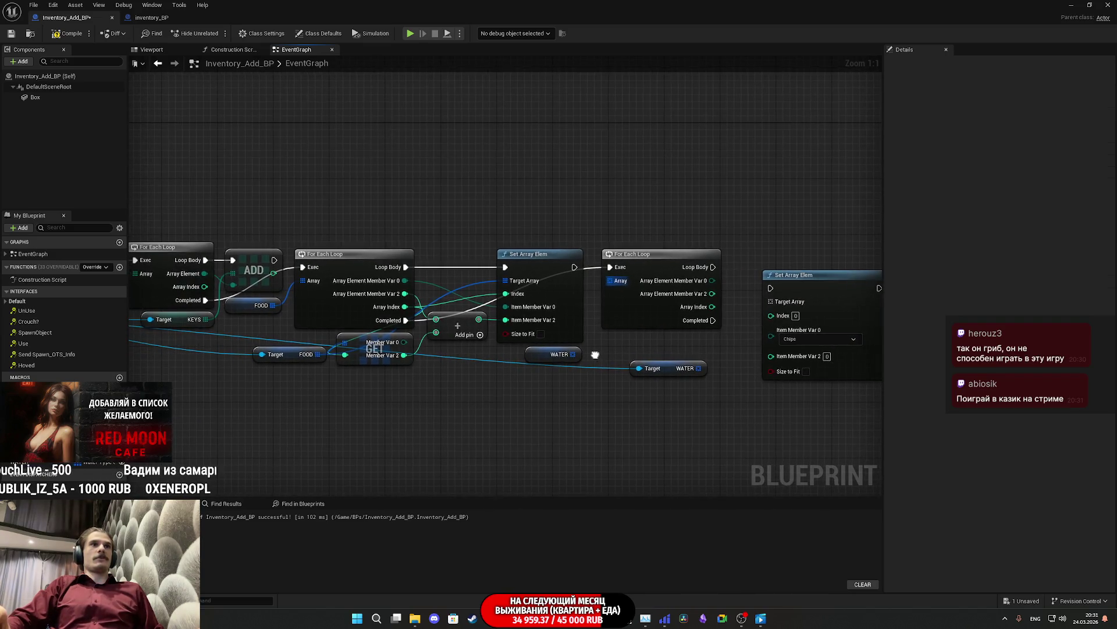
pyautogui.click(641, 304)
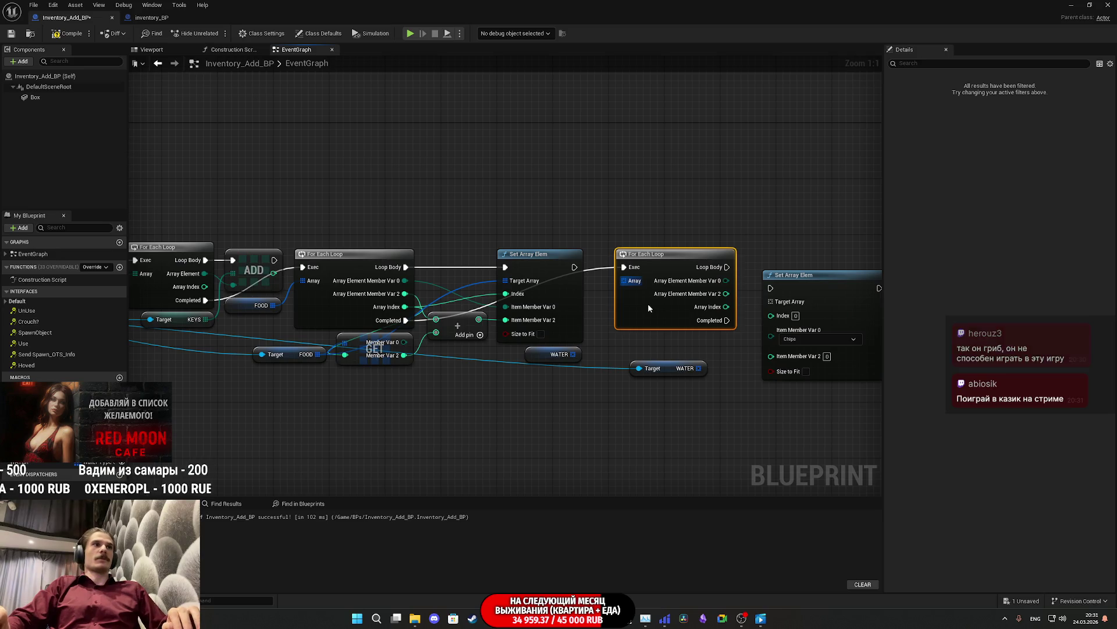
pyautogui.press('Delete')
# Step: Add a For Each Loop over WATER, executed after the FOOD Set Array Elem
pyautogui.moveTo(573, 354); pyautogui.dragTo(612, 315)
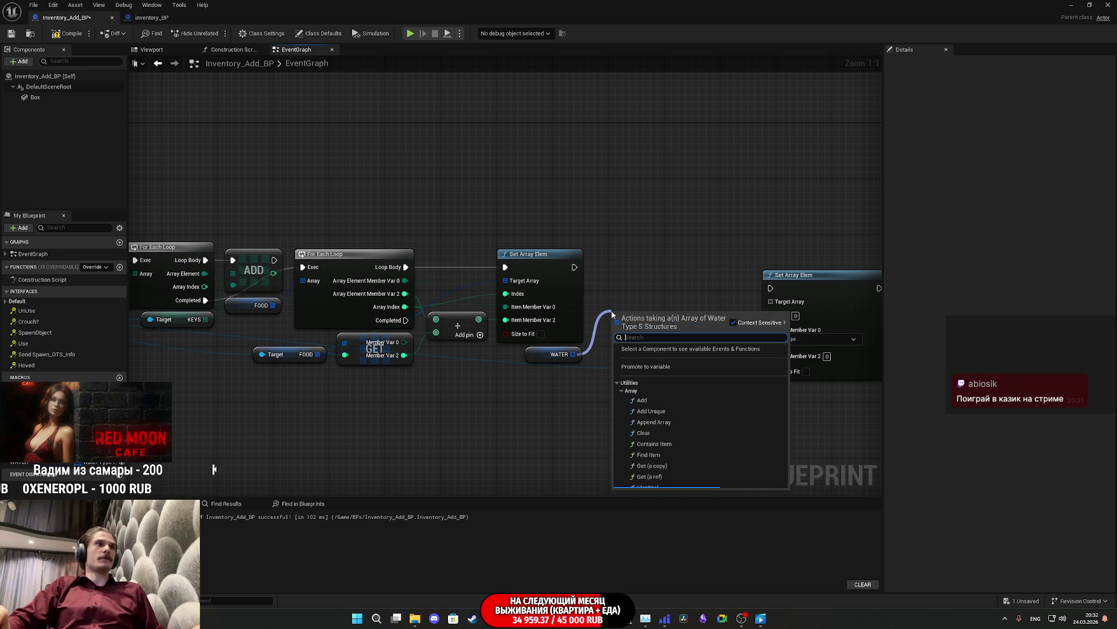
pyautogui.write('for each')
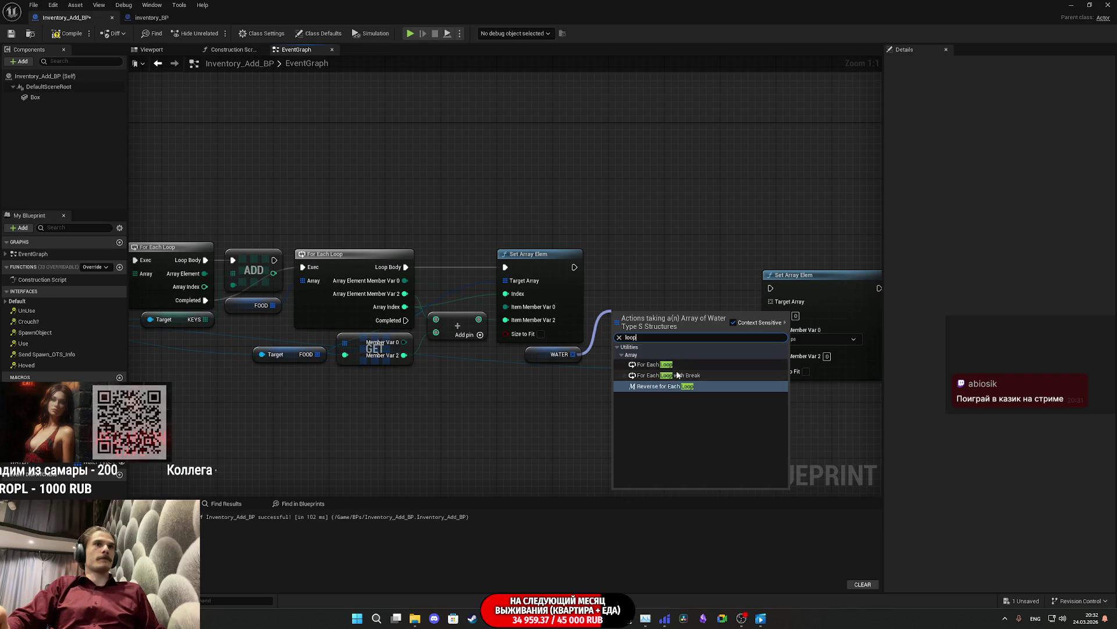
pyautogui.click(672, 365)
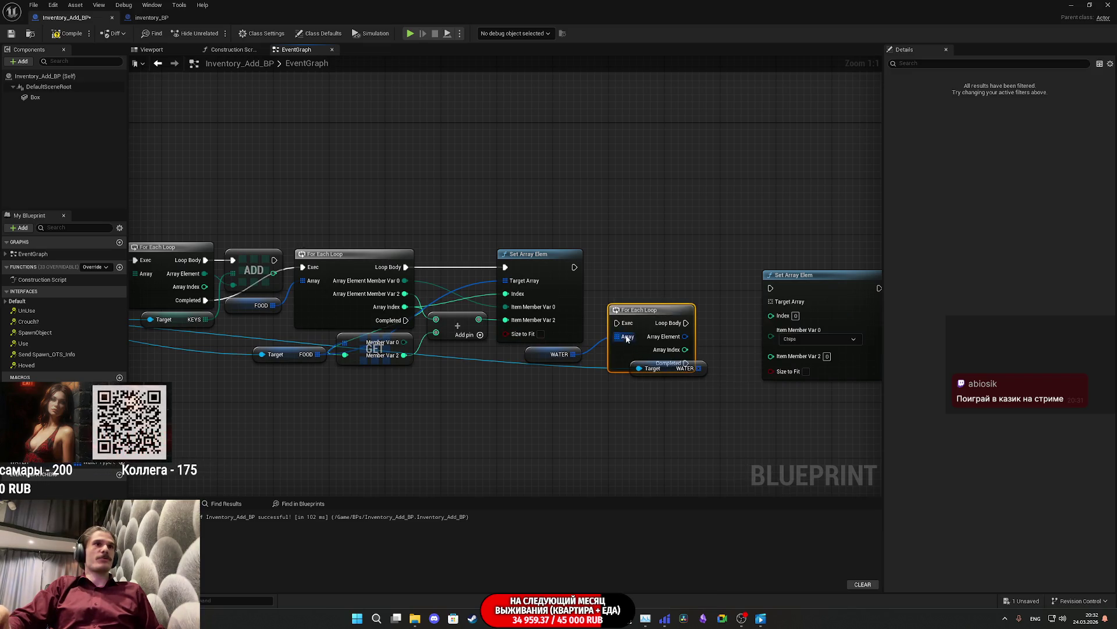
pyautogui.moveTo(628, 339); pyautogui.dragTo(580, 326)
pyautogui.moveTo(400, 322); pyautogui.dragTo(401, 322)
pyautogui.moveTo(646, 310); pyautogui.dragTo(639, 243)
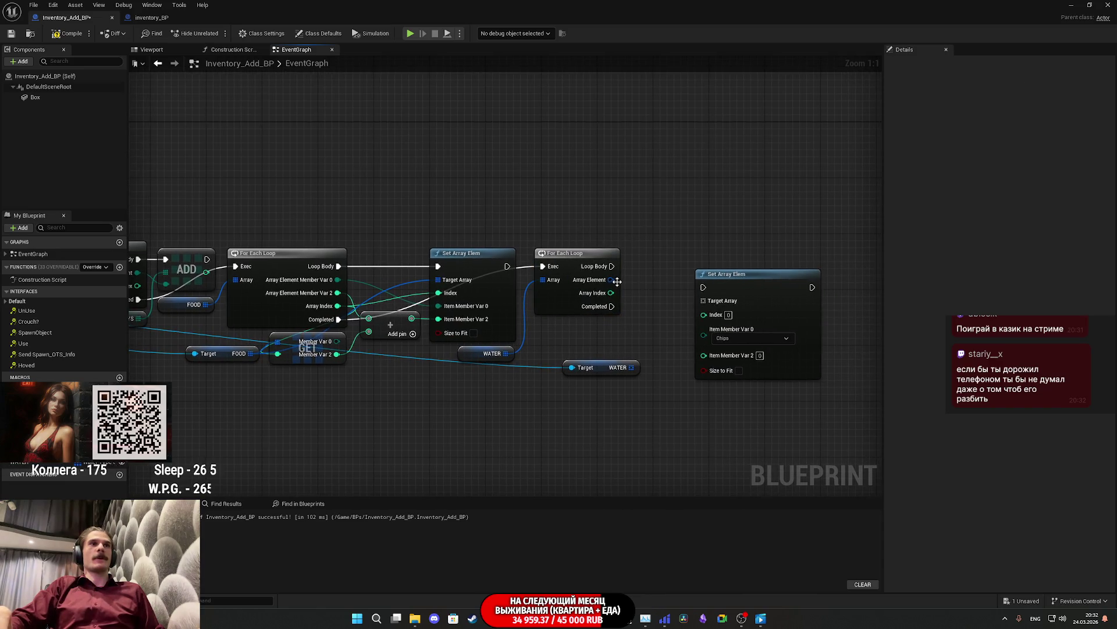
# Step: Split the WATER loop's Array Element and Item pins, and wire WATER into Target Array
pyautogui.rightClick(612, 280)
pyautogui.click(637, 317)
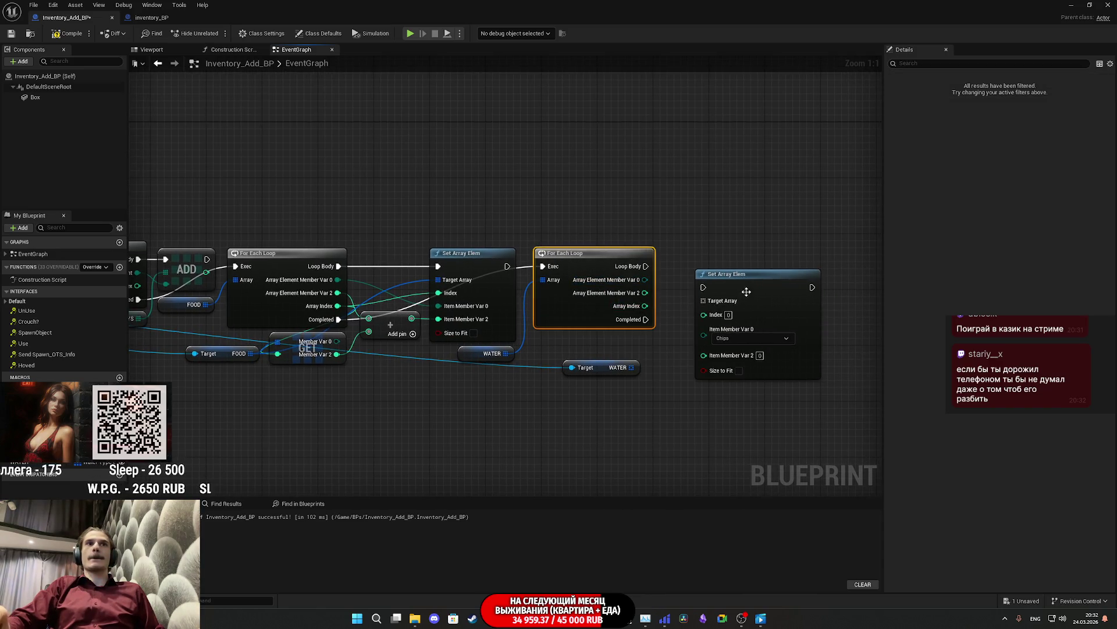
pyautogui.moveTo(748, 285); pyautogui.dragTo(787, 254)
pyautogui.moveTo(631, 367); pyautogui.dragTo(738, 273)
pyautogui.moveTo(600, 373); pyautogui.dragTo(611, 351)
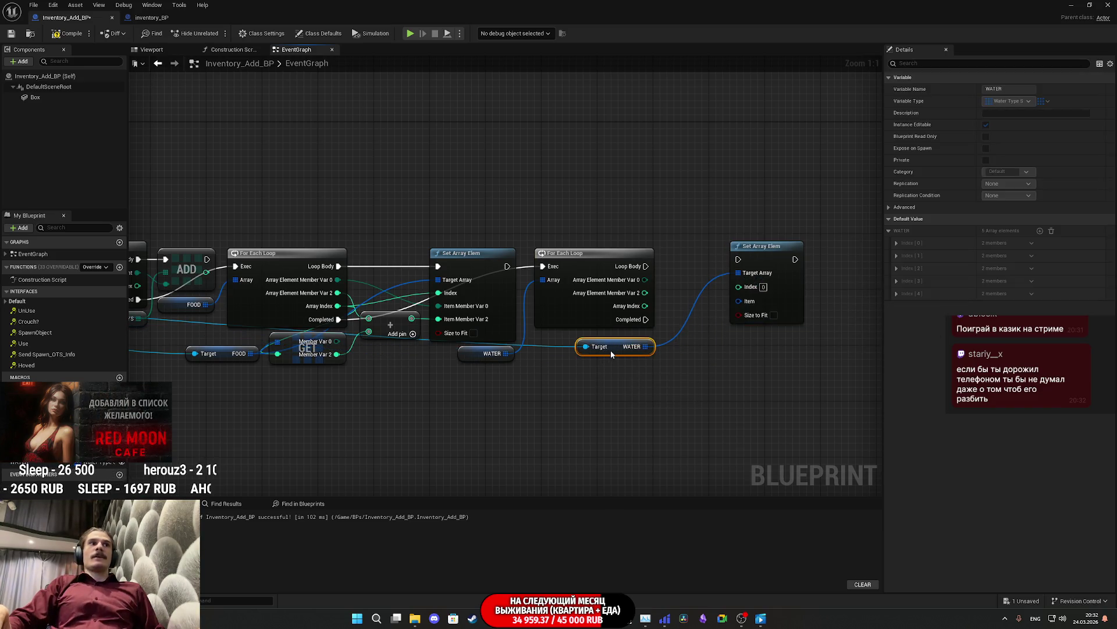
pyautogui.rightClick(749, 302)
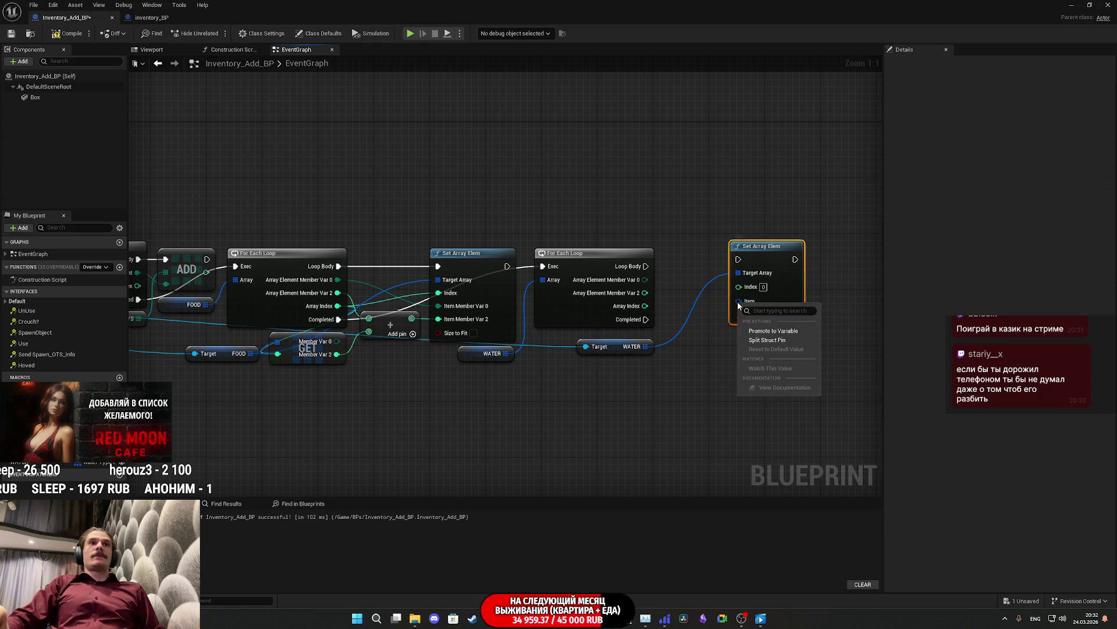
pyautogui.click(772, 342)
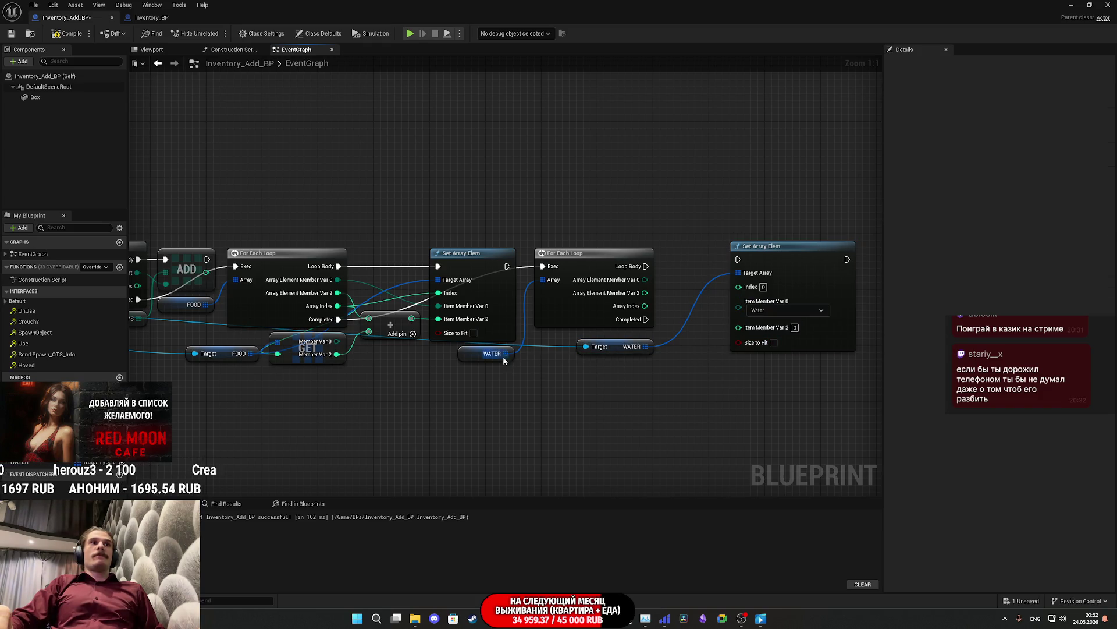
pyautogui.moveTo(531, 370); pyautogui.dragTo(576, 378)
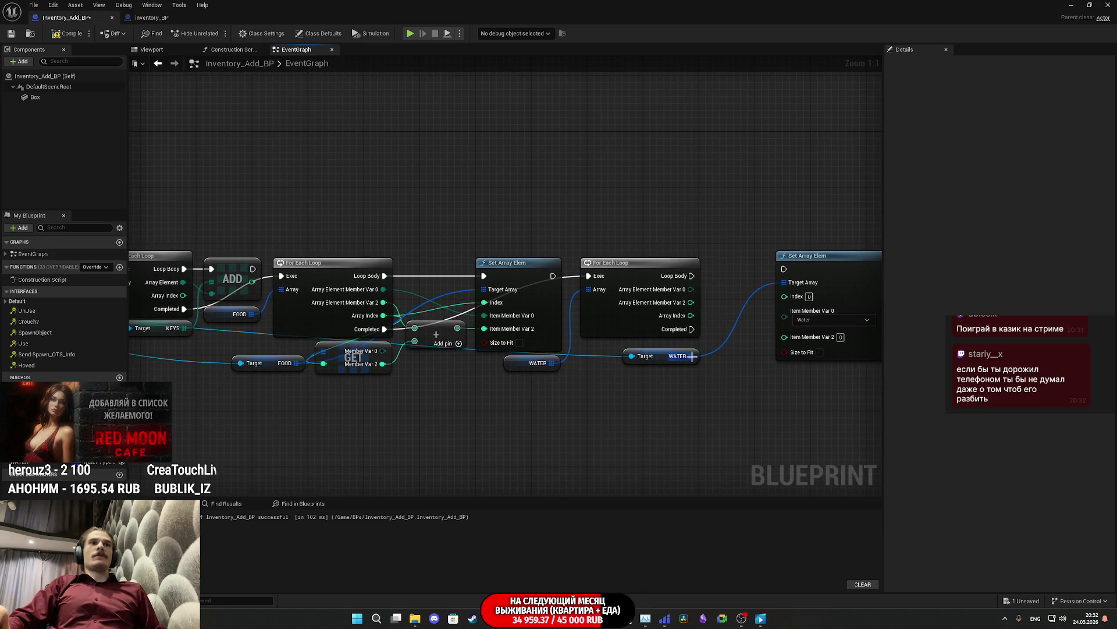
# Step: Add a split GET node on WATER by Array Index, and wire Array Index to Set Array Elem's Index
pyautogui.moveTo(692, 356); pyautogui.dragTo(684, 387)
pyautogui.write('get')
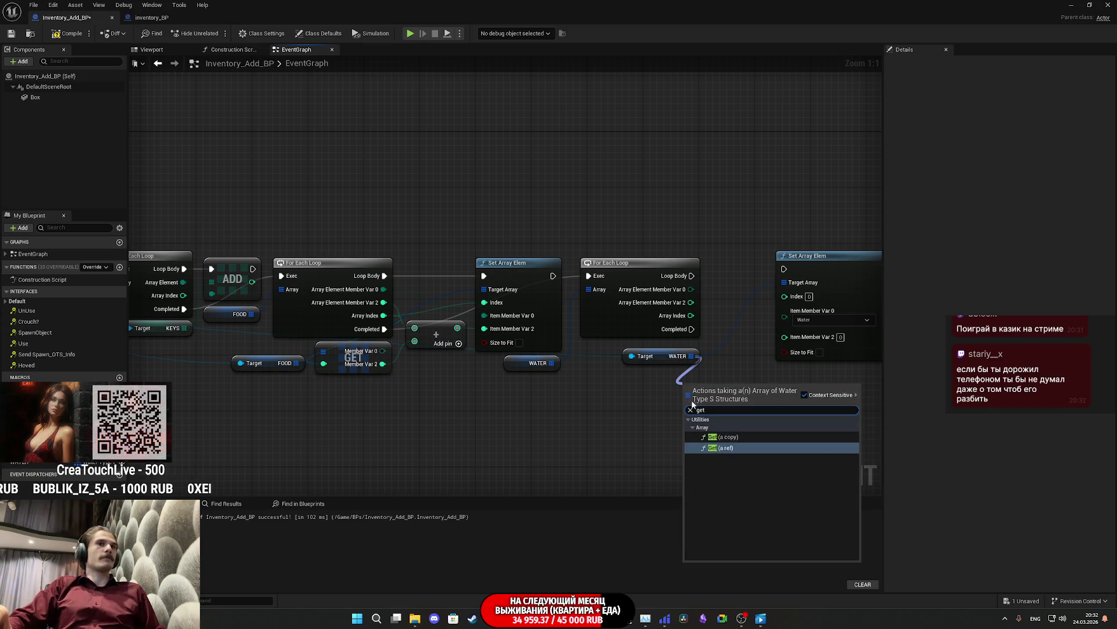
pyautogui.click(731, 438)
pyautogui.moveTo(691, 315); pyautogui.dragTo(688, 406)
pyautogui.rightClick(745, 404)
pyautogui.click(771, 438)
pyautogui.moveTo(755, 390)
pyautogui.mouseDown()
pyautogui.moveTo(664, 391)
pyautogui.moveTo(695, 389)
pyautogui.mouseUp()
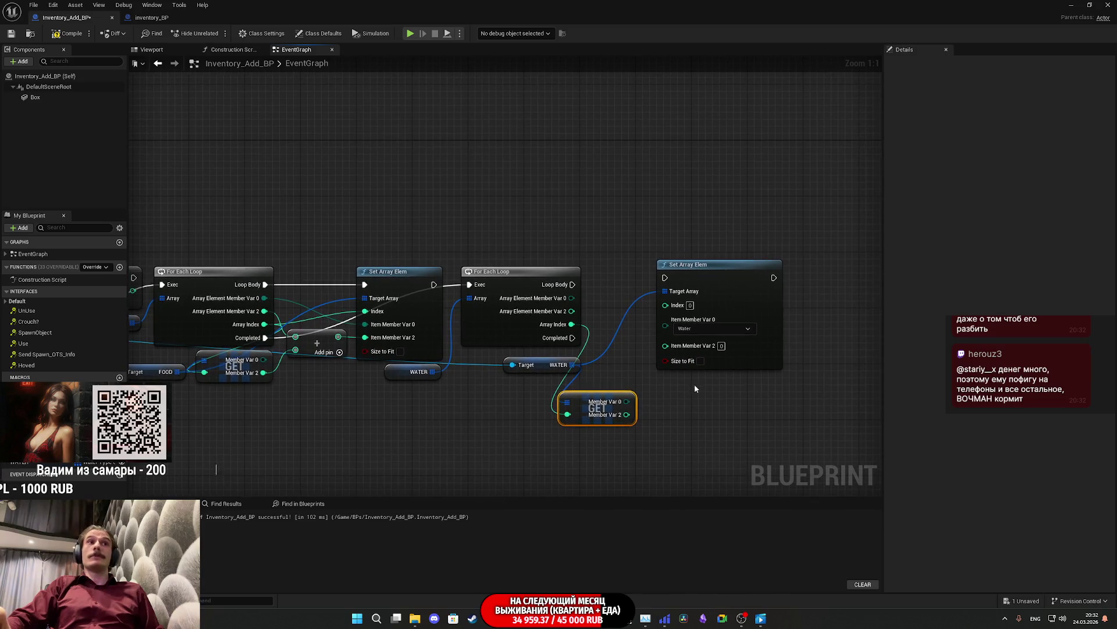
pyautogui.moveTo(715, 279); pyautogui.dragTo(795, 285)
pyautogui.moveTo(572, 324)
pyautogui.mouseDown()
pyautogui.moveTo(745, 326)
pyautogui.moveTo(763, 313)
pyautogui.mouseUp()
pyautogui.click(686, 343)
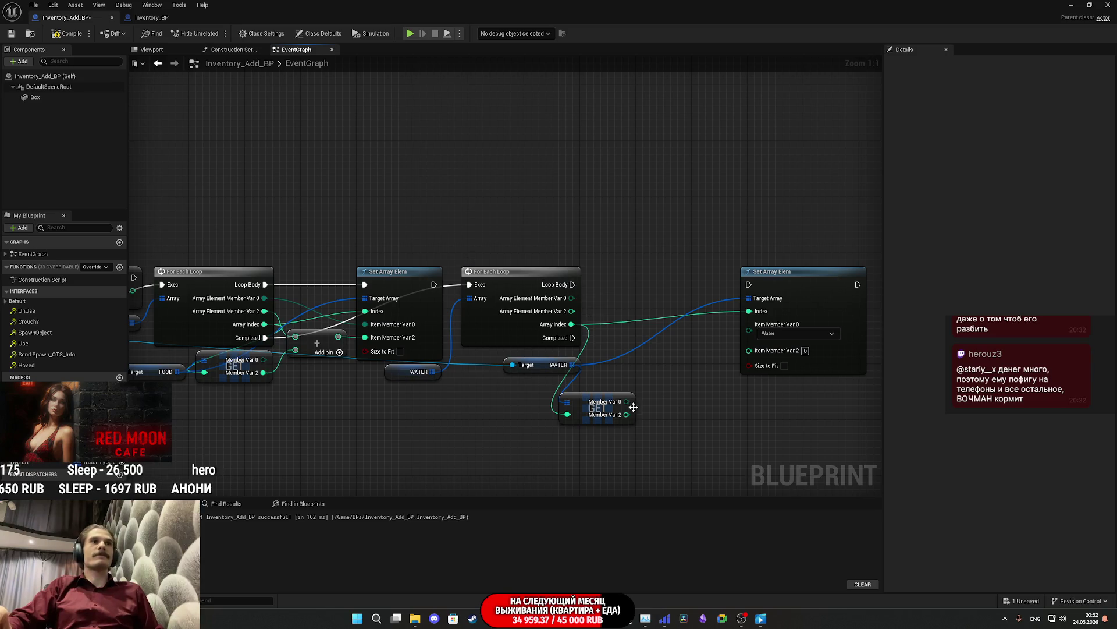
# Step: Add an integer Add node for Member Var 2, wire Member Var 0, and run Set Array Elem from Loop Body
pyautogui.moveTo(622, 416); pyautogui.dragTo(665, 378)
pyautogui.click(672, 450)
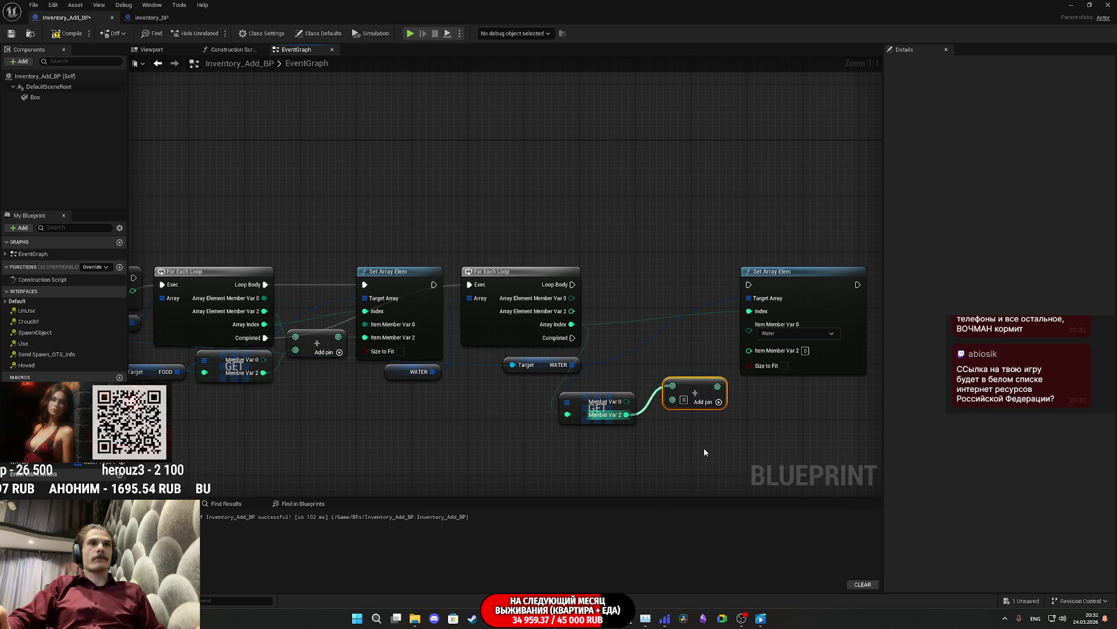
pyautogui.moveTo(668, 386); pyautogui.dragTo(660, 399)
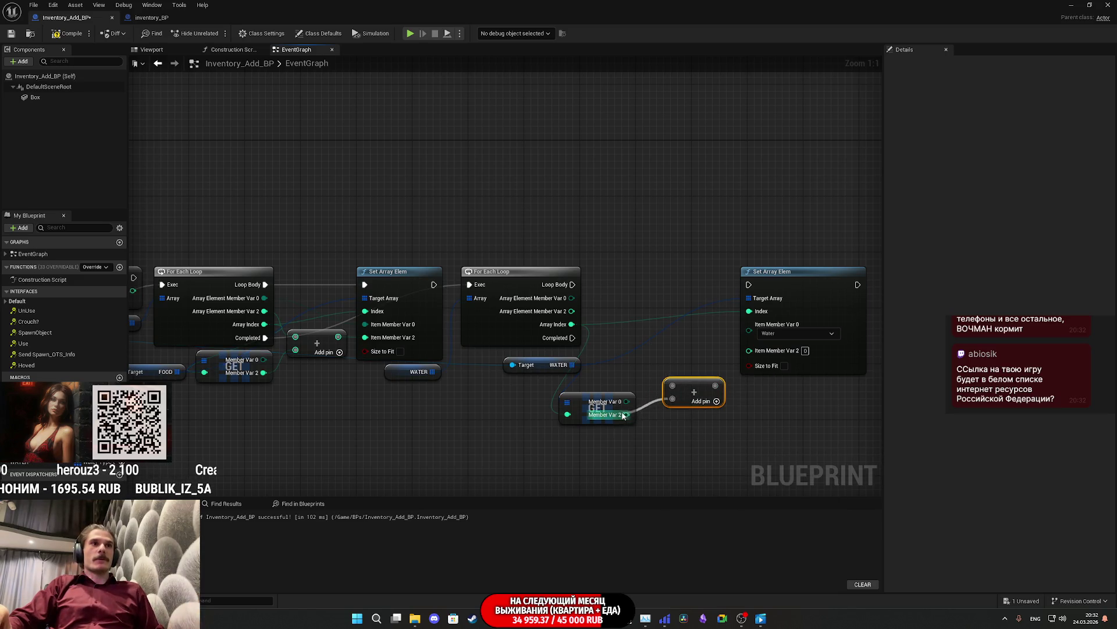
pyautogui.moveTo(571, 311)
pyautogui.mouseDown()
pyautogui.moveTo(668, 388)
pyautogui.moveTo(730, 369)
pyautogui.moveTo(749, 350)
pyautogui.mouseUp()
pyautogui.moveTo(572, 297); pyautogui.dragTo(768, 330)
pyautogui.moveTo(749, 284)
pyautogui.mouseDown()
pyautogui.moveTo(561, 286)
pyautogui.moveTo(573, 284)
pyautogui.mouseUp()
pyautogui.moveTo(781, 281); pyautogui.dragTo(770, 282)
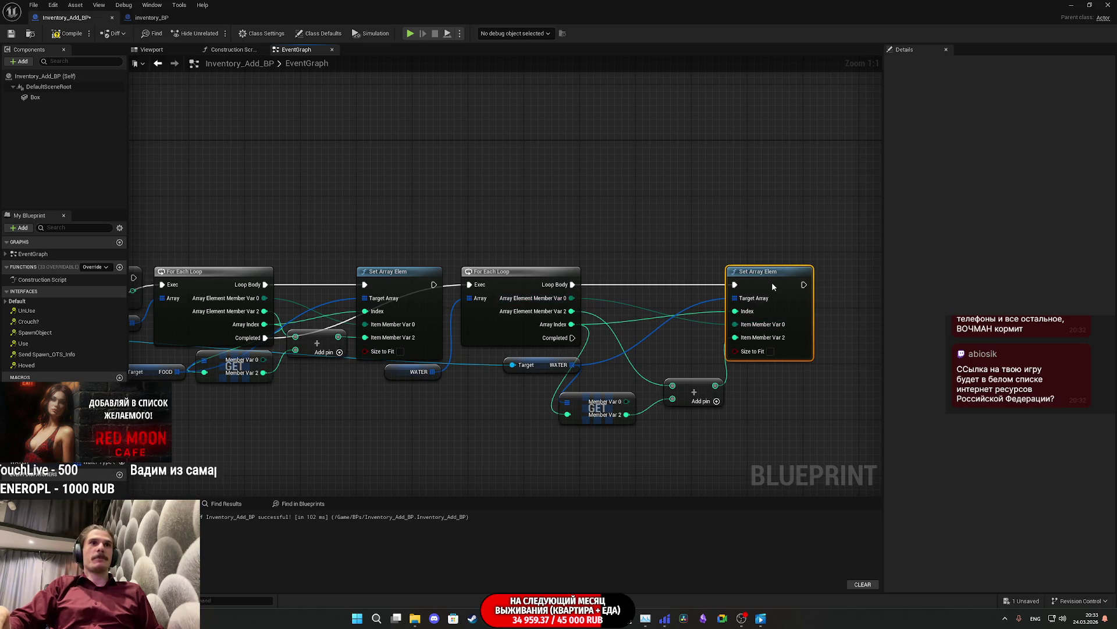
# Step: Tidy the Add and Set Array Elem nodes, then compile and save the blueprint
pyautogui.moveTo(593, 419)
pyautogui.mouseDown()
pyautogui.moveTo(681, 401)
pyautogui.moveTo(619, 381)
pyautogui.mouseUp()
pyautogui.moveTo(788, 371); pyautogui.dragTo(724, 336)
pyautogui.moveTo(833, 274); pyautogui.dragTo(696, 275)
pyautogui.click(715, 429)
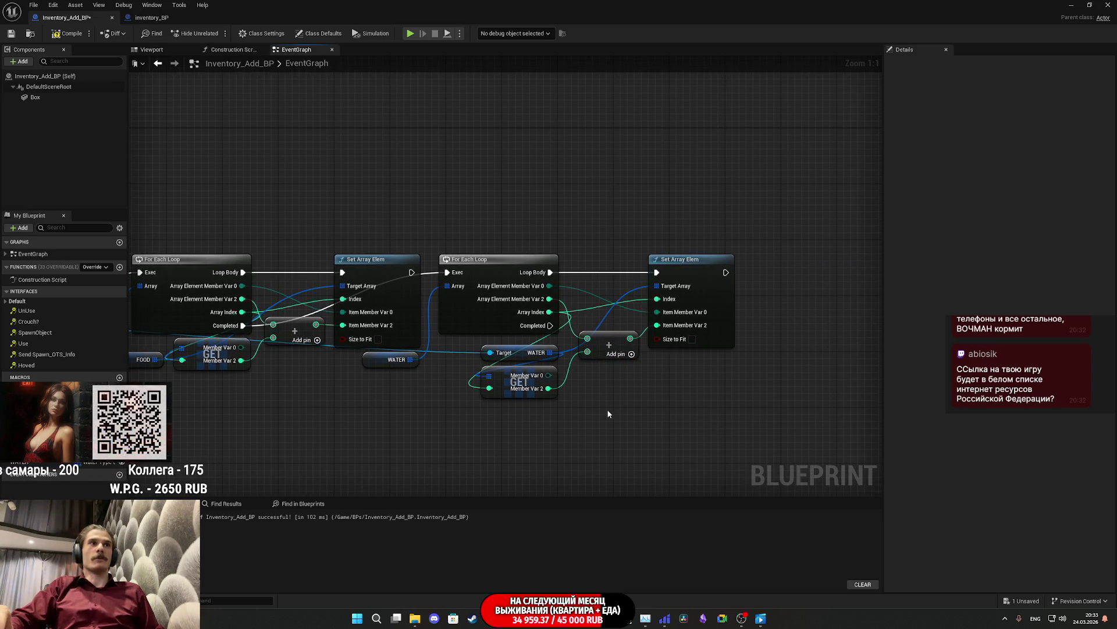
pyautogui.moveTo(715, 429); pyautogui.dragTo(806, 419)
pyautogui.click(67, 33)
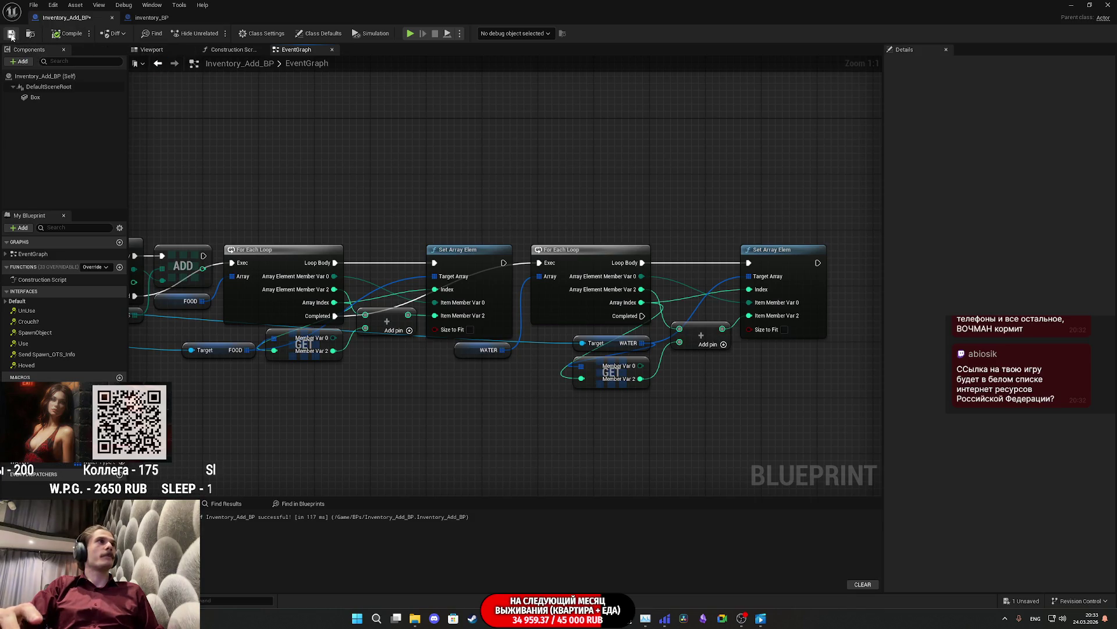
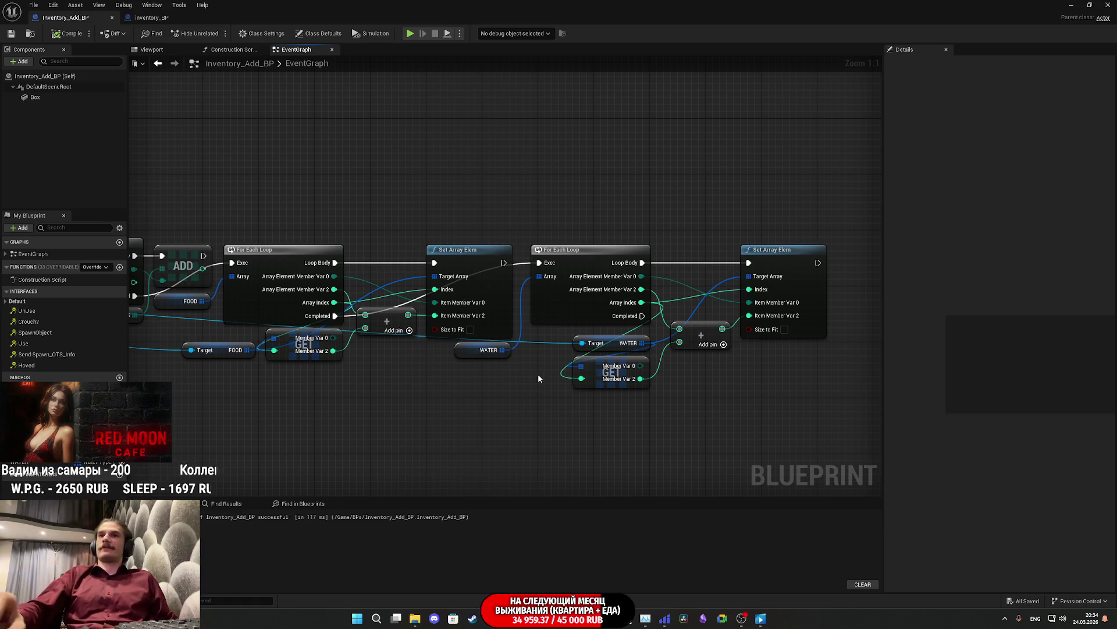
# Step: Check the Food- custom event's inputs in inventory_BP, then return to the WATER loop's end
pyautogui.moveTo(781, 354); pyautogui.dragTo(754, 349)
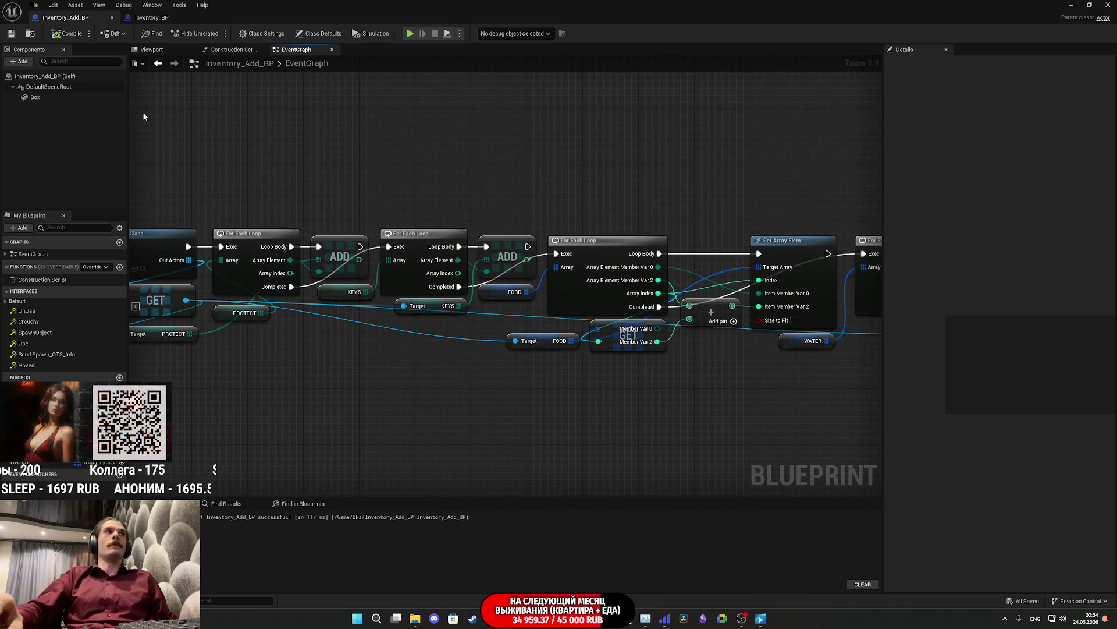
pyautogui.click(144, 19)
pyautogui.click(582, 313)
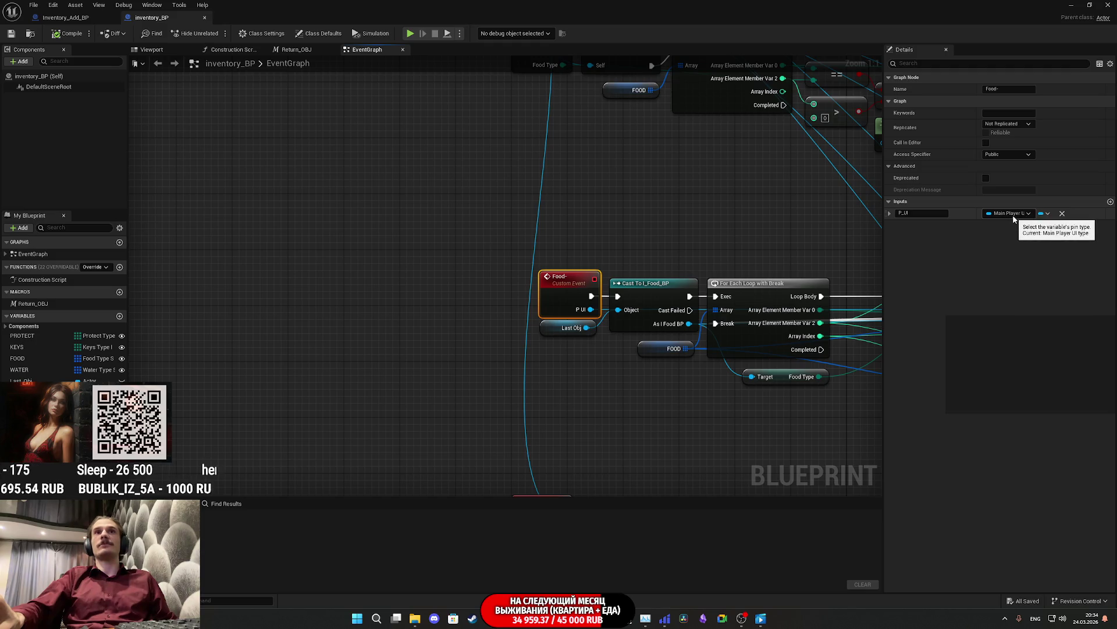
pyautogui.click(65, 18)
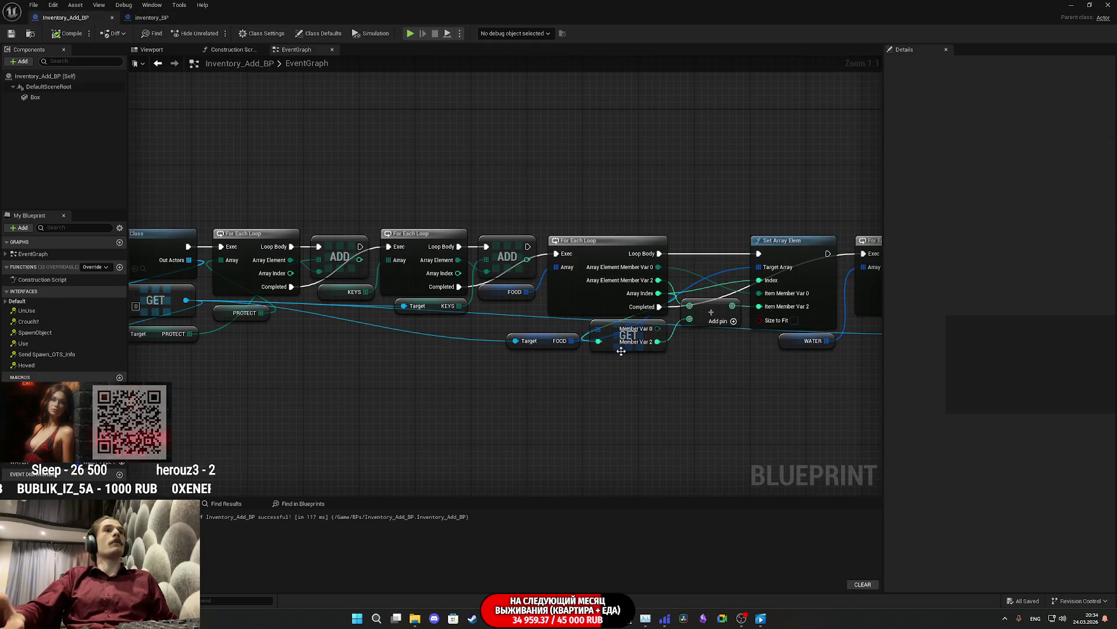
pyautogui.moveTo(324, 346)
pyautogui.mouseDown()
pyautogui.moveTo(297, 349)
pyautogui.moveTo(325, 268)
pyautogui.moveTo(349, 297)
pyautogui.mouseUp()
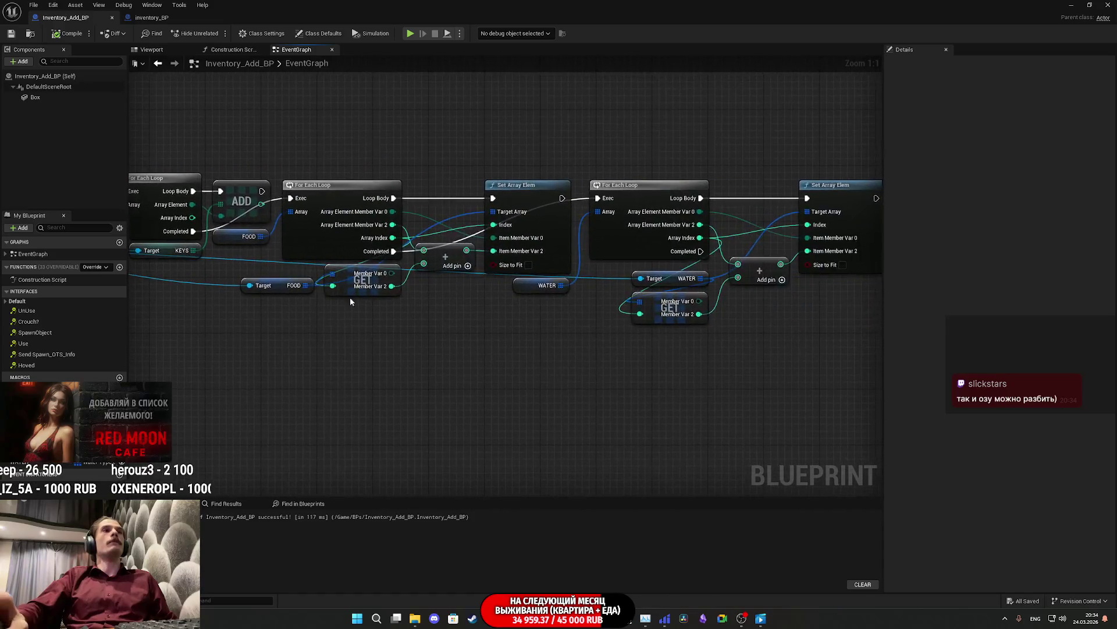
pyautogui.moveTo(655, 379); pyautogui.dragTo(404, 392)
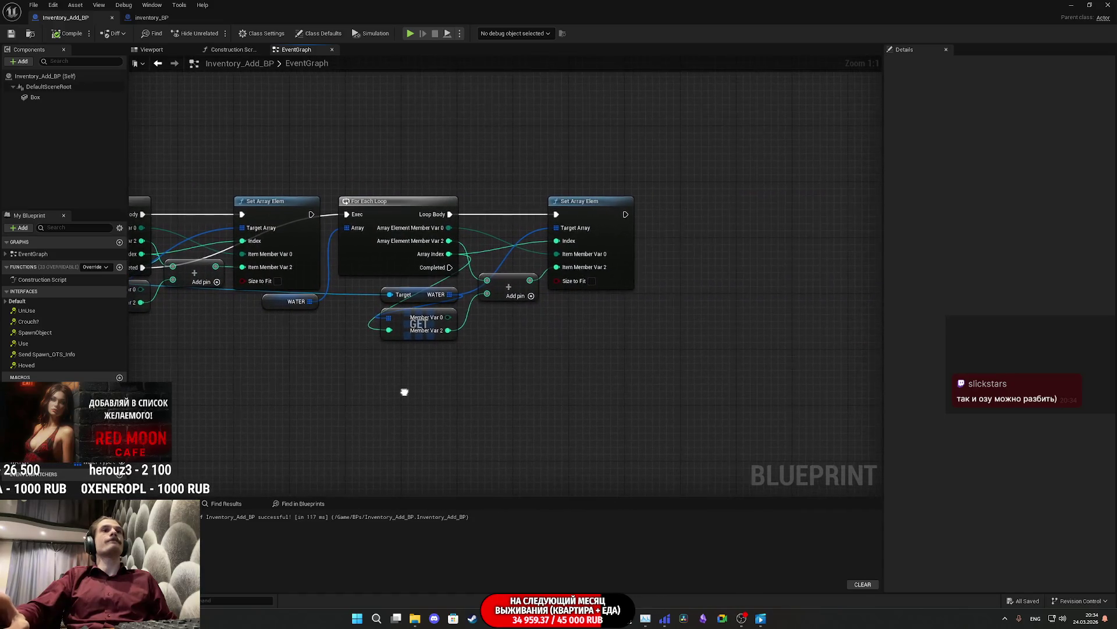
# Step: Add a Get Player UI node pulled from Event Use's Player output
pyautogui.rightClick(385, 363)
pyautogui.write('get')
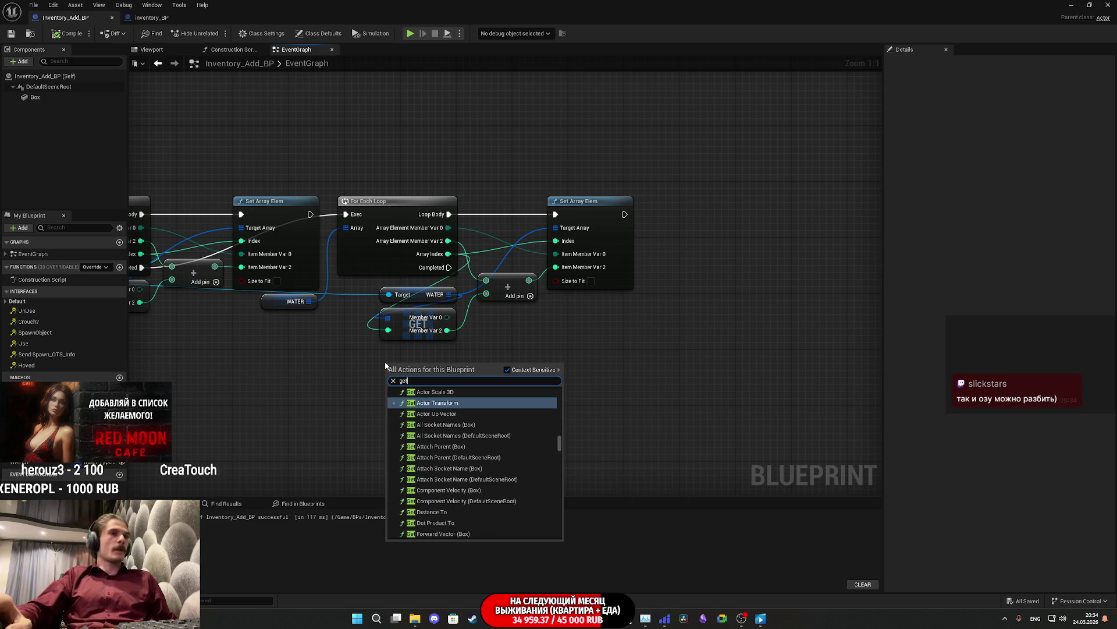
pyautogui.moveTo(409, 373)
pyautogui.mouseDown()
pyautogui.moveTo(829, 379)
pyautogui.moveTo(861, 392)
pyautogui.mouseUp()
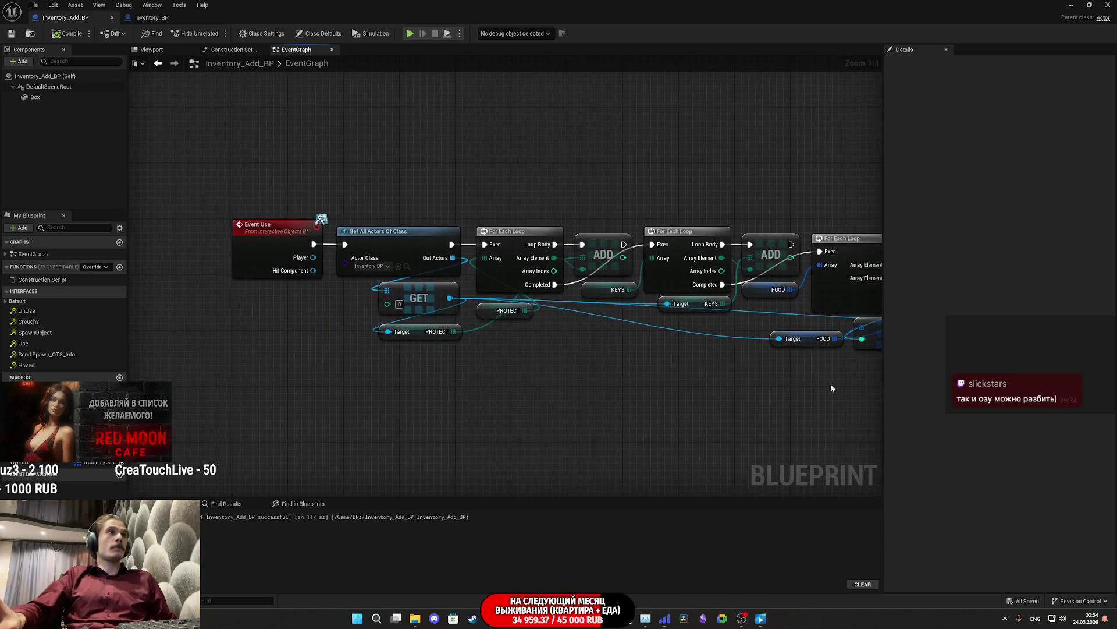
pyautogui.moveTo(313, 257)
pyautogui.mouseDown()
pyautogui.moveTo(283, 367)
pyautogui.moveTo(263, 389)
pyautogui.mouseUp()
pyautogui.write('get')
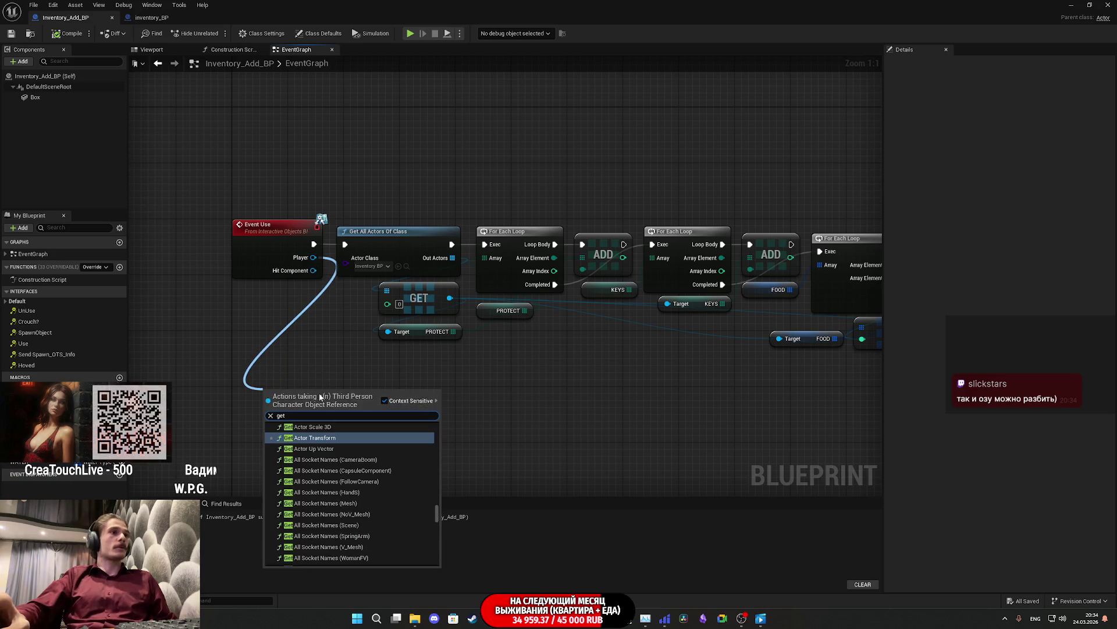
pyautogui.write(' player')
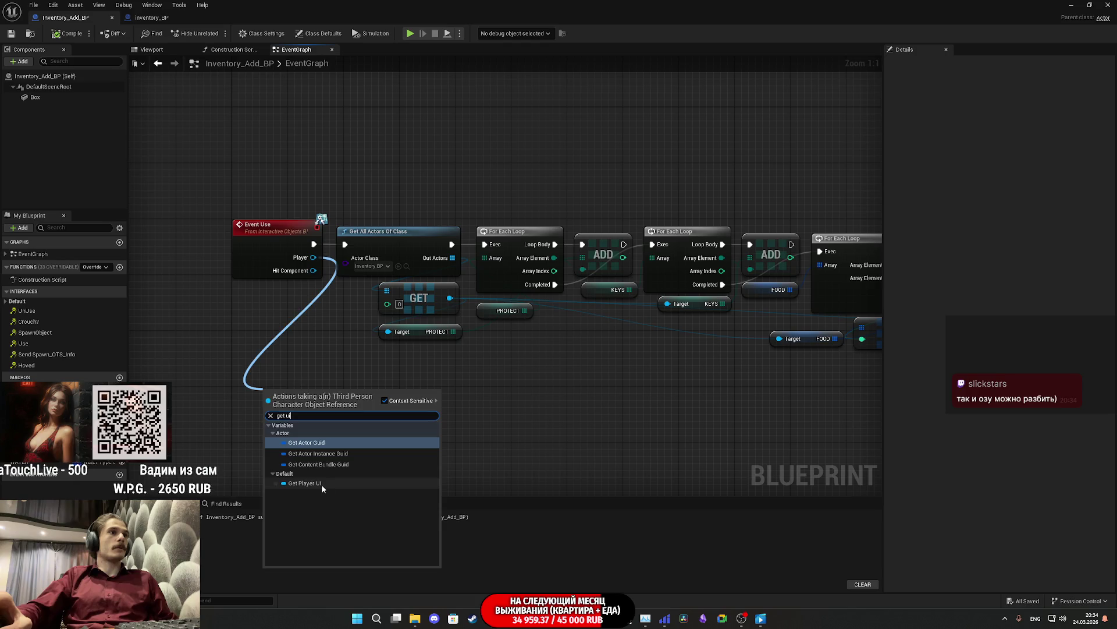
pyautogui.click(322, 484)
pyautogui.moveTo(312, 407)
pyautogui.mouseDown()
pyautogui.moveTo(684, 439)
pyautogui.moveTo(838, 425)
pyautogui.moveTo(497, 400)
pyautogui.moveTo(595, 331)
pyautogui.moveTo(516, 349)
pyautogui.moveTo(379, 305)
pyautogui.mouseUp()
# Step: Call Update Inventory on the Player UI after the WATER loop's Completed, and save
pyautogui.write('upda')
pyautogui.click(656, 378)
pyautogui.moveTo(628, 336)
pyautogui.mouseDown()
pyautogui.moveTo(628, 232)
pyautogui.moveTo(621, 239)
pyautogui.mouseUp()
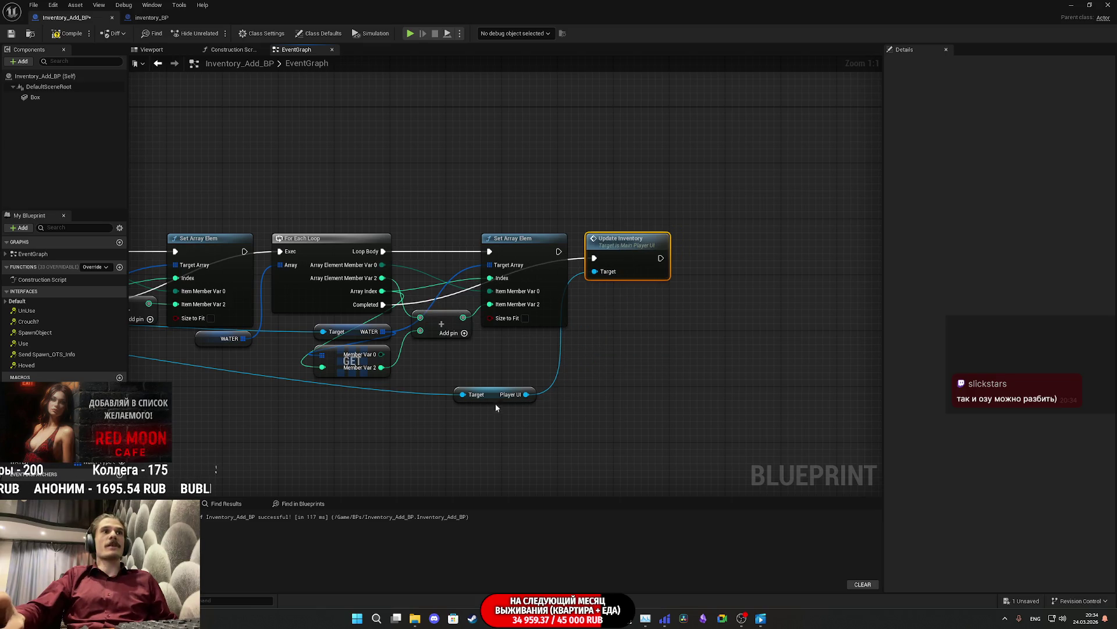
pyautogui.moveTo(494, 398); pyautogui.dragTo(627, 301)
pyautogui.click(632, 384)
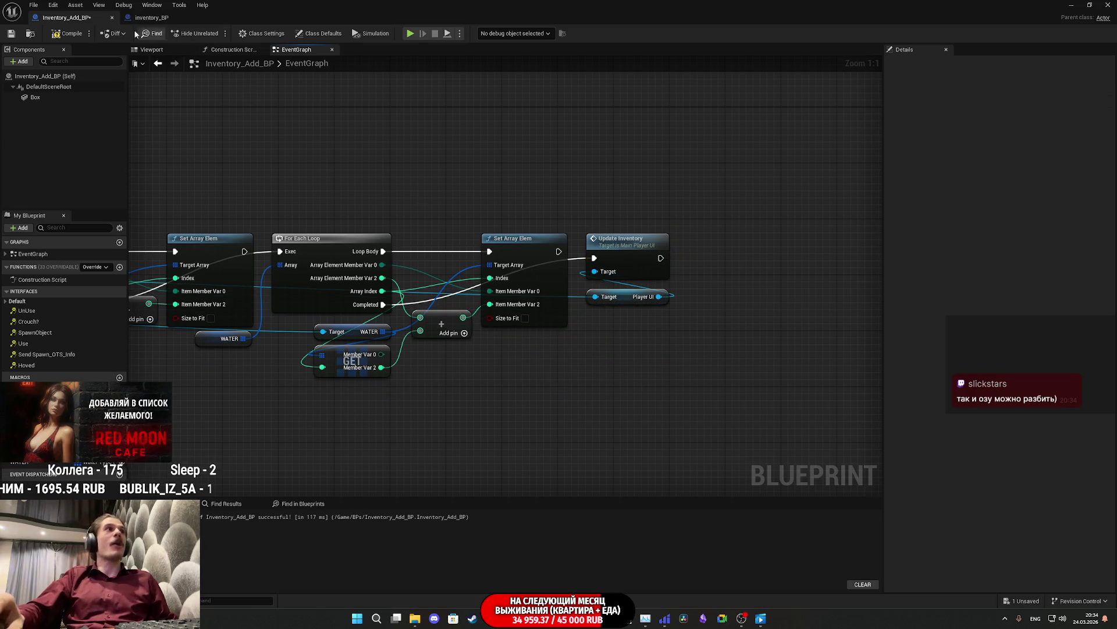
pyautogui.click(11, 35)
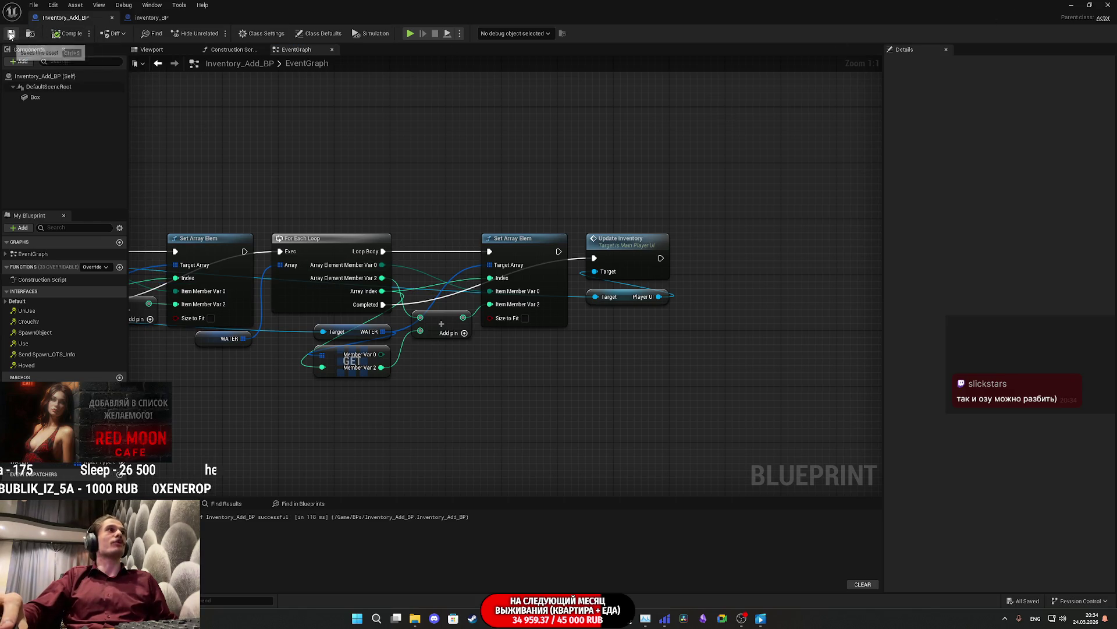
# Step: Add the Hoved interface event to the Inventory_Add_BP graph
pyautogui.moveTo(157, 135); pyautogui.dragTo(421, 200)
pyautogui.moveTo(158, 249); pyautogui.dragTo(344, 274)
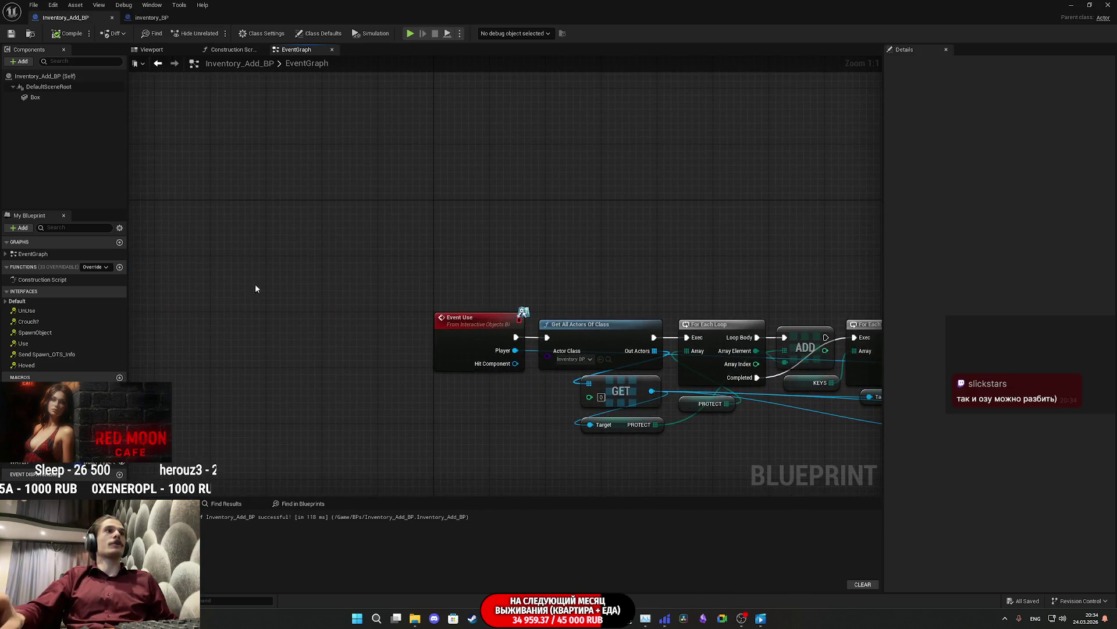
pyautogui.click(35, 365)
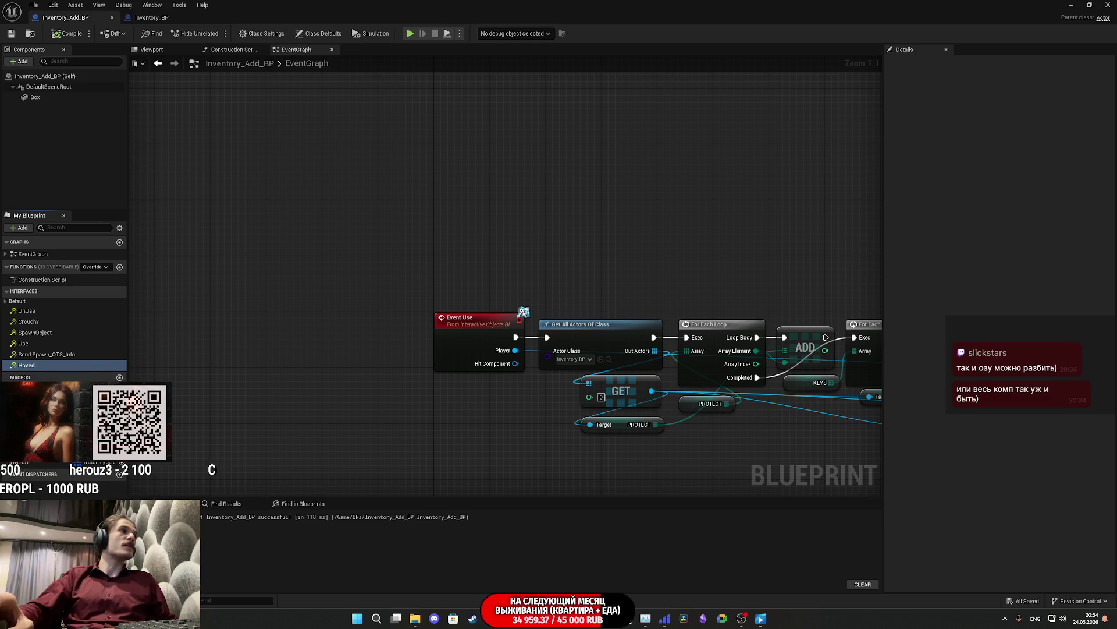
pyautogui.doubleClick(27, 365)
pyautogui.moveTo(507, 197); pyautogui.dragTo(383, 260)
pyautogui.click(383, 260)
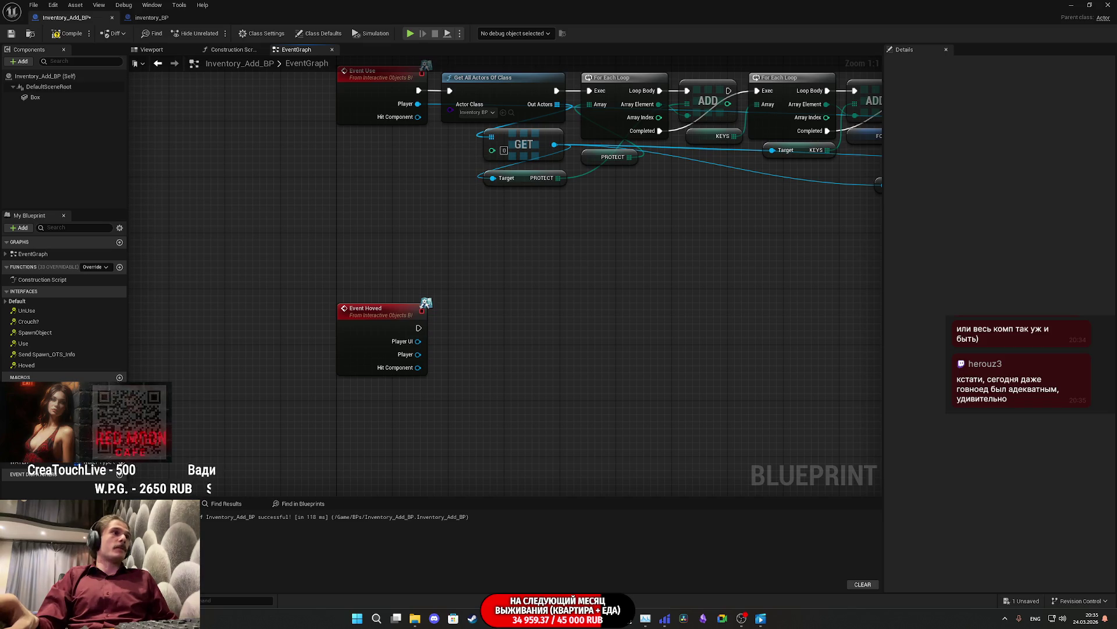
# Step: Create an instance-editable Text variable named Name_OBJ
pyautogui.click(119, 462)
pyautogui.click(91, 473)
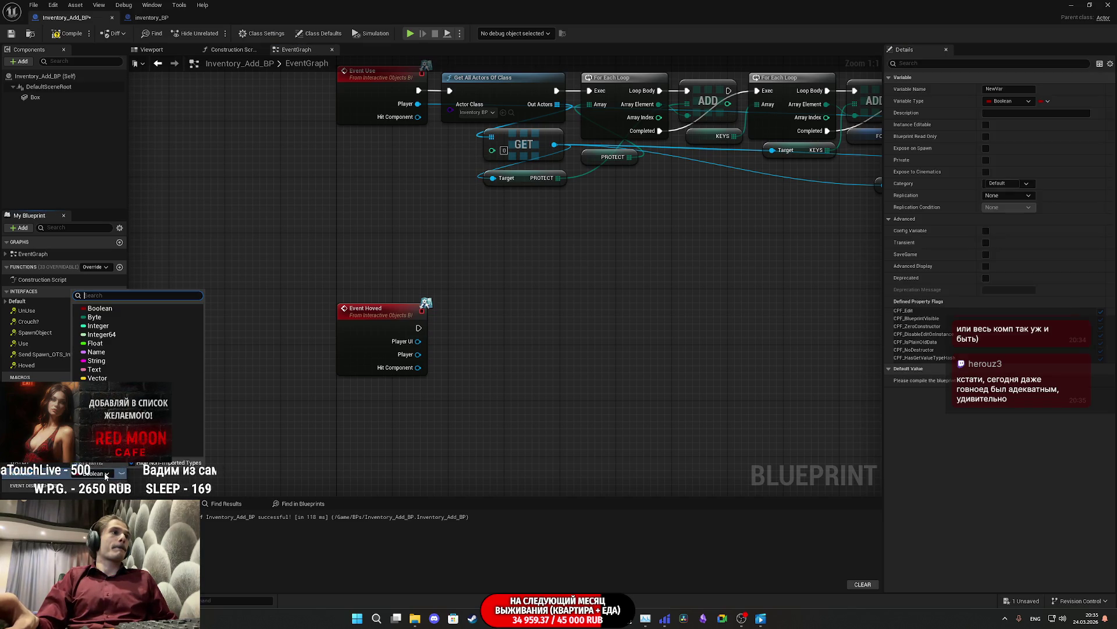
pyautogui.click(97, 351)
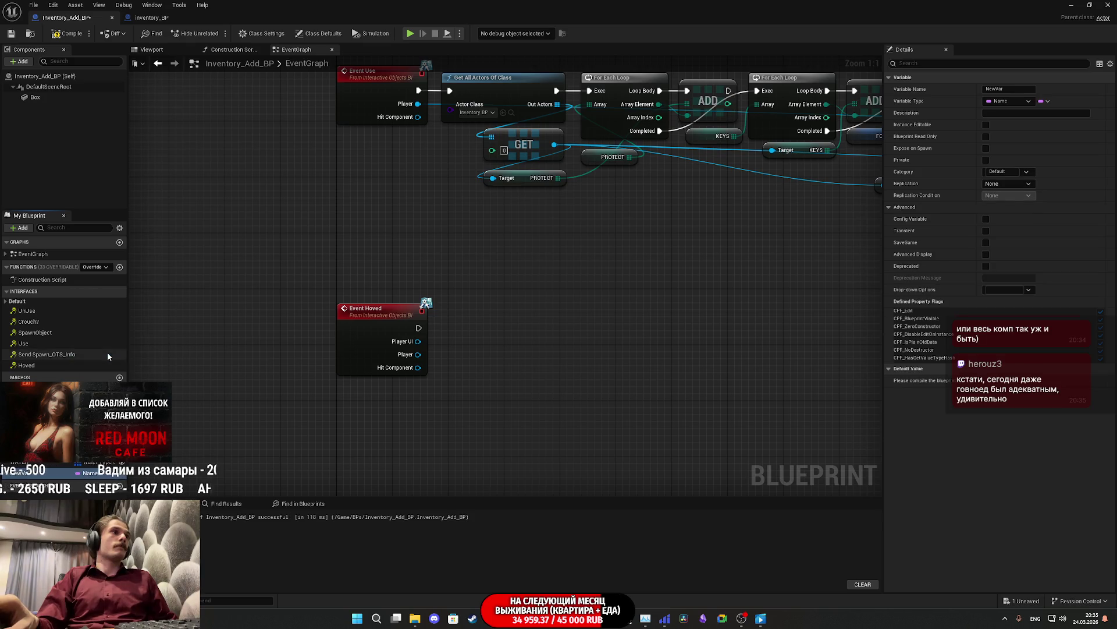
pyautogui.click(97, 472)
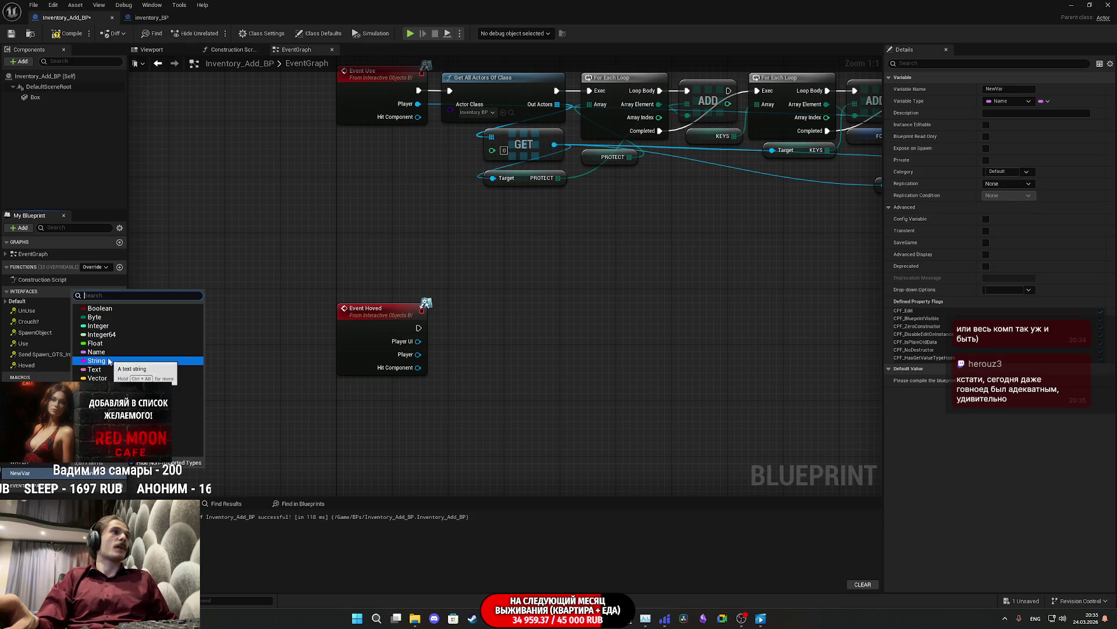
pyautogui.click(99, 372)
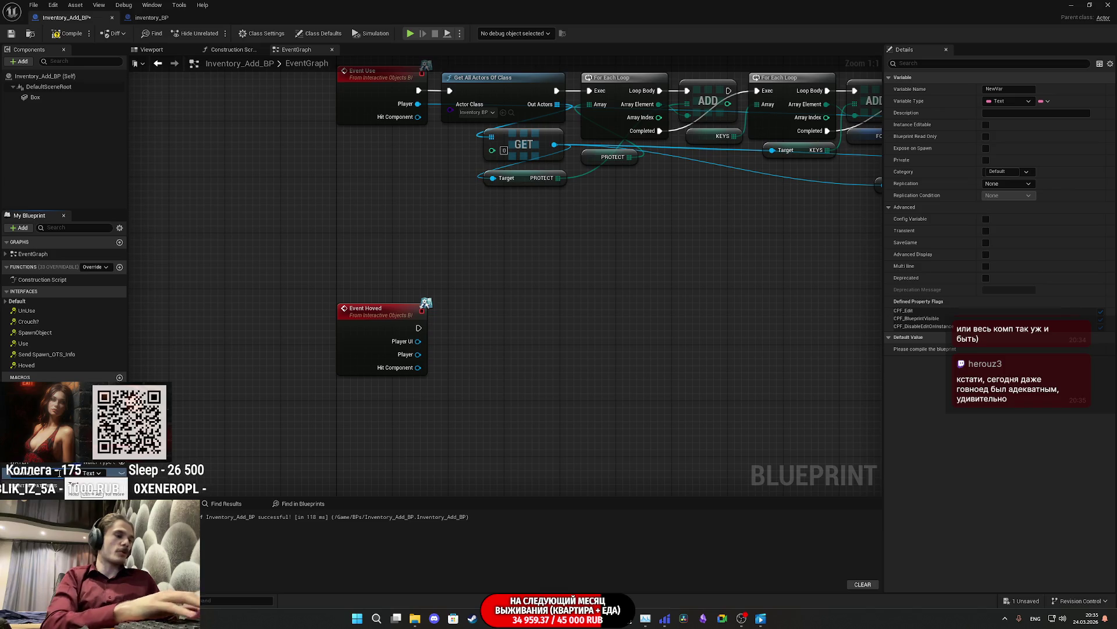
pyautogui.write('Name_OBJ')
pyautogui.click(117, 475)
# Step: Compile and save the blueprint, then start typing Name_OBJ's default value
pyautogui.click(69, 33)
pyautogui.hotkey('ctrl', 's')
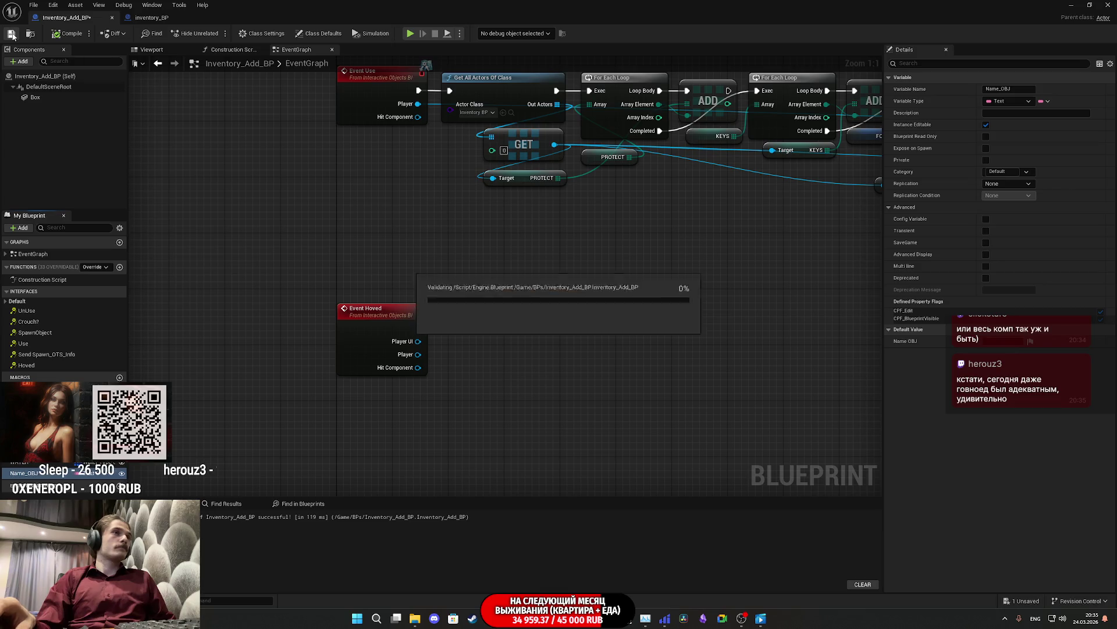
pyautogui.click(996, 342)
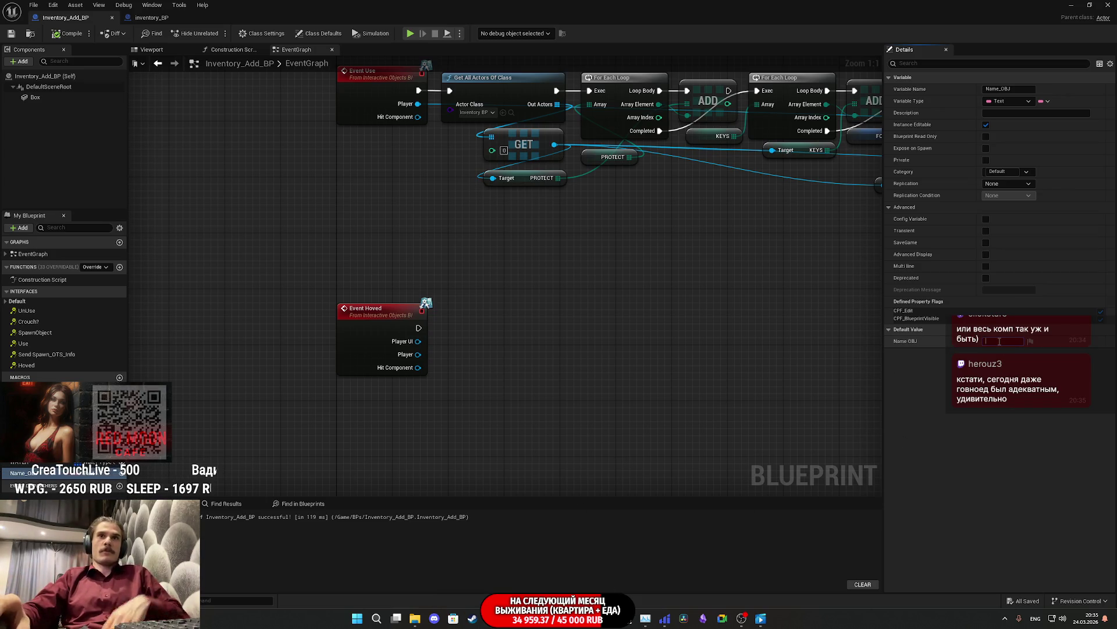
pyautogui.write('Box Order')
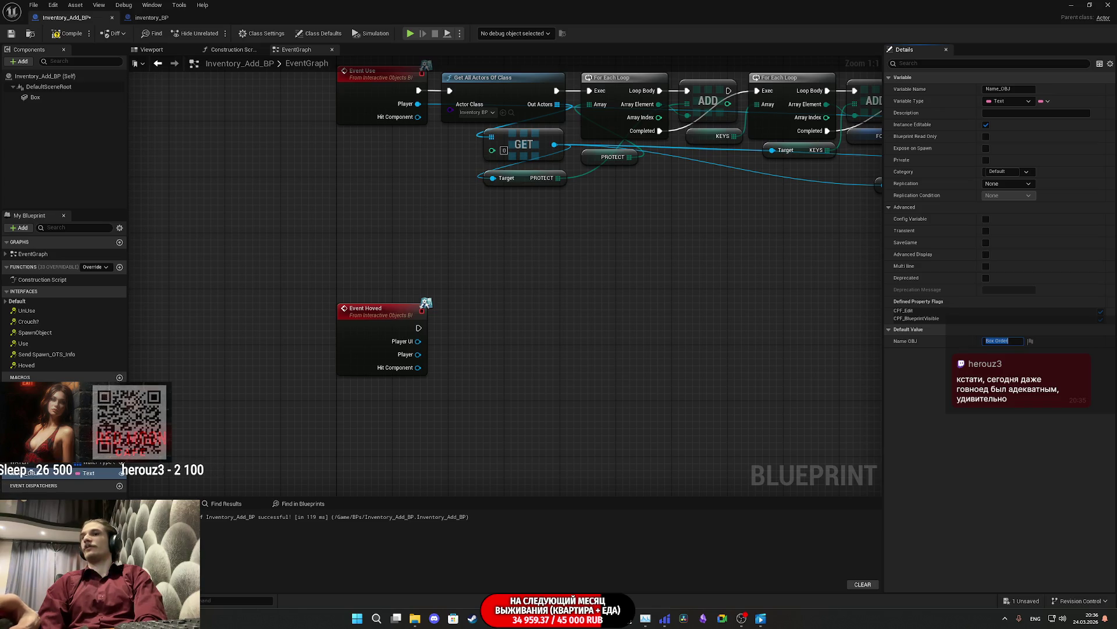
pyautogui.hotkey('alt', 'Tab')
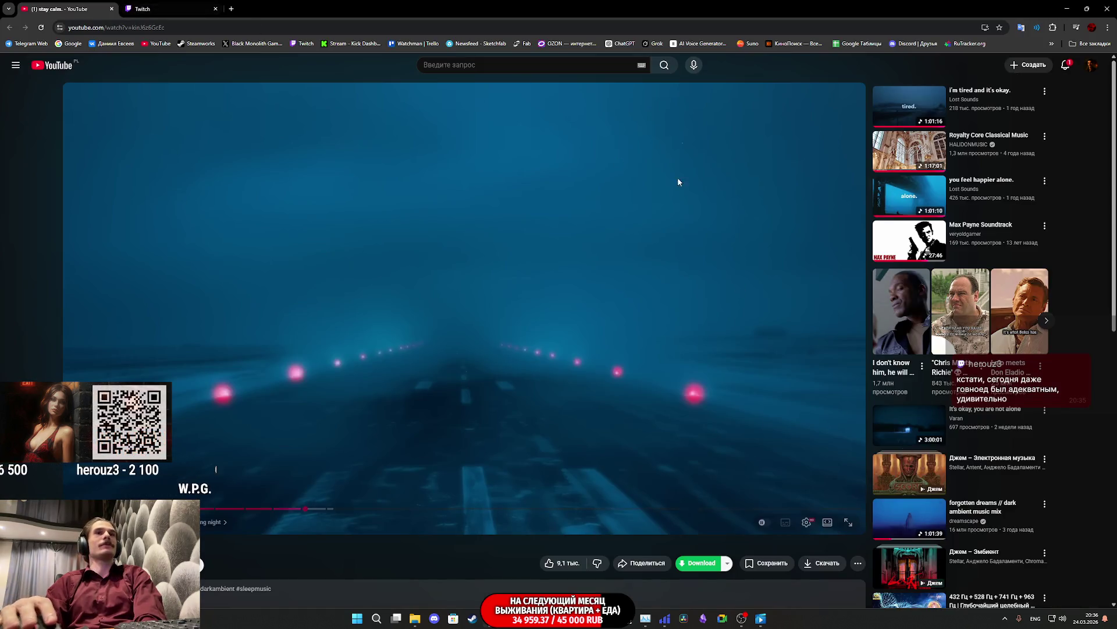
# Step: Delete a viewer's latest Twitch chat message, close the floating player, and return to Unreal
pyautogui.click(165, 9)
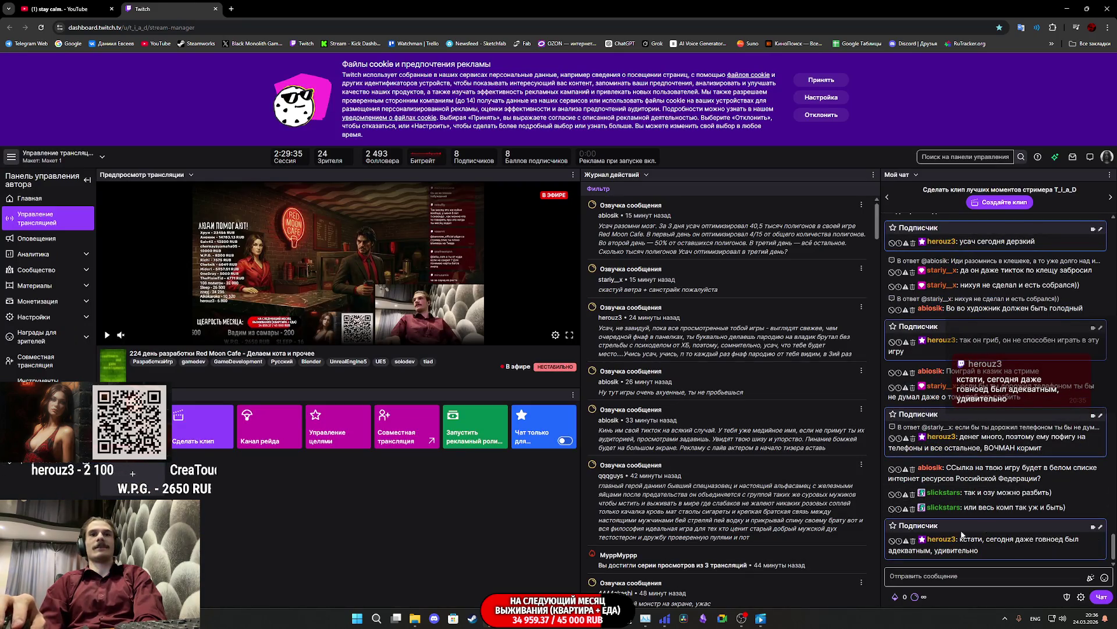
pyautogui.click(912, 540)
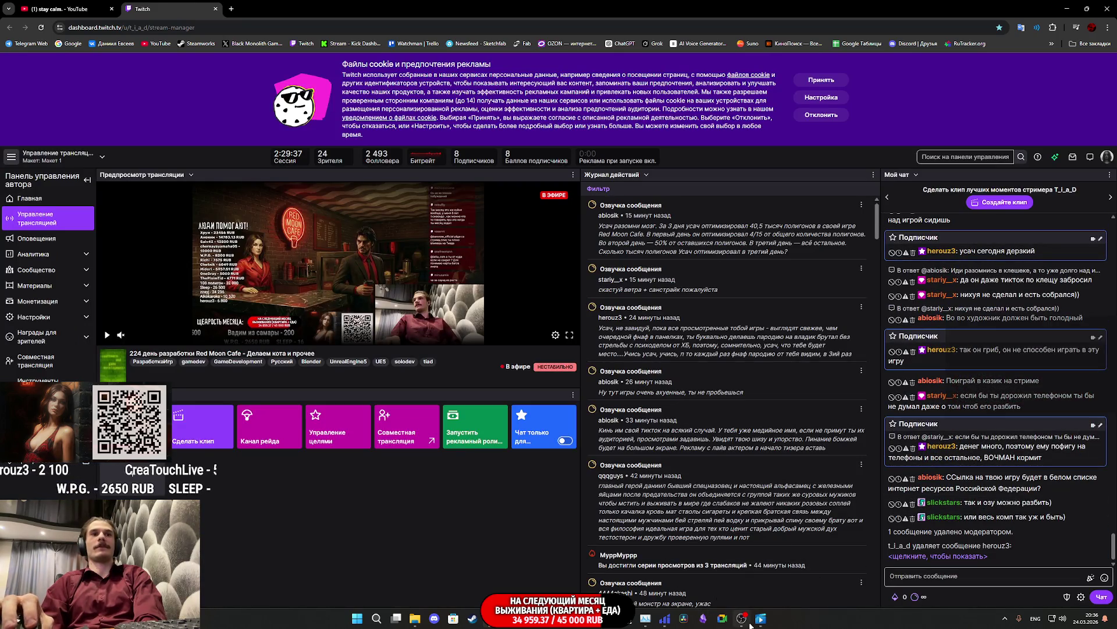
pyautogui.click(761, 620)
pyautogui.click(763, 621)
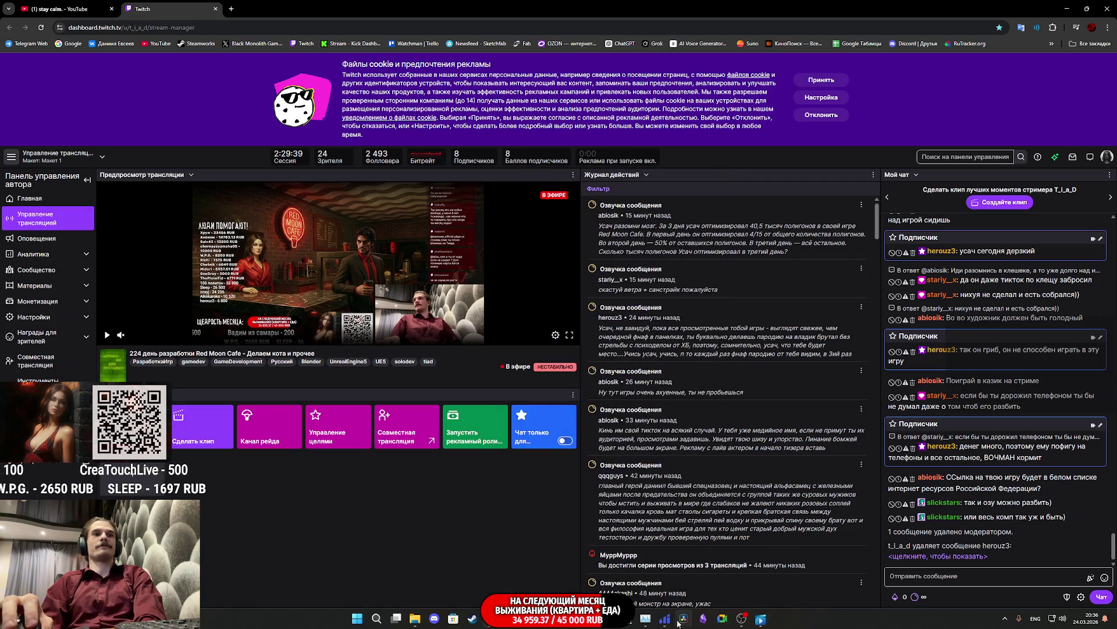
pyautogui.moveTo(531, 618)
pyautogui.click(539, 582)
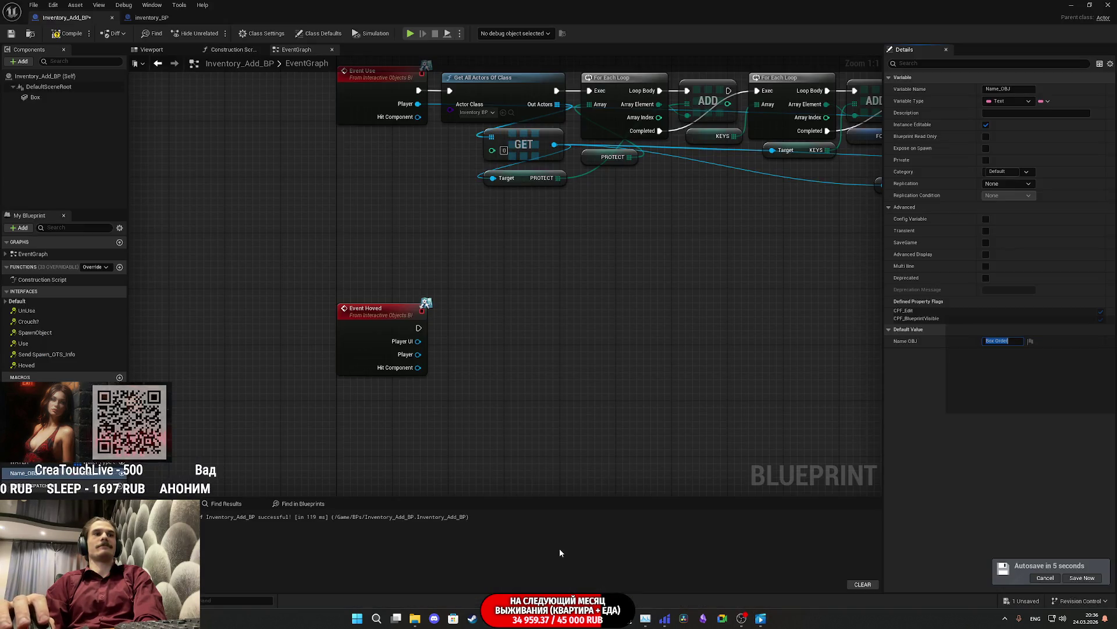
# Step: Save the blueprint, minimize its editor, and cancel an accidental asset import
pyautogui.hotkey('ctrl', 's')
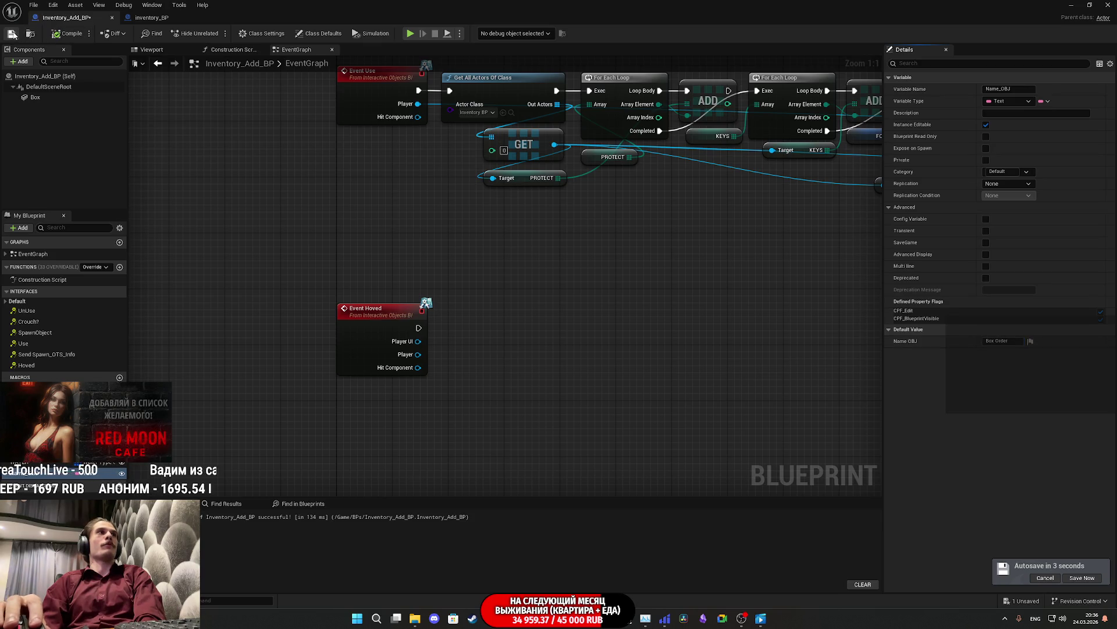
pyautogui.click(1070, 5)
pyautogui.click(242, 429)
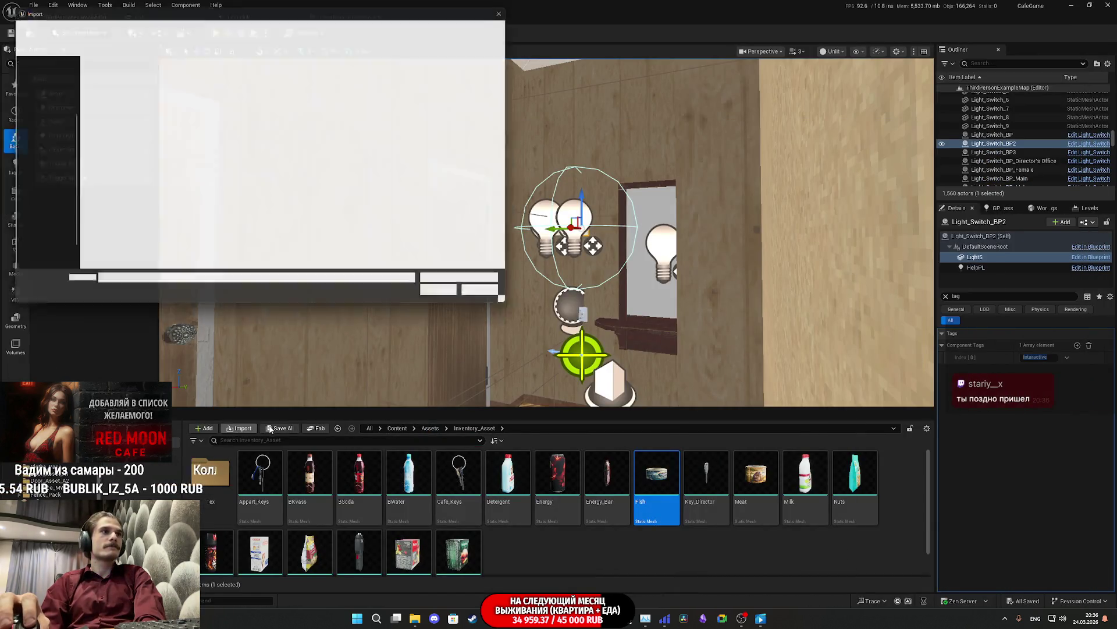
pyautogui.click(482, 295)
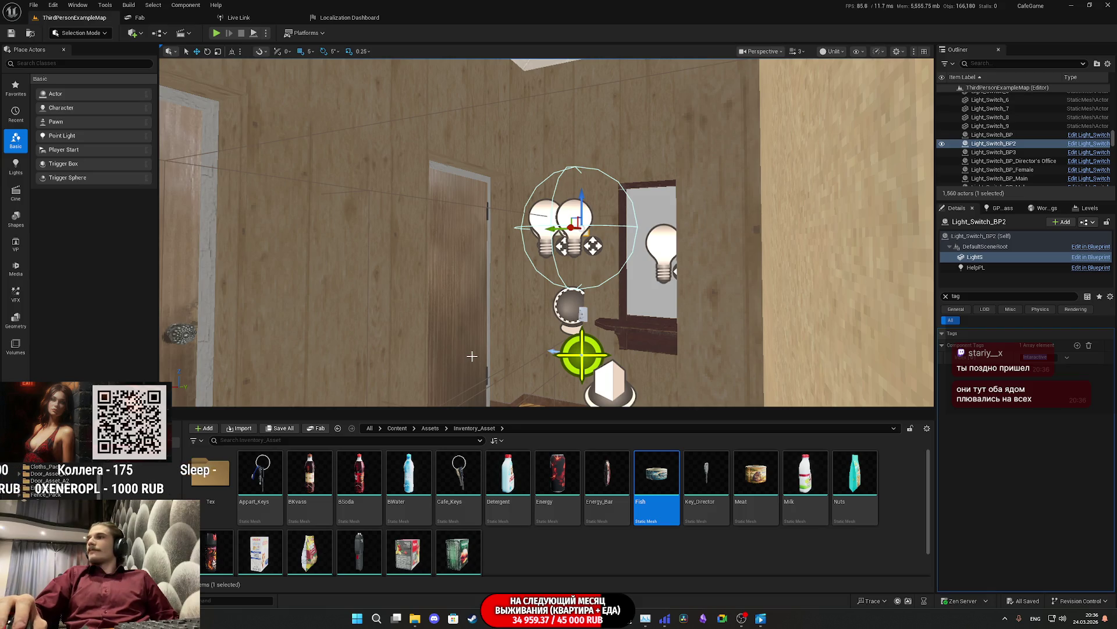
# Step: Fly the viewport camera in close over the cans on the kitchen table
pyautogui.press('w')
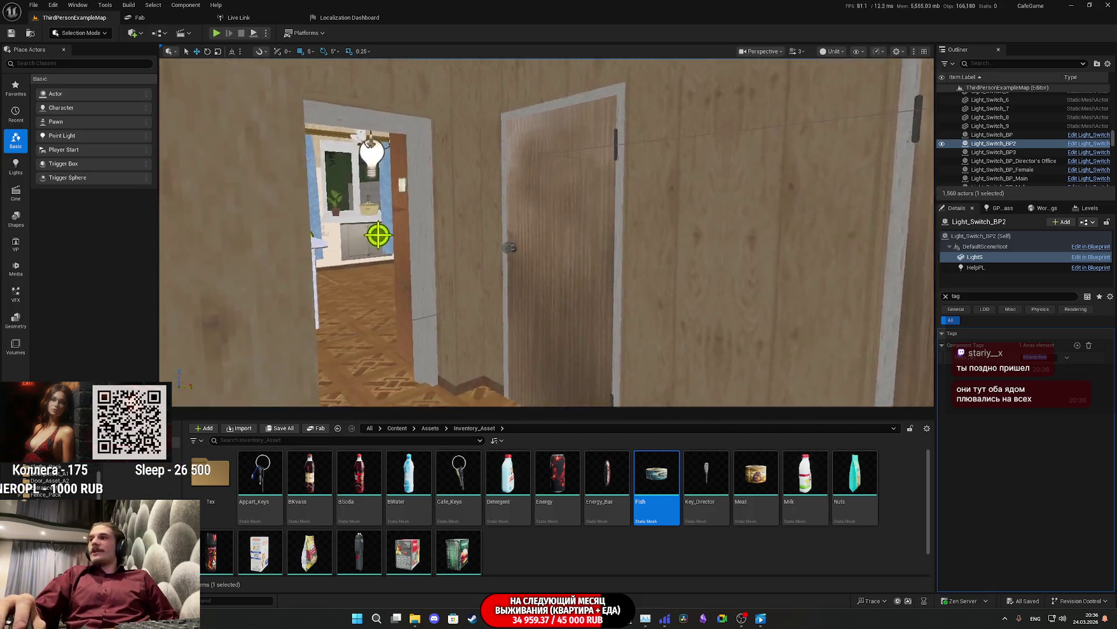
pyautogui.scroll(-3, 547, 232)
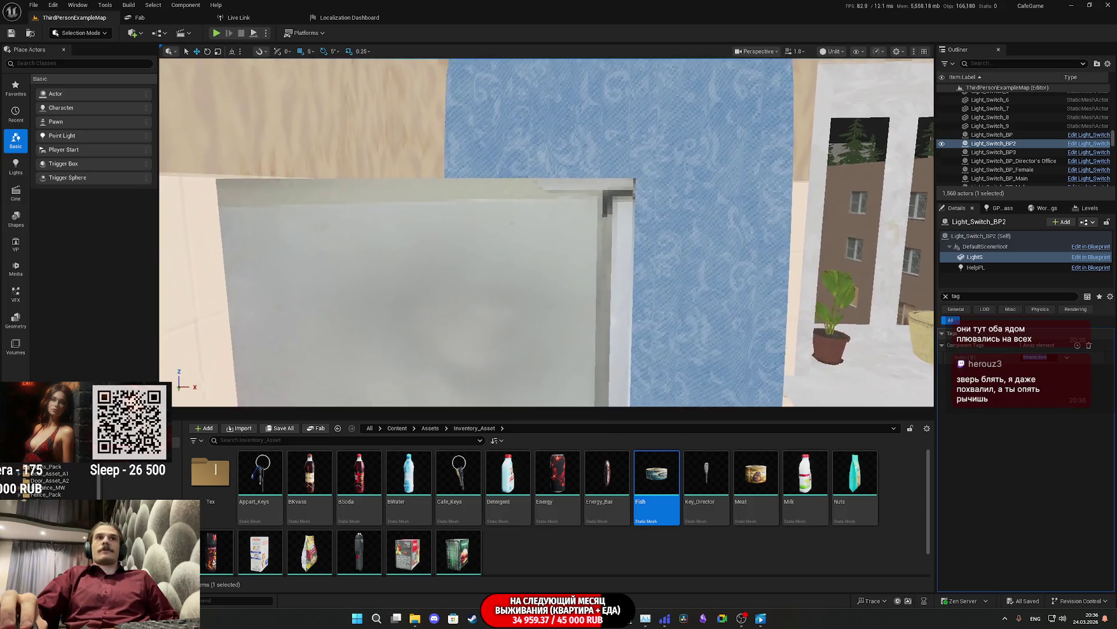
pyautogui.press('w')
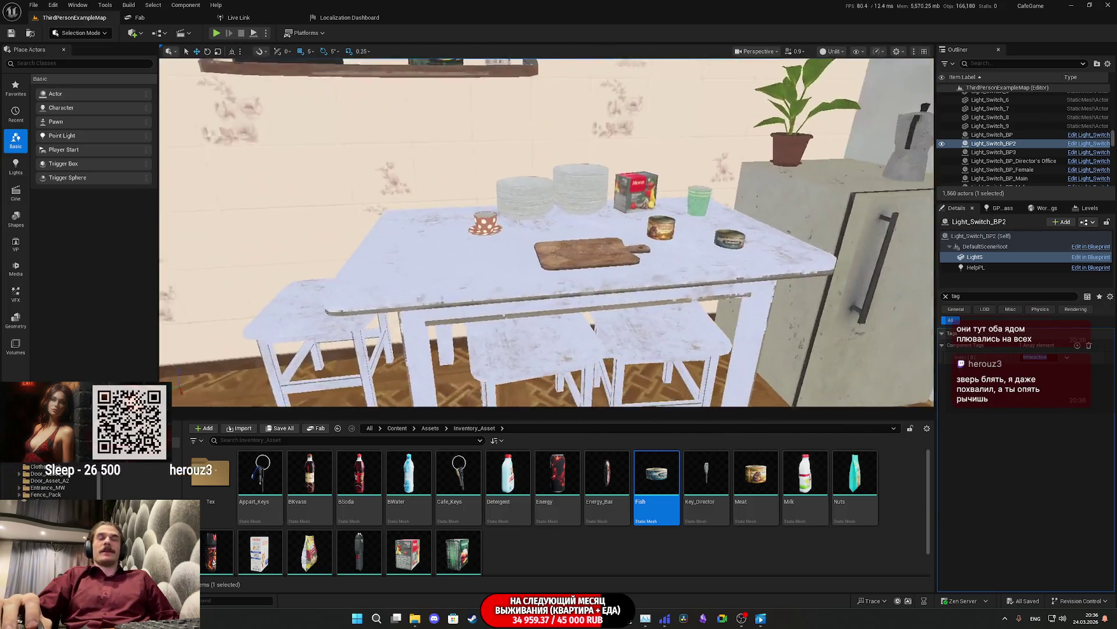
pyautogui.press('w')
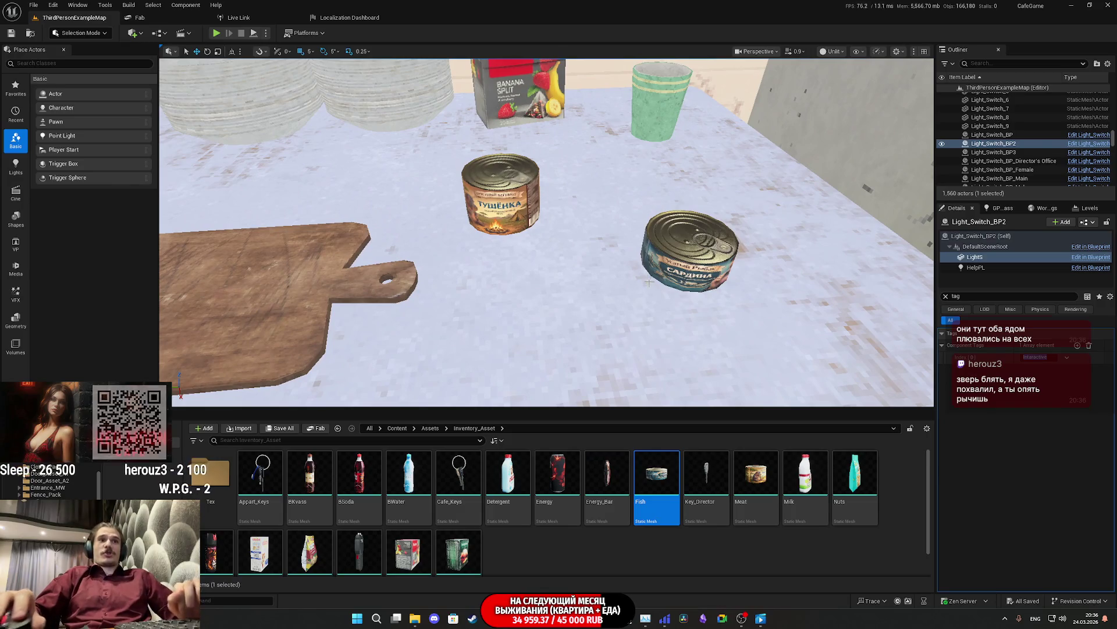
# Step: Clear the Details filter, open Content > BPs, and drop an Inventory_Add_BP pickup on the table
pyautogui.click(396, 428)
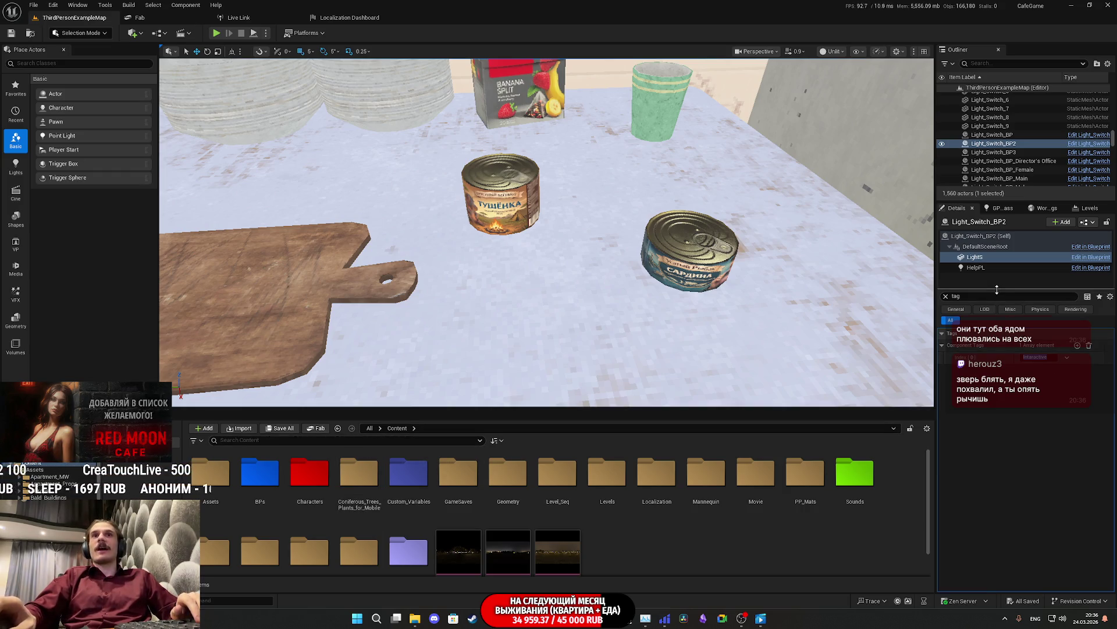
pyautogui.click(946, 296)
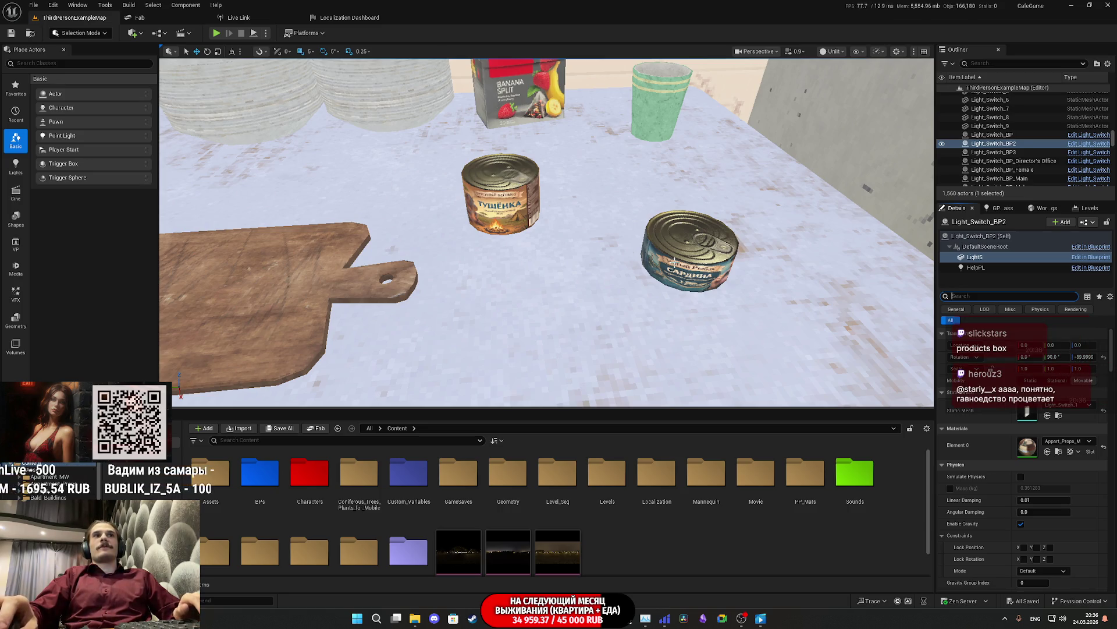
pyautogui.scroll(-3, 672, 260)
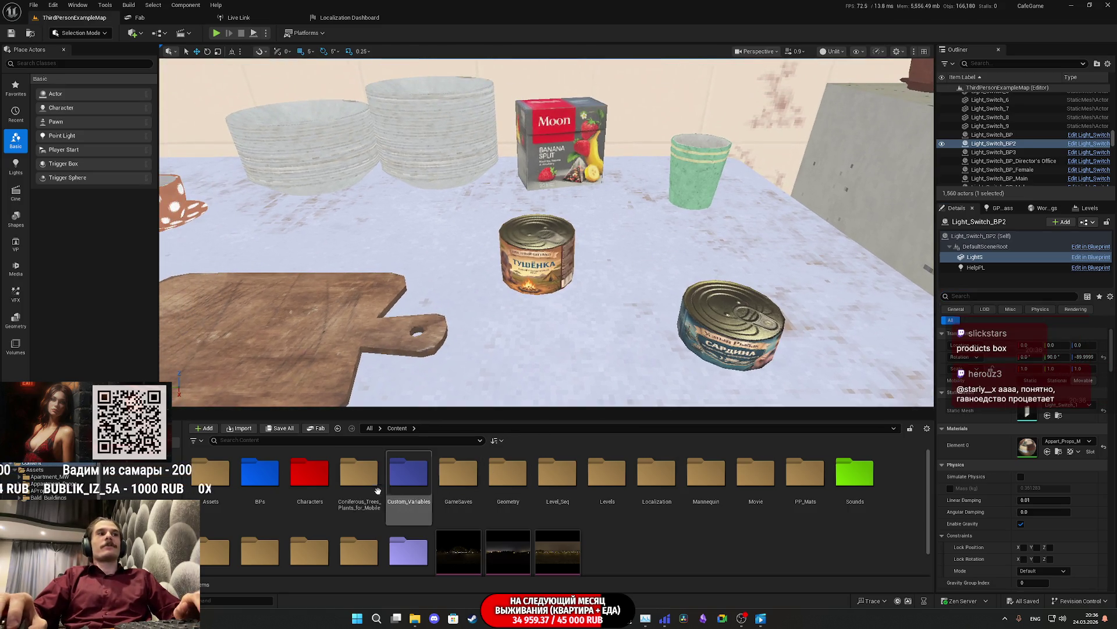
pyautogui.doubleClick(260, 473)
pyautogui.scroll(-2, 739, 487)
pyautogui.scroll(1, 582, 501)
pyautogui.moveTo(415, 512)
pyautogui.mouseDown()
pyautogui.moveTo(592, 349)
pyautogui.moveTo(581, 324)
pyautogui.moveTo(561, 324)
pyautogui.moveTo(573, 348)
pyautogui.moveTo(559, 304)
pyautogui.mouseUp()
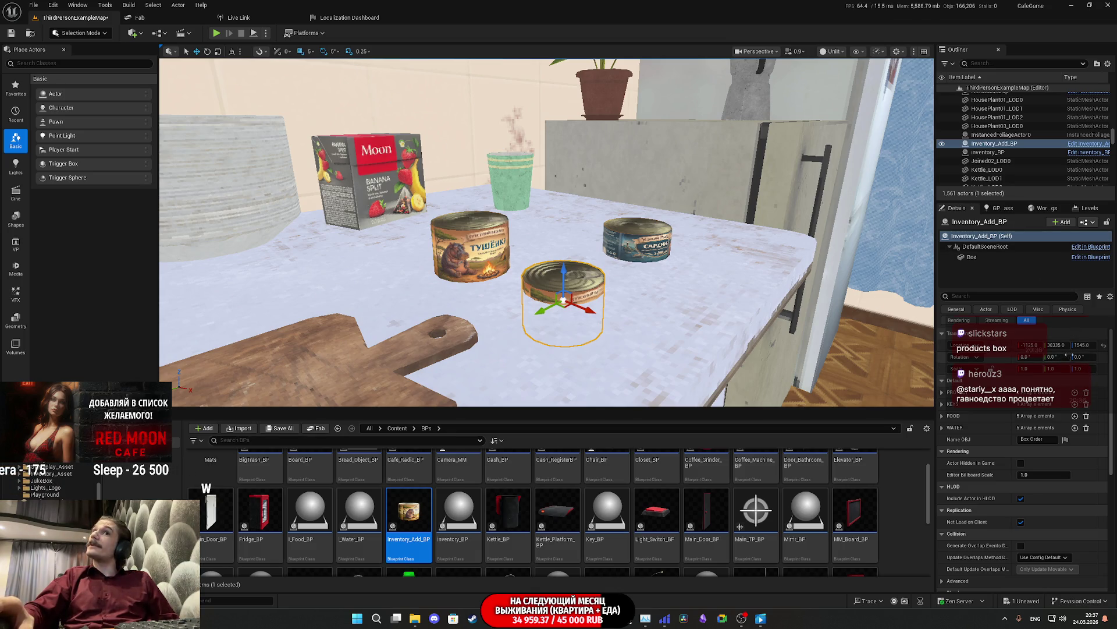
# Step: Delete the original Meat can and move the new pickup into its spot
pyautogui.moveTo(1082, 345); pyautogui.dragTo(1092, 344)
pyautogui.click(483, 255)
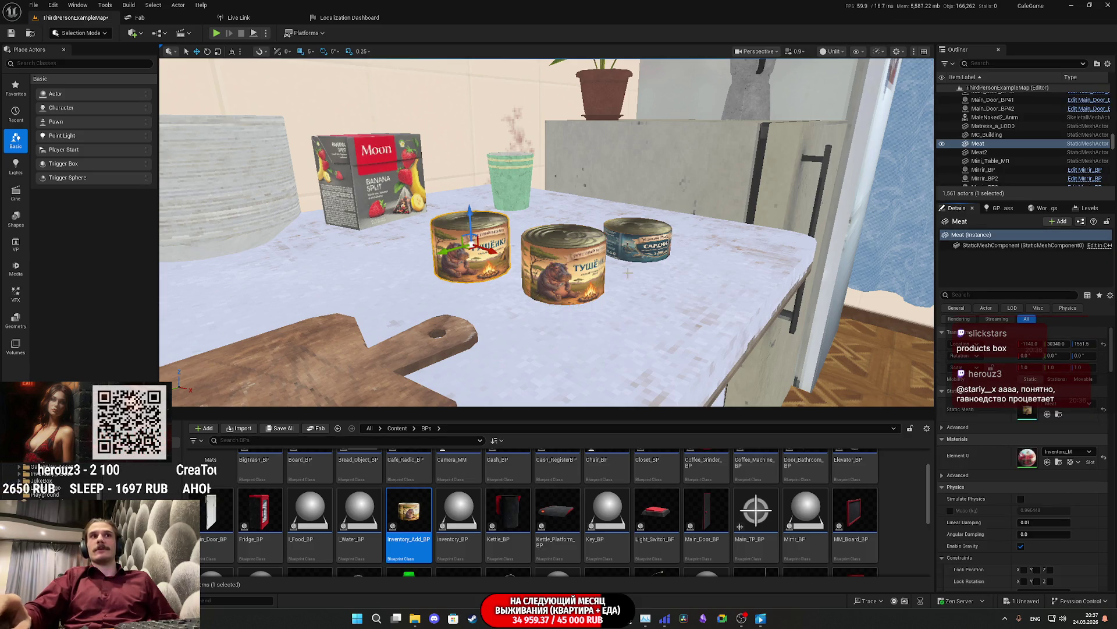
pyautogui.press('Delete')
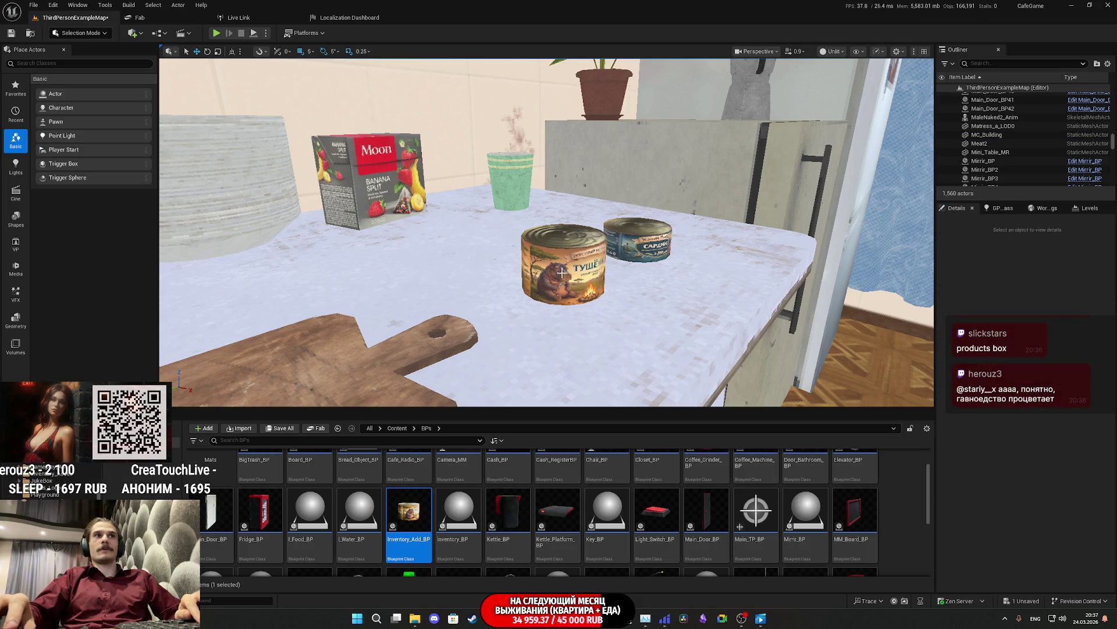
pyautogui.click(562, 268)
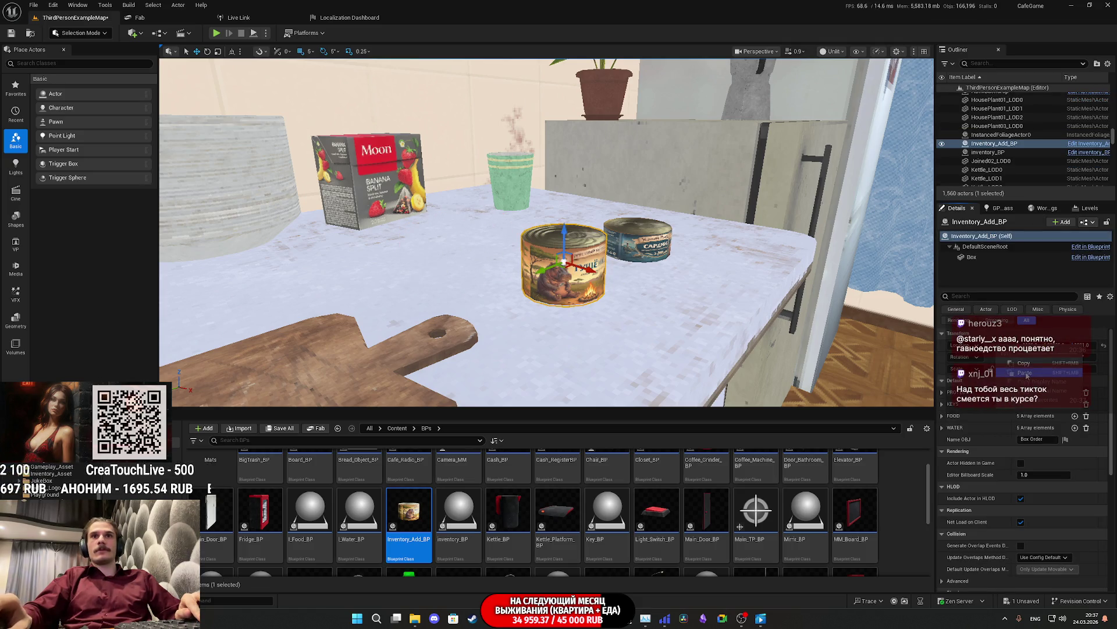
pyautogui.hotkey('ctrl', 'z')
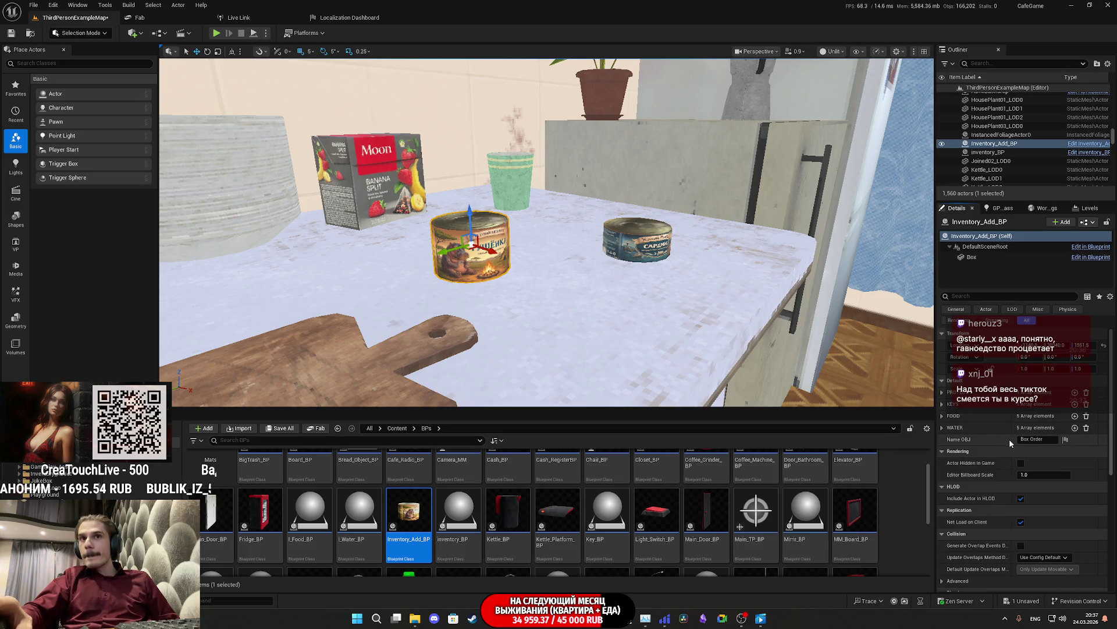
# Step: Set the pickup's Name OBJ to 'Meat' and expand its WATER array entries
pyautogui.click(1034, 440)
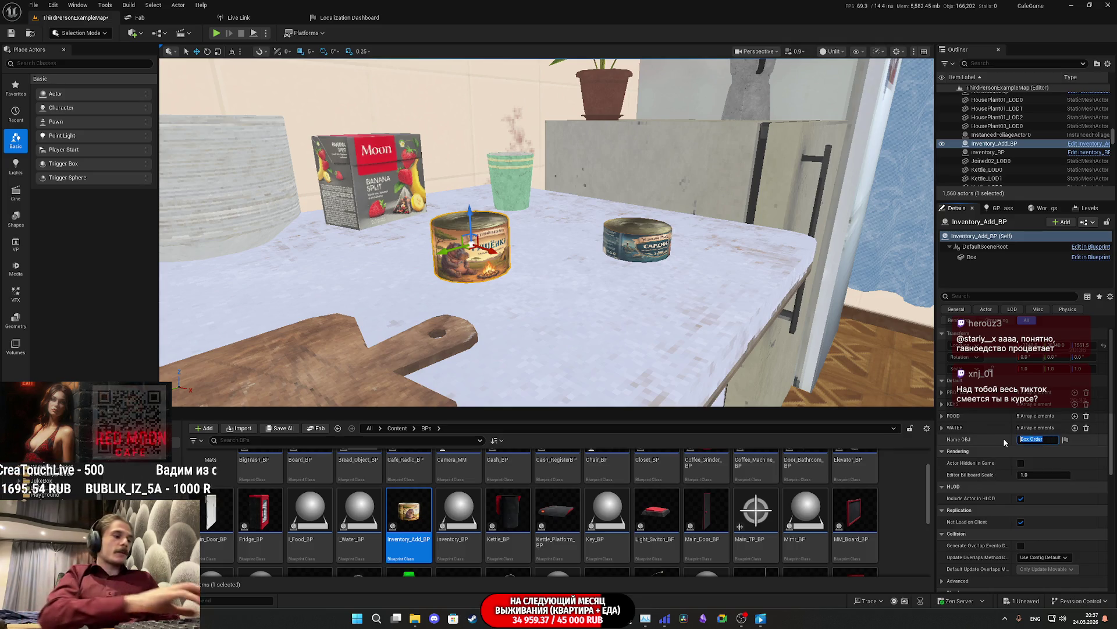
pyautogui.write('Meat')
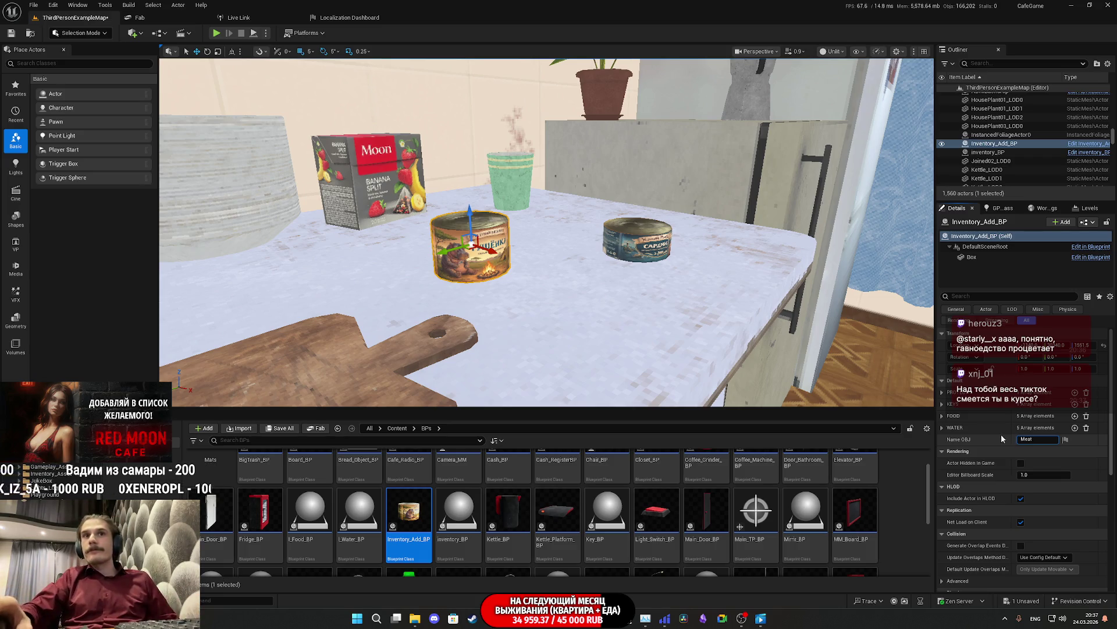
pyautogui.click(943, 429)
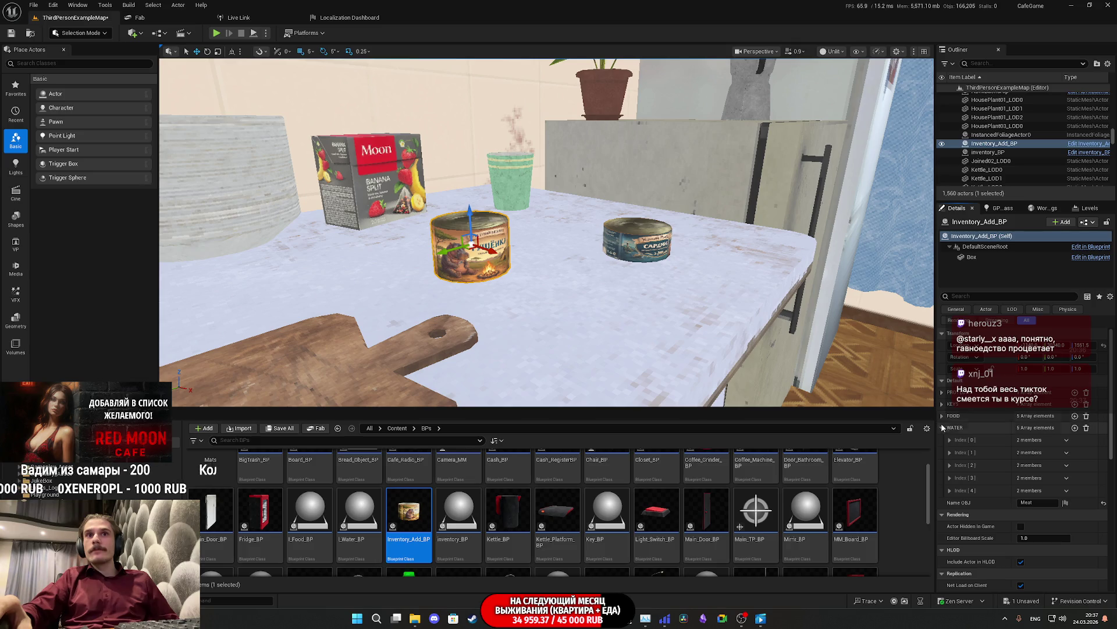
pyautogui.keyDown('shift'); pyautogui.click(943, 428); pyautogui.keyUp('shift')
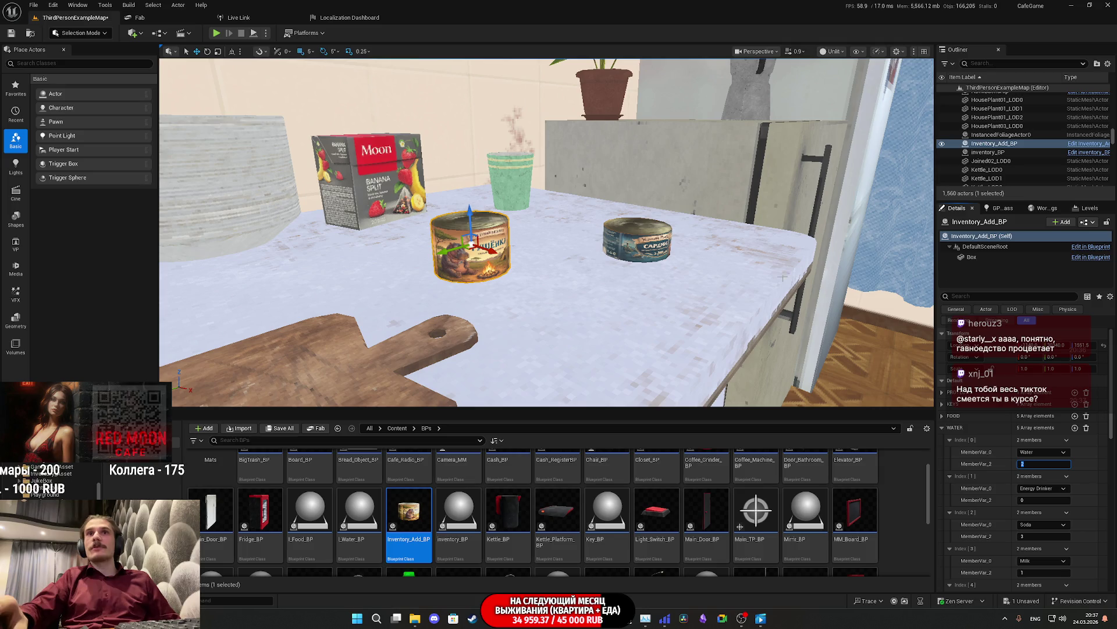
pyautogui.click(1089, 221)
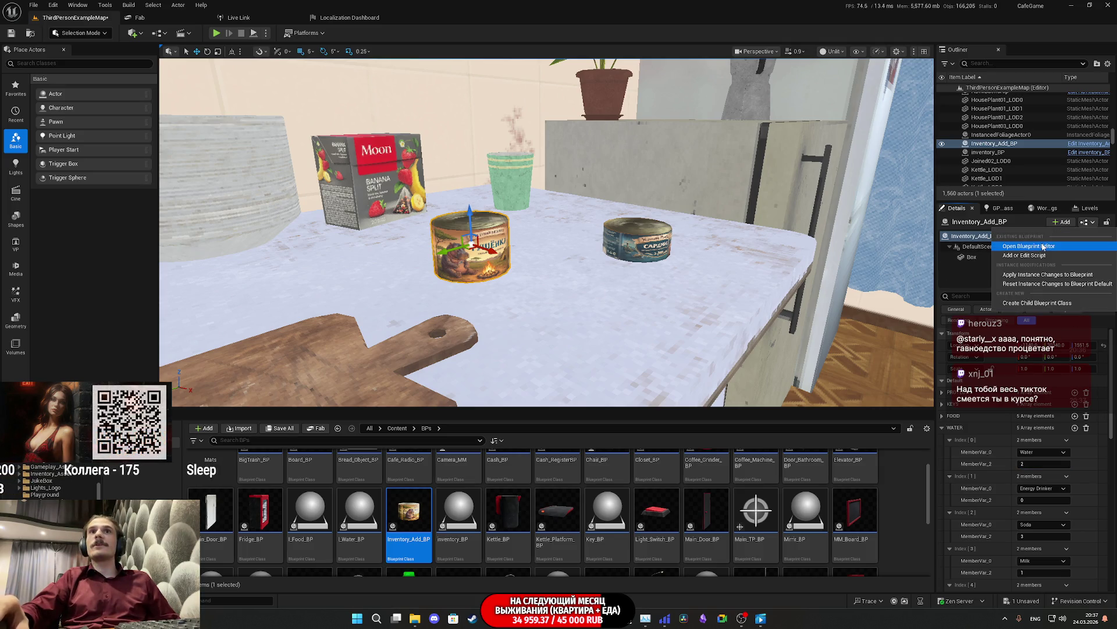
pyautogui.click(1024, 246)
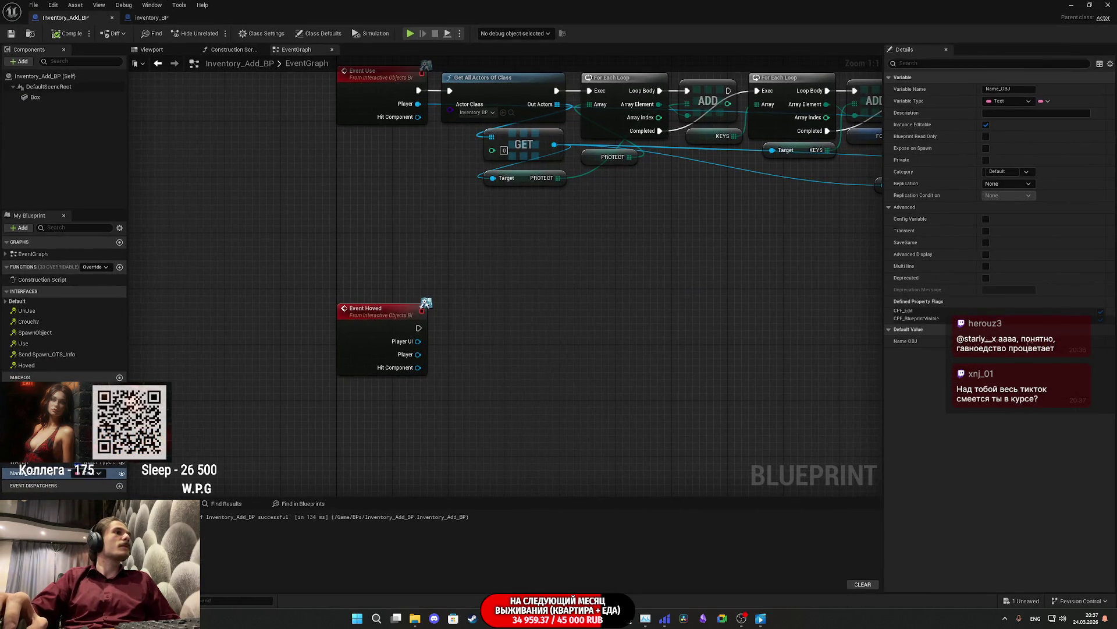
# Step: Set the Soda and Milk default amounts in WATER to 0
pyautogui.click(26, 462)
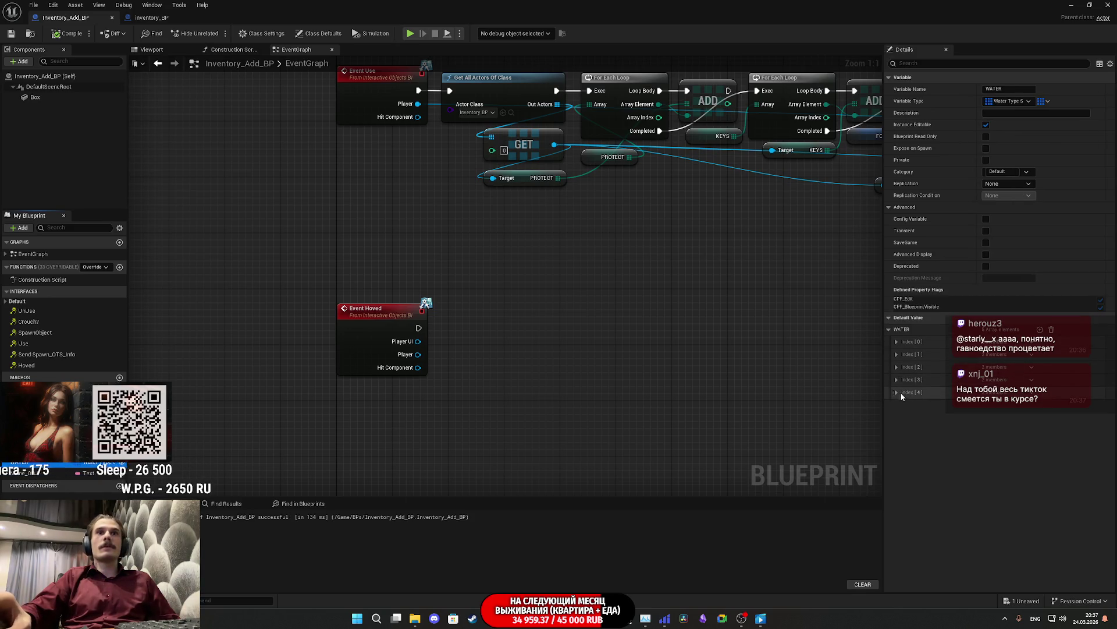
pyautogui.click(889, 330)
pyautogui.keyDown('shift'); pyautogui.click(888, 329); pyautogui.keyUp('shift')
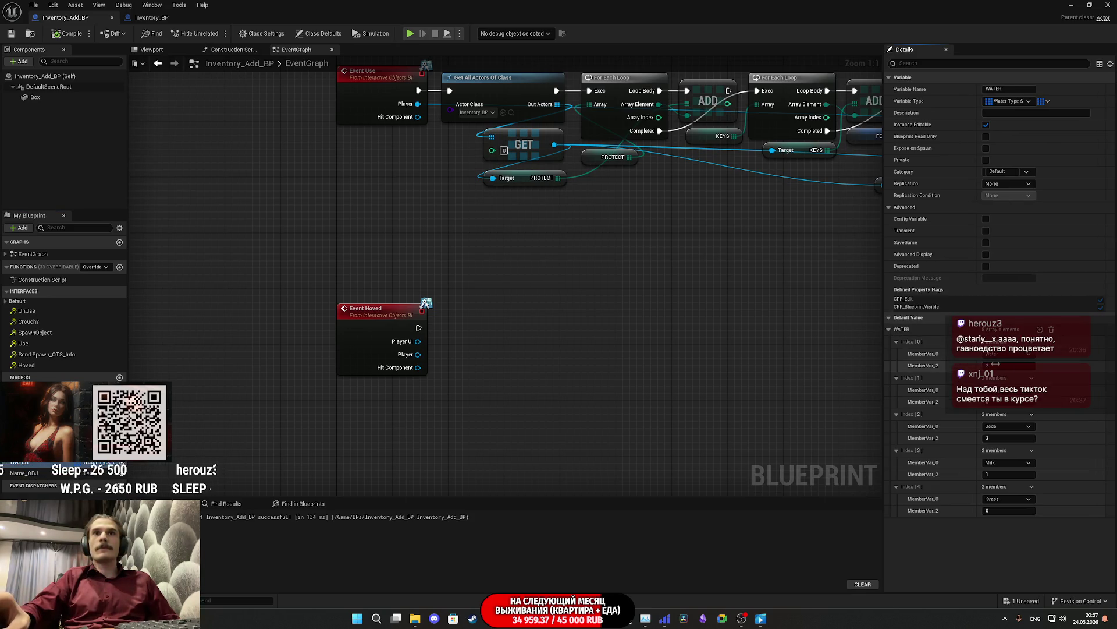
pyautogui.click(997, 437)
pyautogui.write('0')
pyautogui.click(997, 474)
pyautogui.write('0')
pyautogui.click(1001, 474)
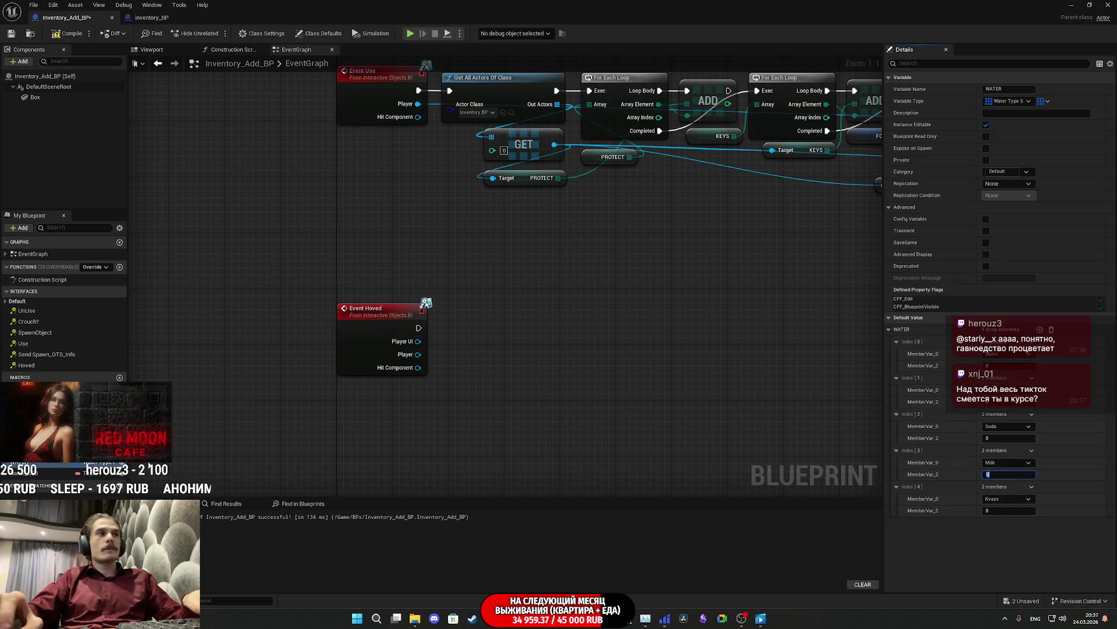
# Step: Set the Fish and Meat default amounts in FOOD to 0
pyautogui.click(24, 452)
pyautogui.click(888, 330)
pyautogui.click(889, 329)
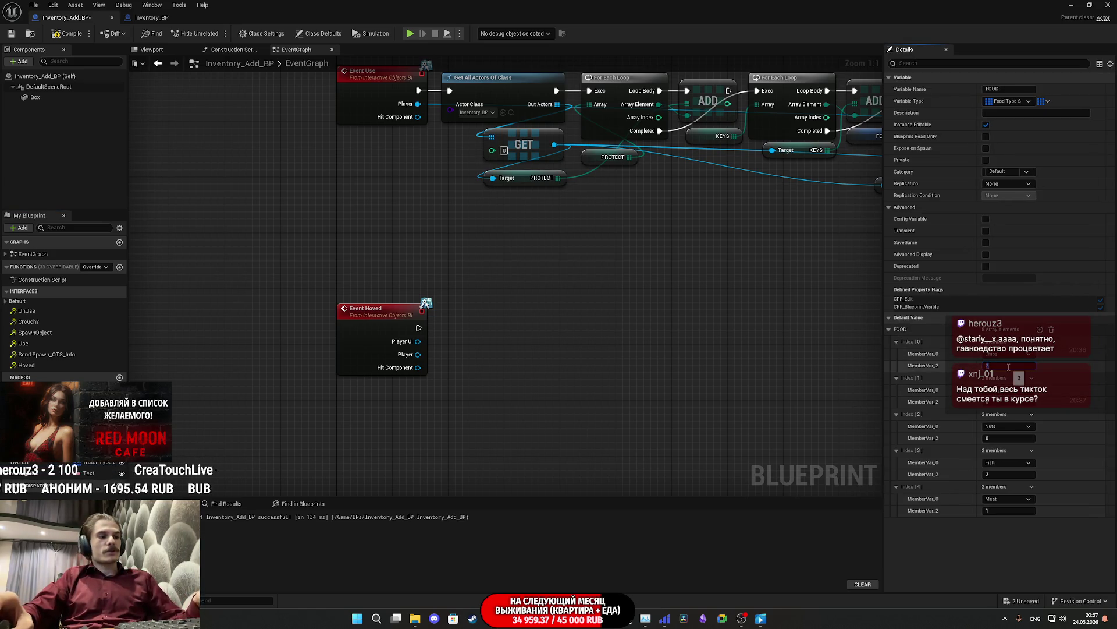
pyautogui.click(1001, 474)
pyautogui.write('0')
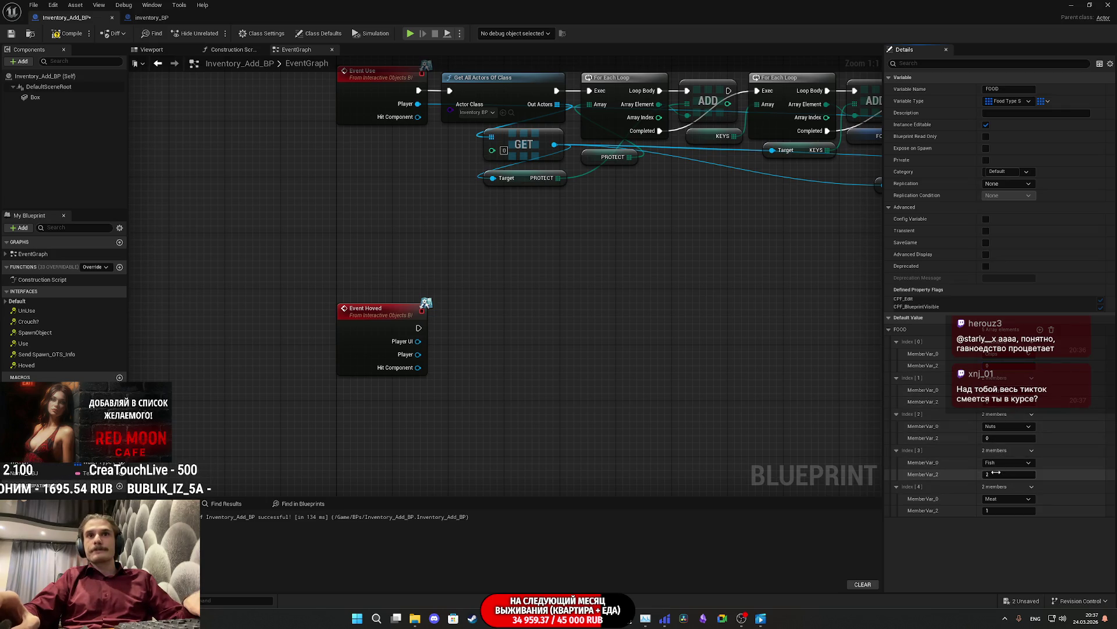
pyautogui.click(992, 510)
pyautogui.write('0')
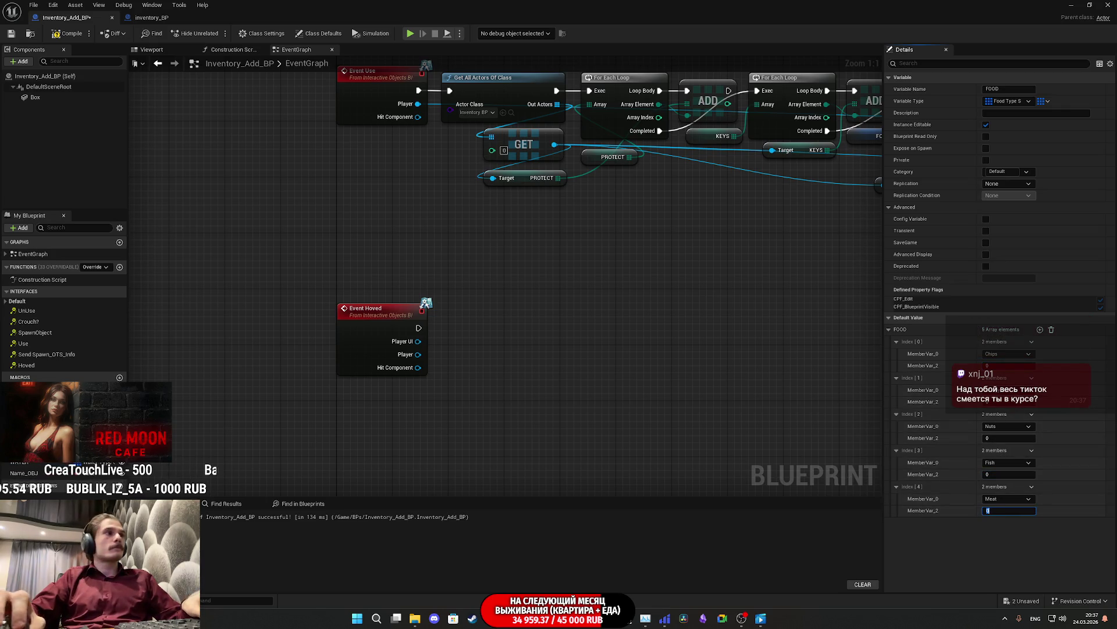
# Step: Remove the only KEYS element, compile Inventory_Add_BP, then switch to inventory_BP
pyautogui.click(590, 441)
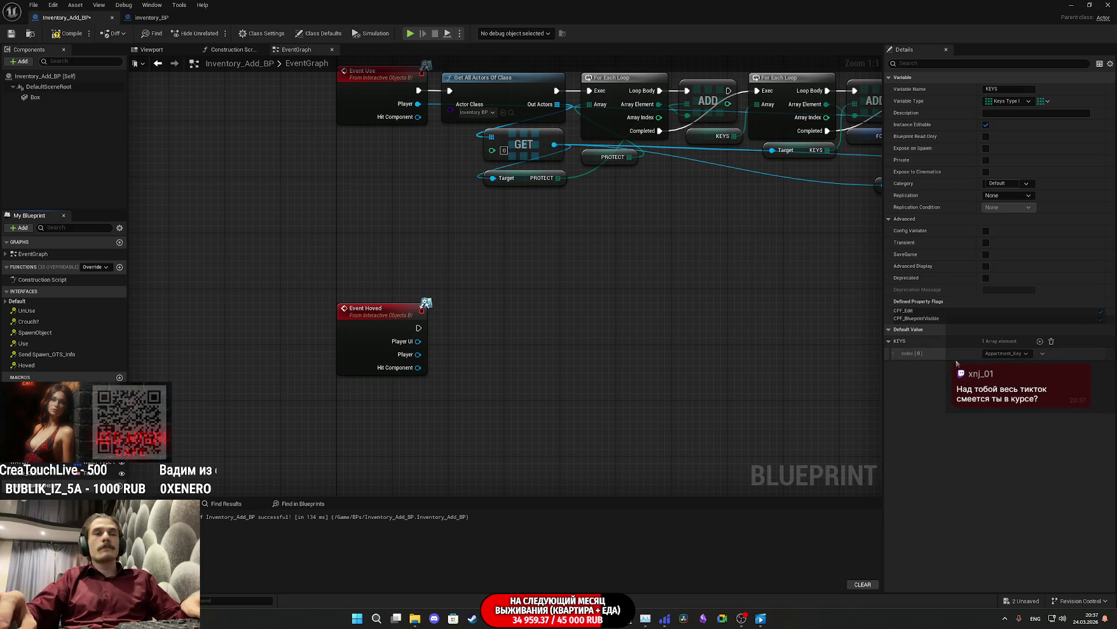
pyautogui.click(1052, 342)
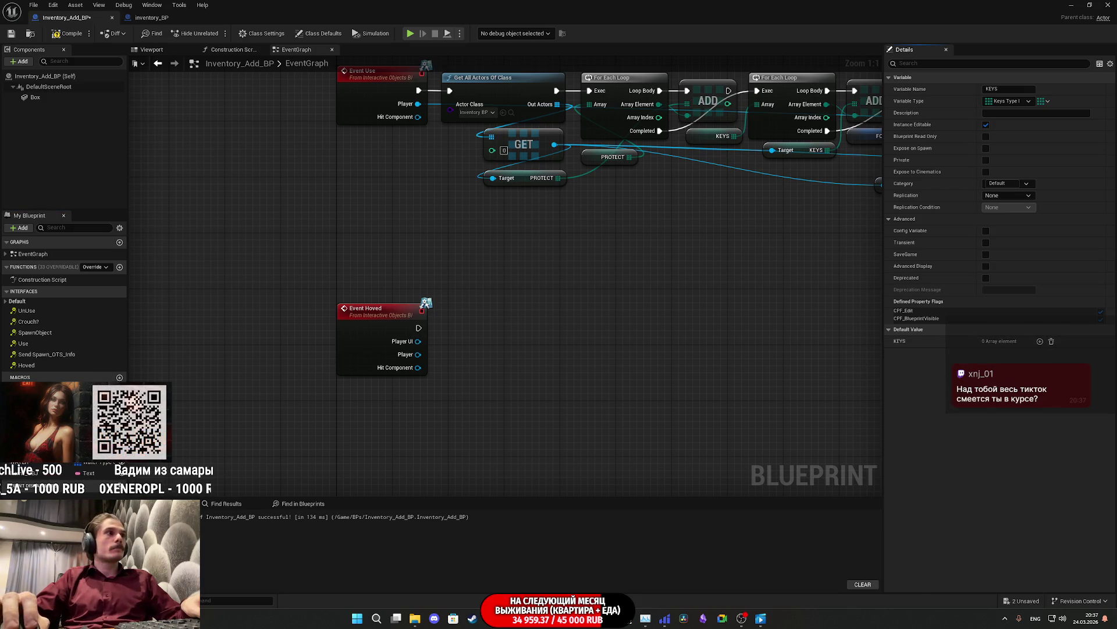
pyautogui.click(66, 34)
pyautogui.click(147, 19)
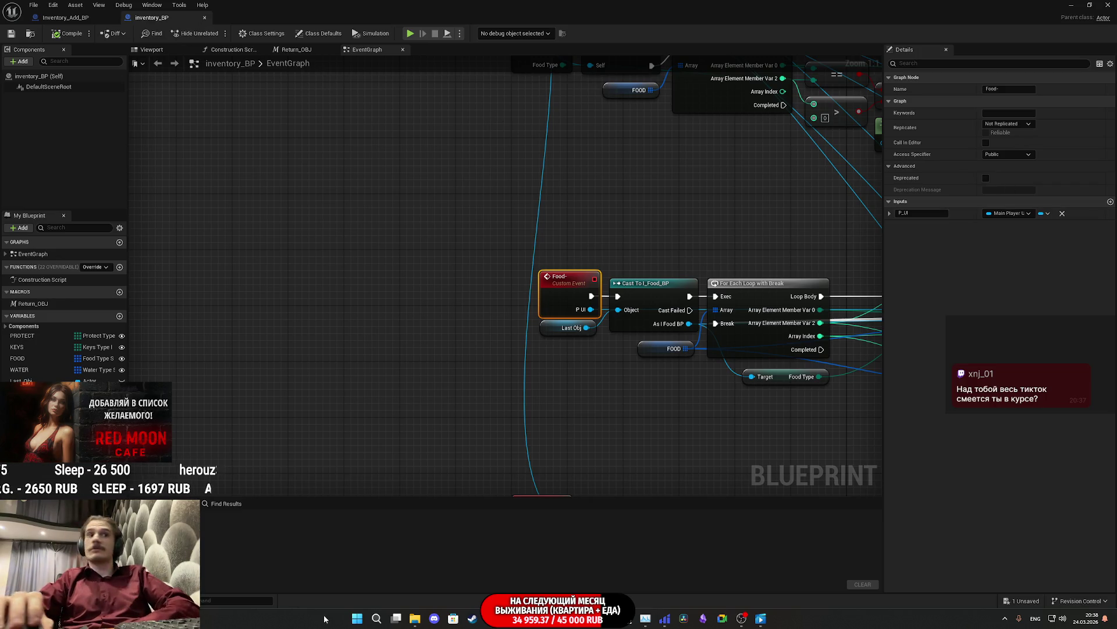
pyautogui.click(453, 567)
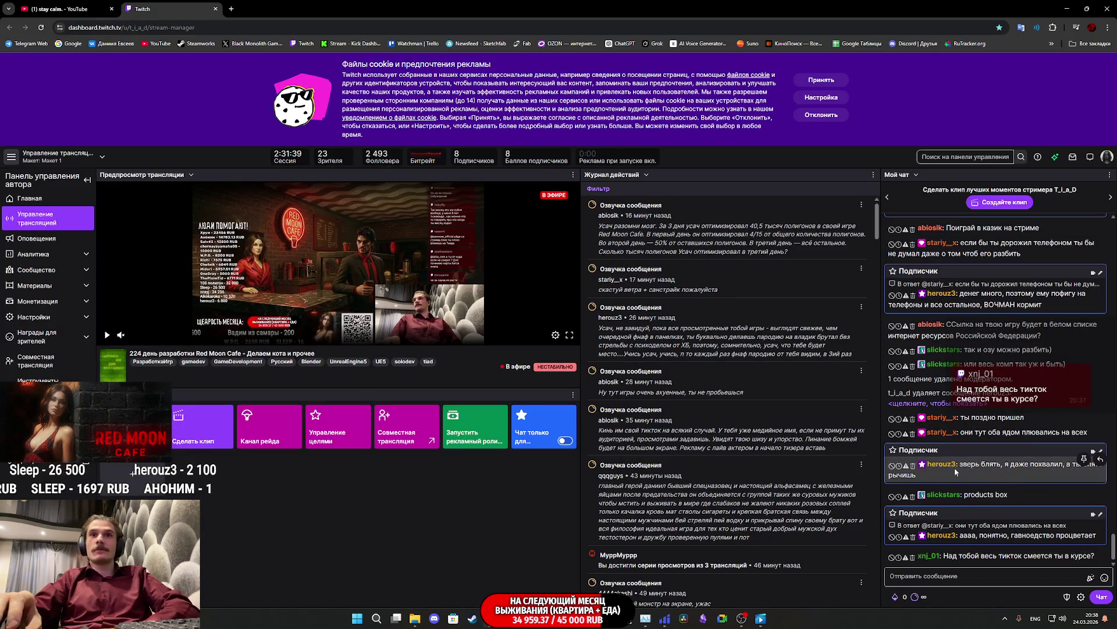
# Step: Delete two more viewers' Twitch chat messages and bring the Unreal blueprint window back
pyautogui.click(915, 467)
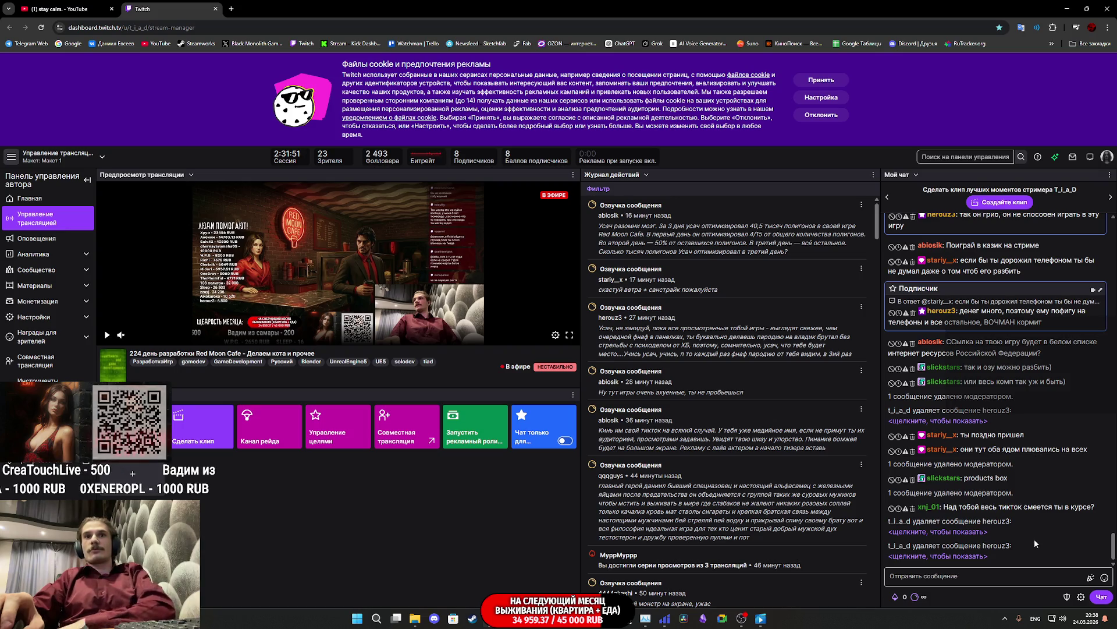
pyautogui.click(913, 508)
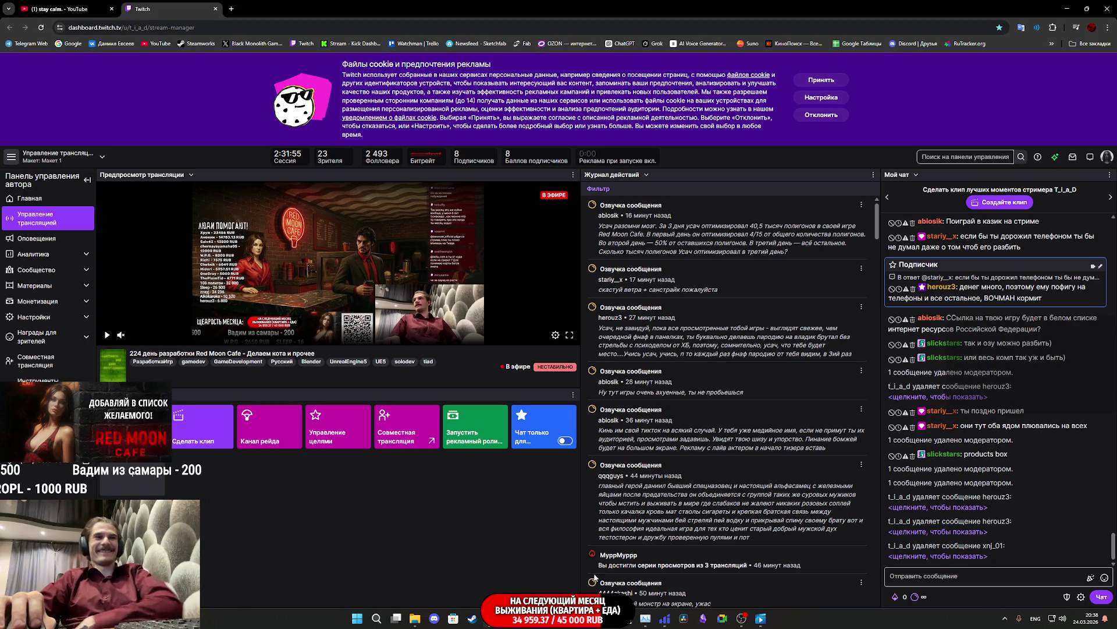
pyautogui.click(570, 575)
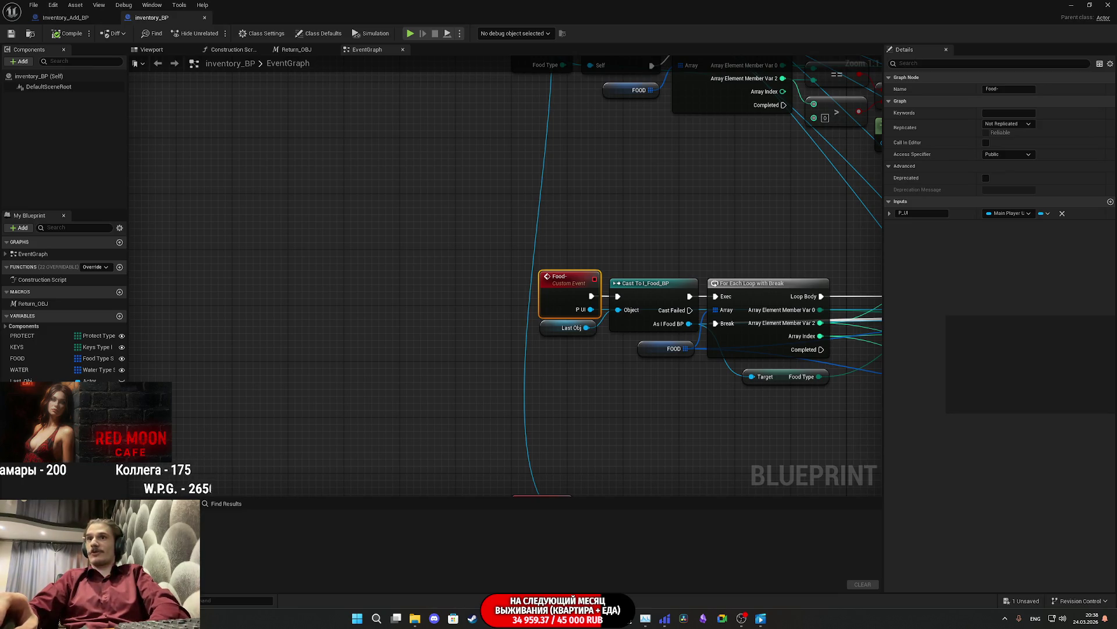
# Step: Pan the inventory_BP graph, switch to Inventory_Add_BP, then close the blueprint editor
pyautogui.click(738, 413)
pyautogui.moveTo(738, 414)
pyautogui.mouseDown()
pyautogui.moveTo(504, 355)
pyautogui.moveTo(486, 375)
pyautogui.moveTo(776, 365)
pyautogui.moveTo(238, 333)
pyautogui.moveTo(477, 327)
pyautogui.mouseUp()
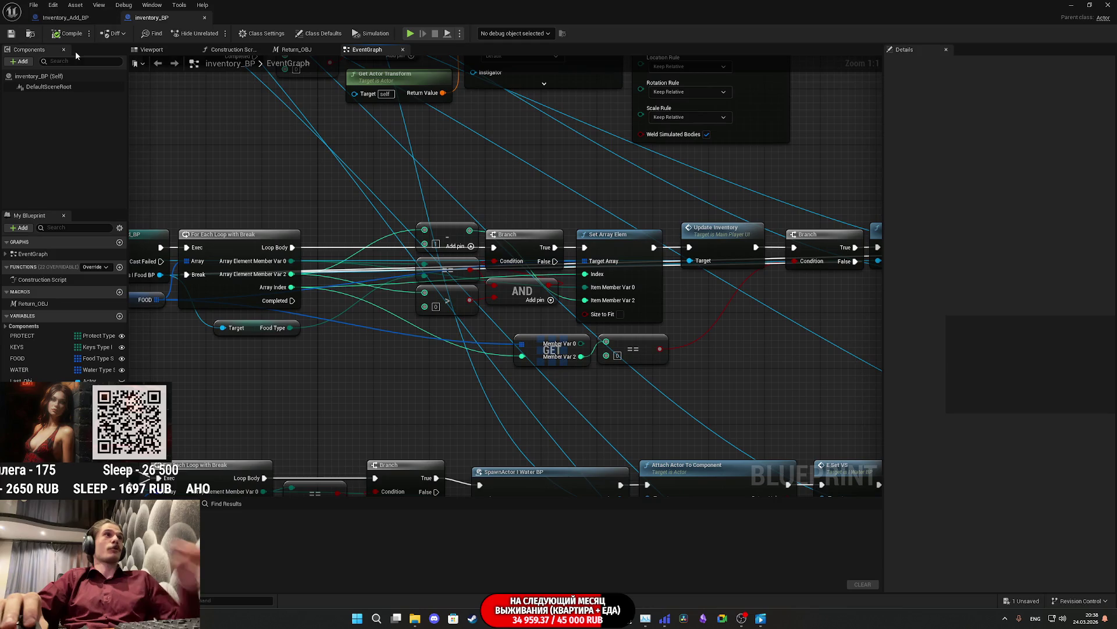
pyautogui.click(68, 18)
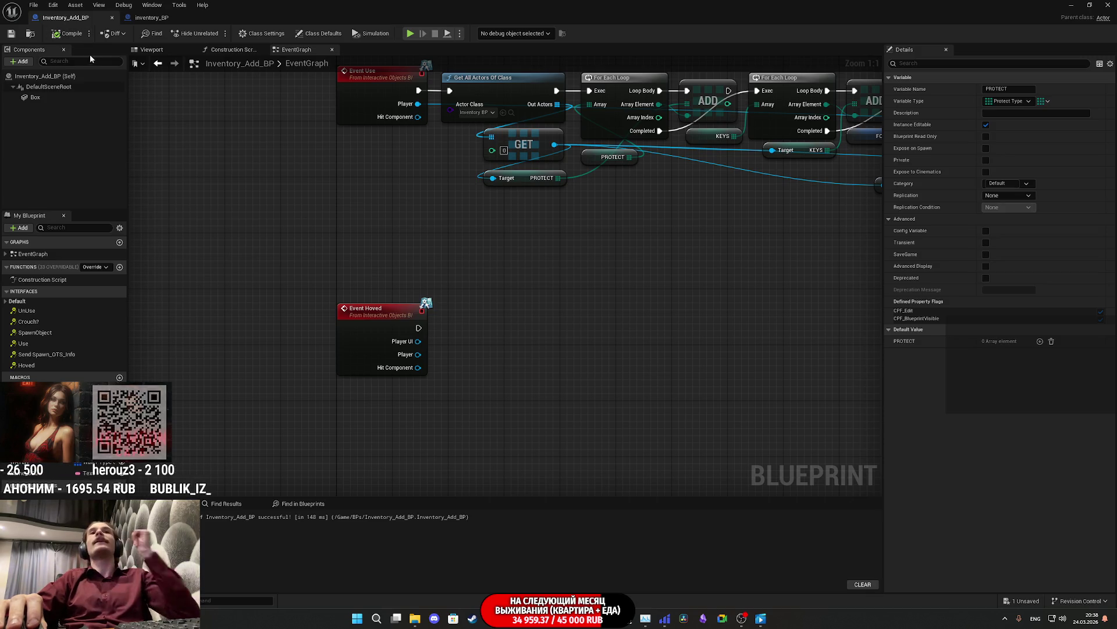
pyautogui.click(1103, 6)
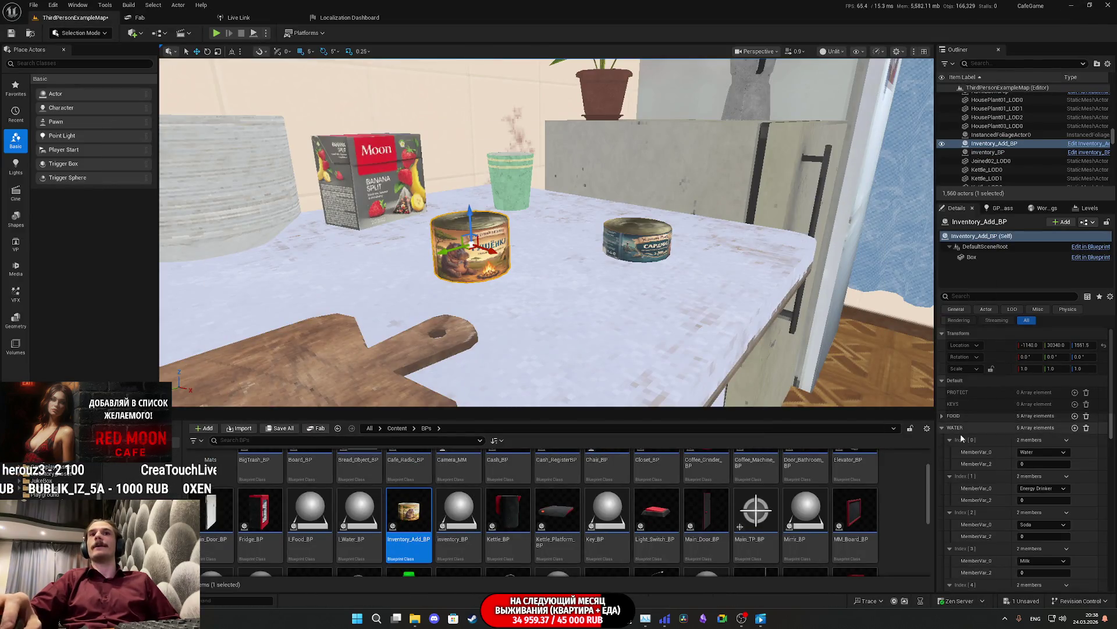
# Step: Collapse WATER, expand FOOD, and set the Meat entry's amount to 1
pyautogui.click(943, 428)
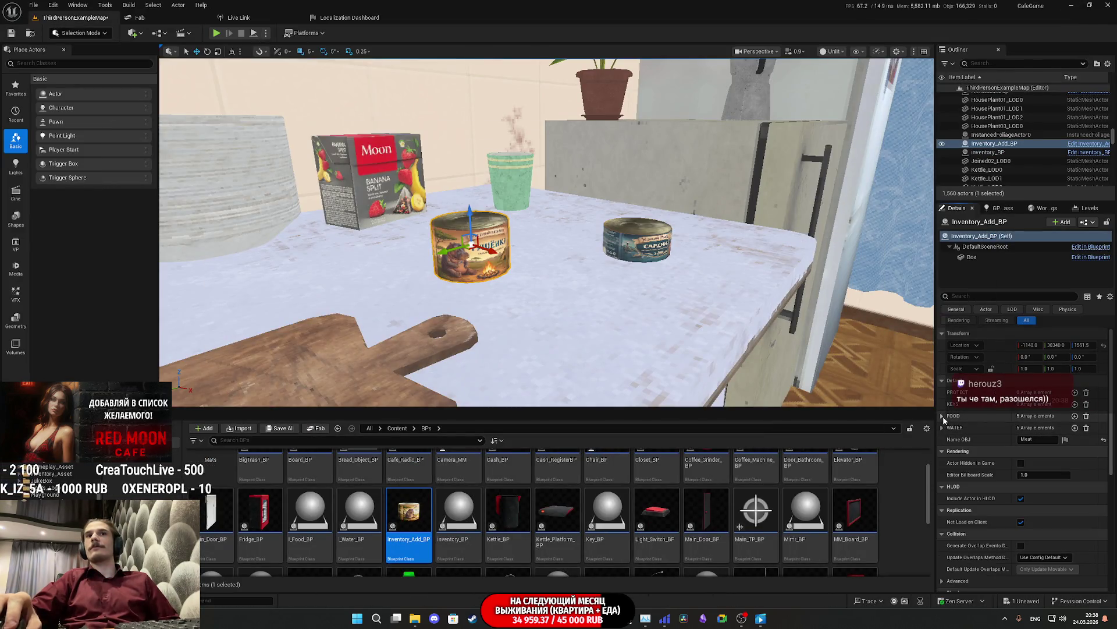
pyautogui.click(943, 416)
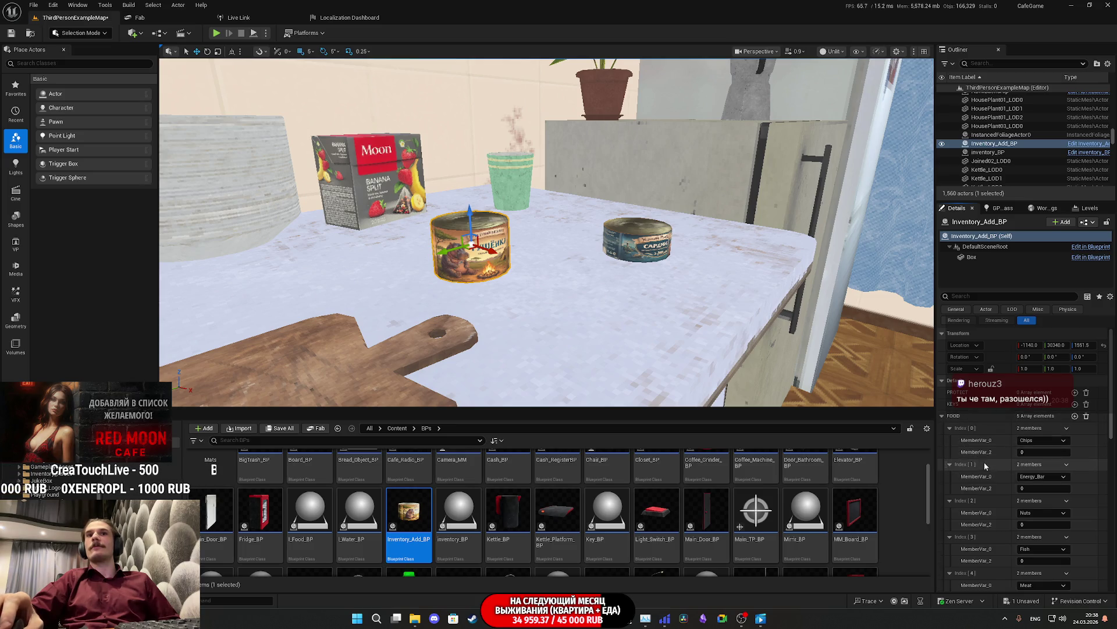
pyautogui.scroll(-2, 987, 462)
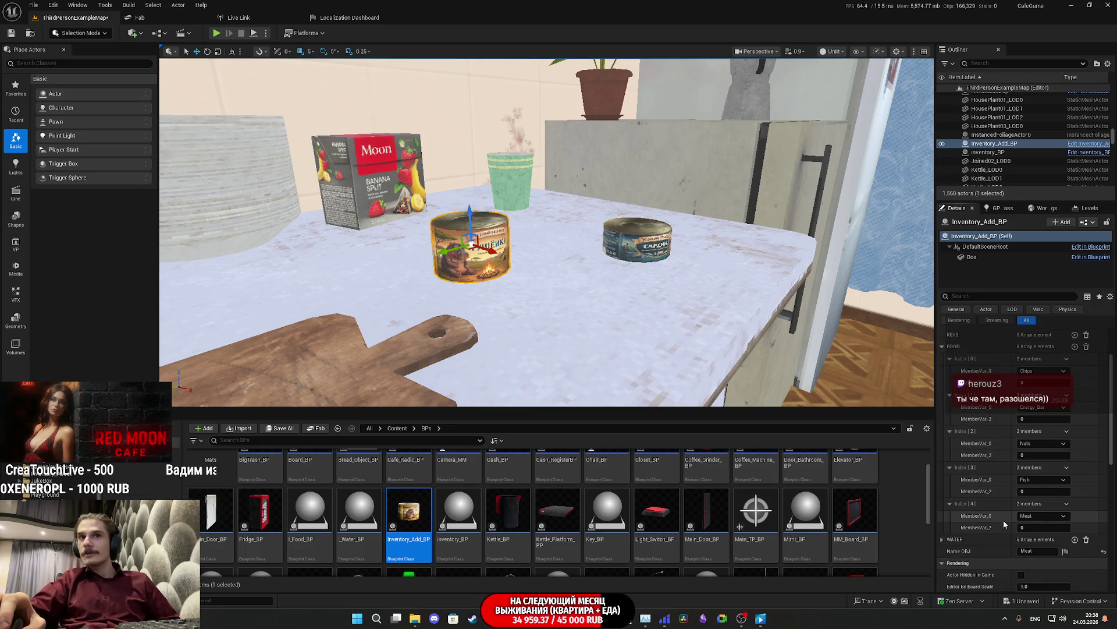
pyautogui.click(1042, 528)
pyautogui.write('1')
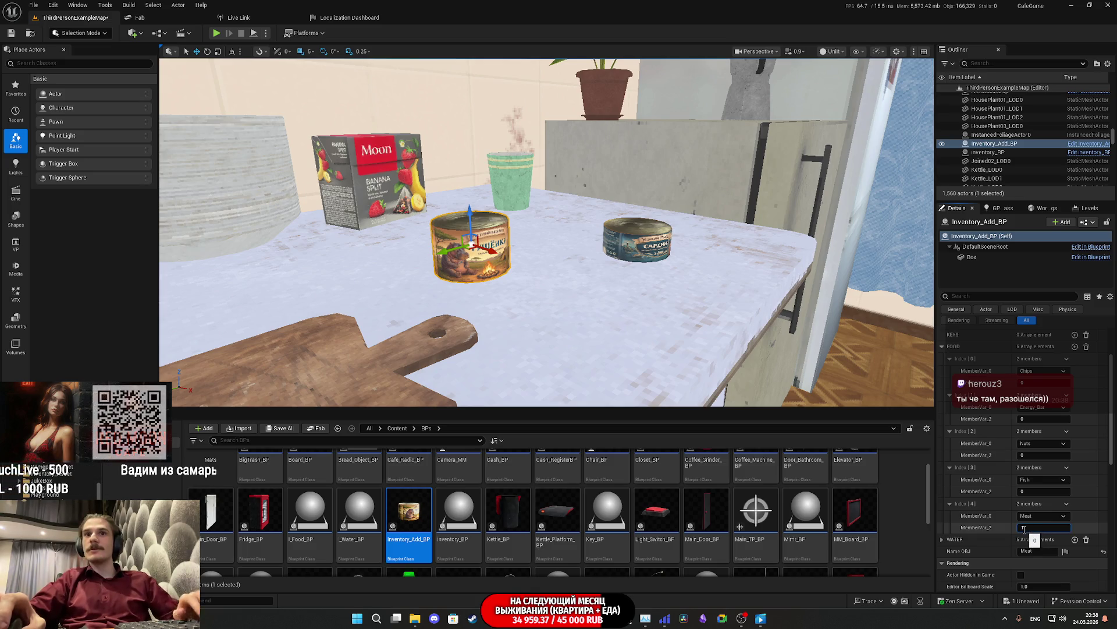
pyautogui.scroll(3, 547, 233)
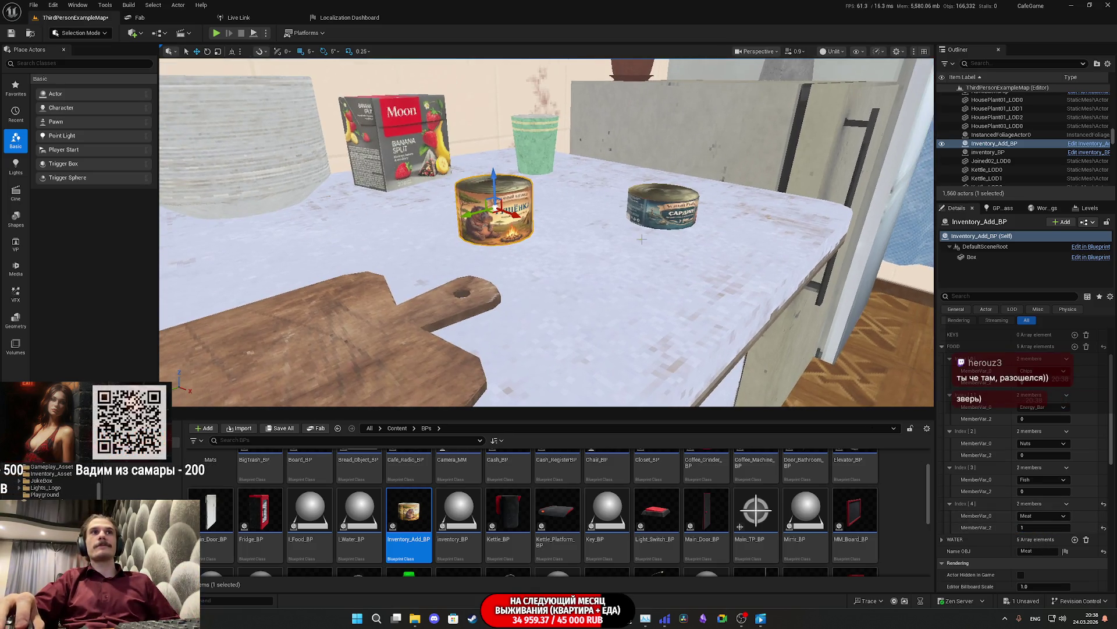
# Step: Copy the Meat2 sardine can's location and remove that can
pyautogui.click(661, 210)
pyautogui.scroll(3, 990, 352)
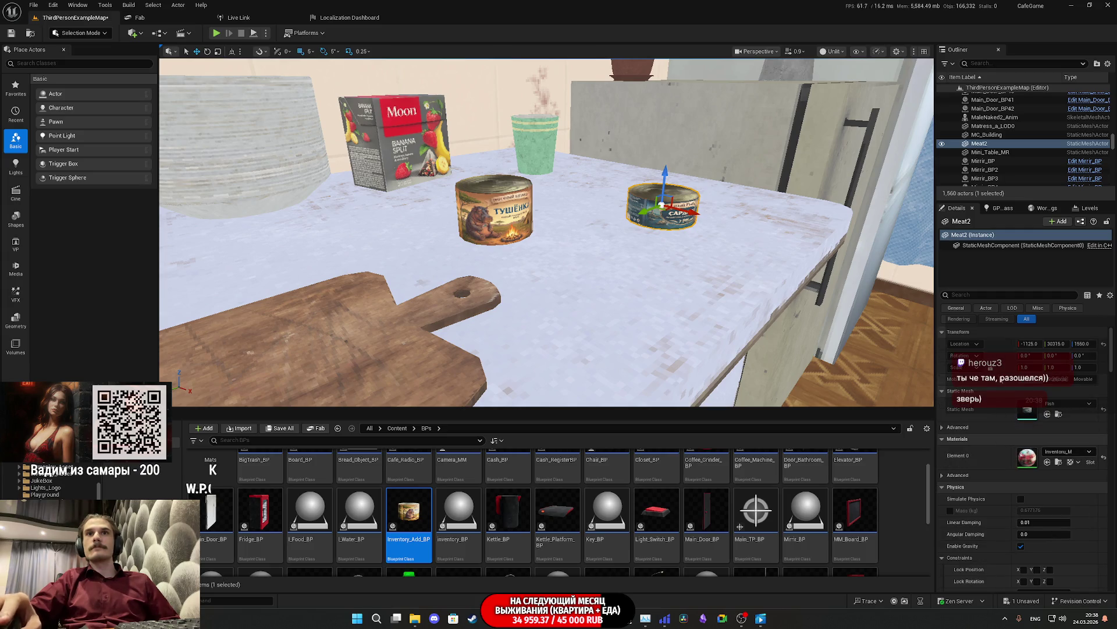
pyautogui.rightClick(996, 348)
pyautogui.click(1030, 365)
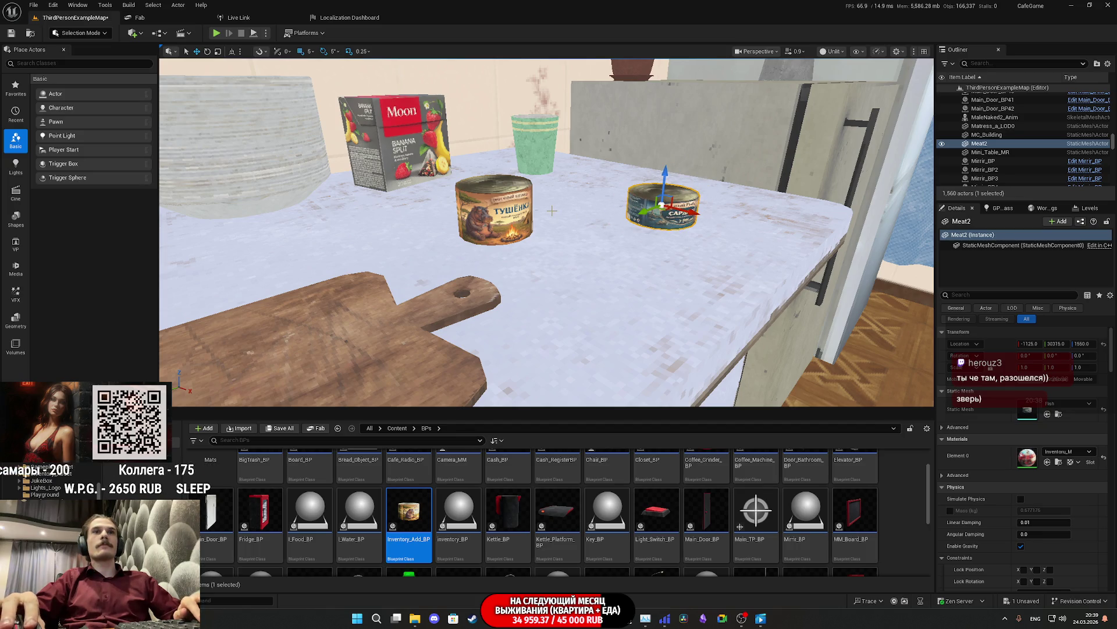
pyautogui.hotkey('ctrl', 'z')
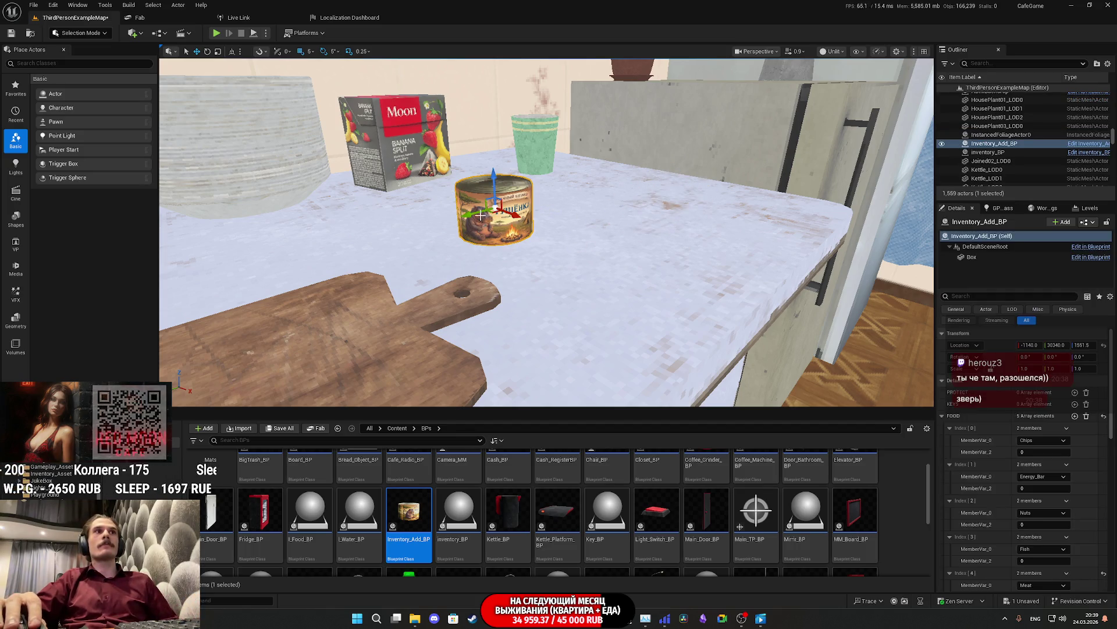
# Step: Paste the sardine can's location onto the pickup and set FOOD Meat 0, Fish 1
pyautogui.rightClick(1001, 345)
pyautogui.click(1031, 372)
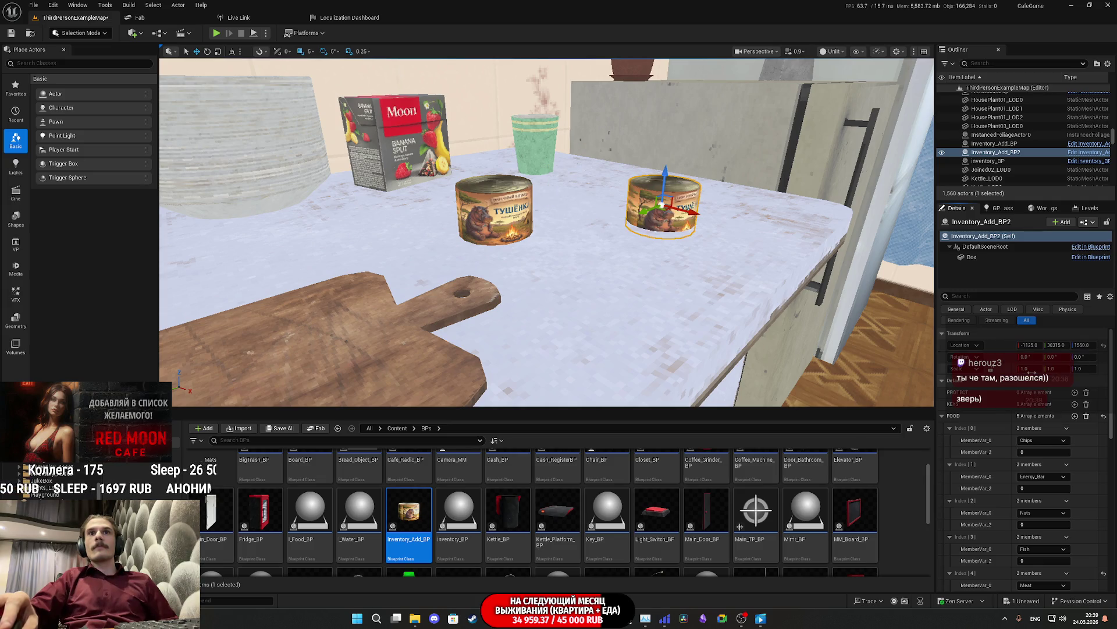
pyautogui.scroll(-3, 1003, 460)
pyautogui.moveTo(1041, 512); pyautogui.dragTo(1043, 512)
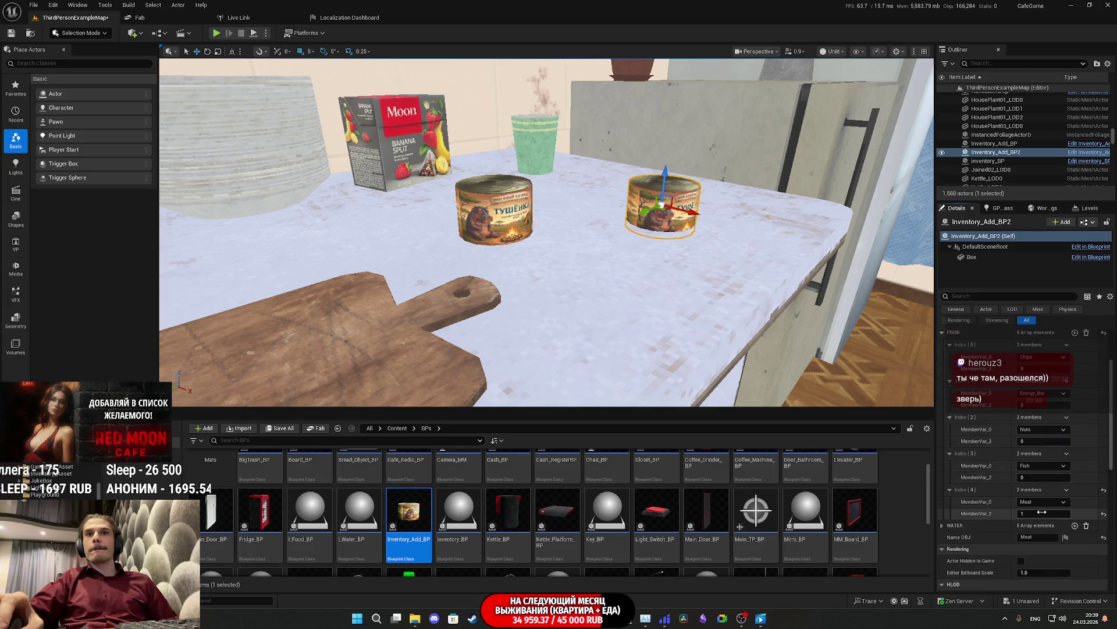
pyautogui.click(1040, 513)
pyautogui.write('0')
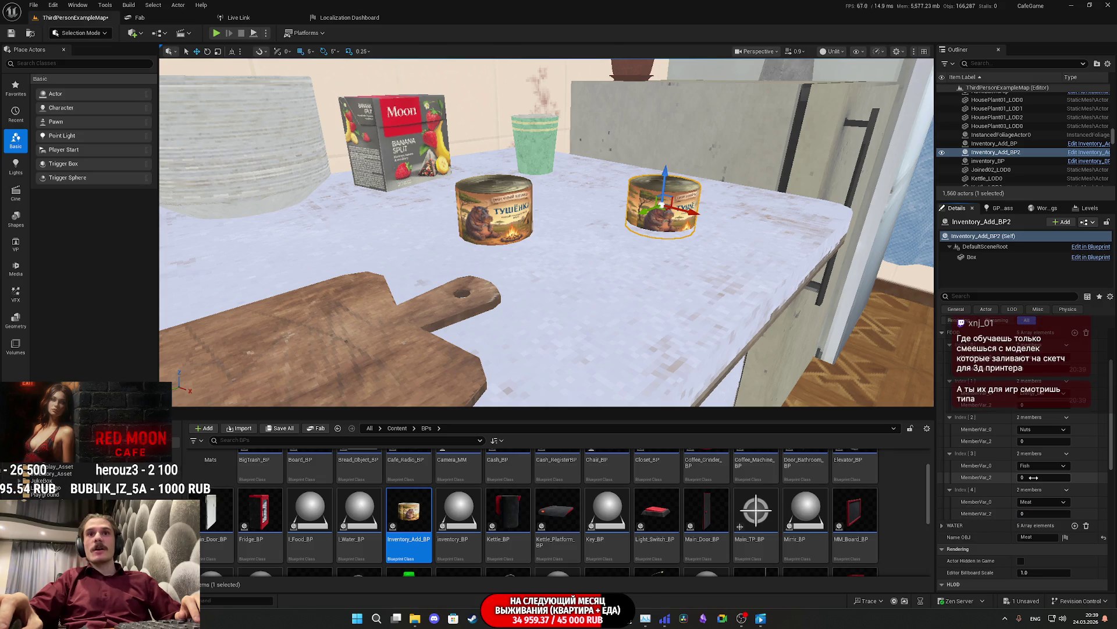
pyautogui.click(1034, 477)
pyautogui.write('1')
pyautogui.press('Return')
# Step: Set the pickup's Box static mesh to Fish and save the map
pyautogui.scroll(3, 991, 452)
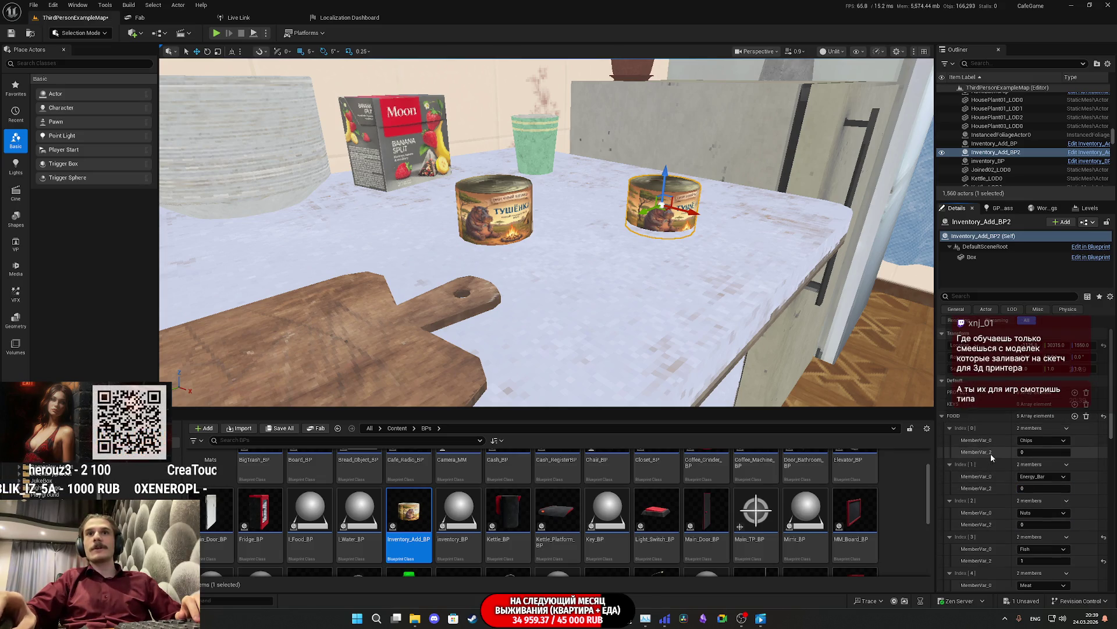
pyautogui.click(974, 257)
pyautogui.click(1059, 416)
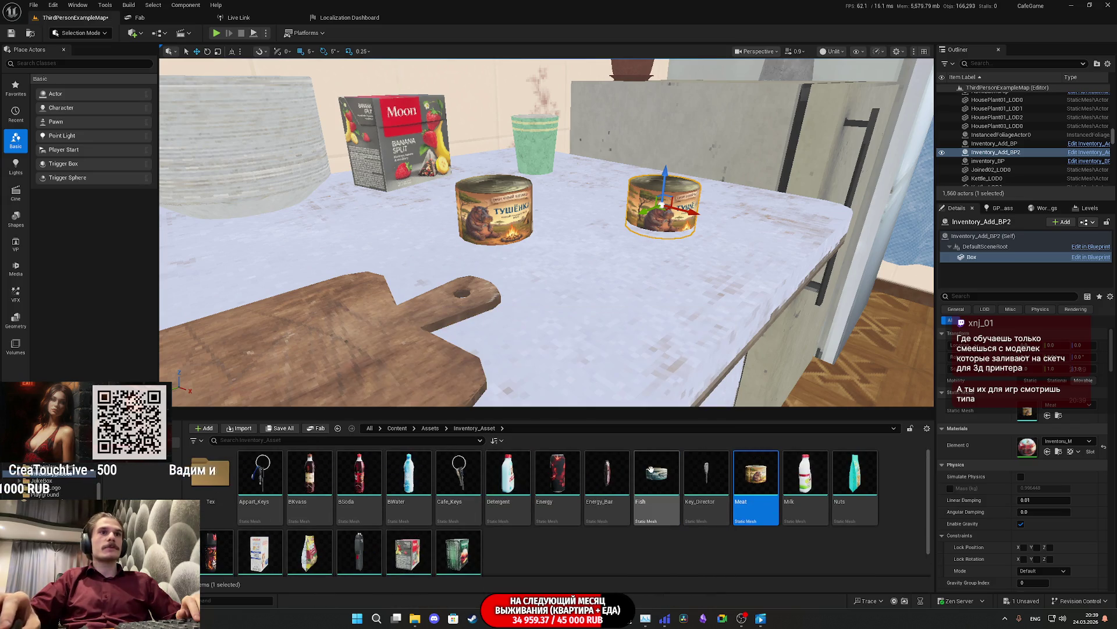
pyautogui.click(657, 477)
pyautogui.click(1047, 415)
pyautogui.click(280, 428)
pyautogui.click(624, 402)
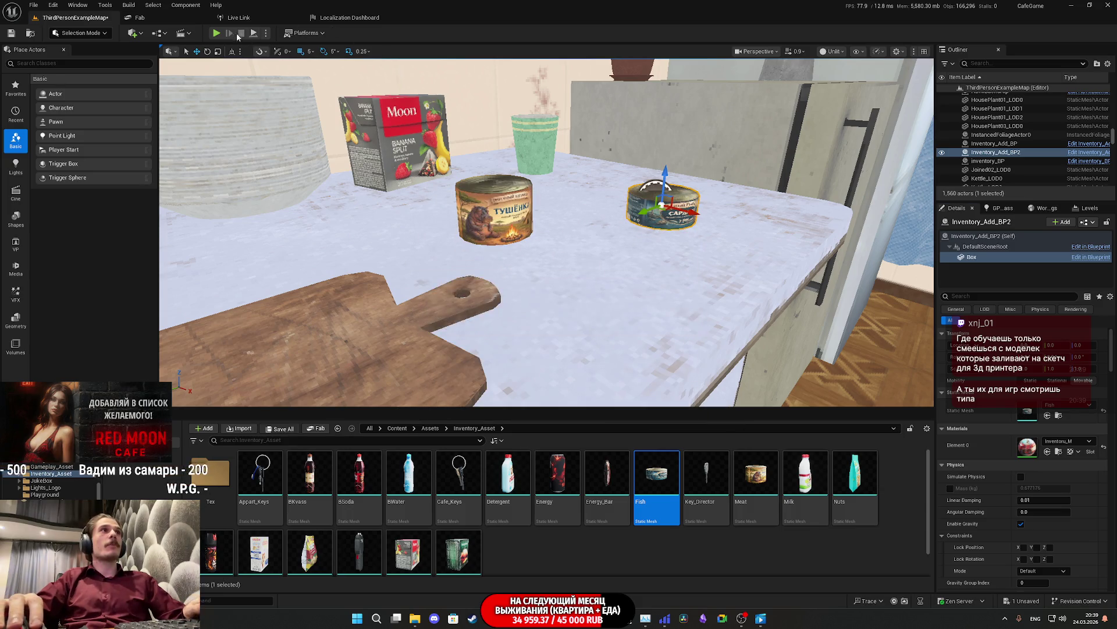
pyautogui.moveTo(523, 232)
pyautogui.mouseDown()
pyautogui.moveTo(454, 215)
pyautogui.moveTo(529, 255)
pyautogui.moveTo(493, 200)
pyautogui.moveTo(594, 189)
pyautogui.mouseUp()
# Step: On inventory_BP, set the WATER amounts for Water, Energy Drinker, Milk and Soda to 0
pyautogui.click(508, 200)
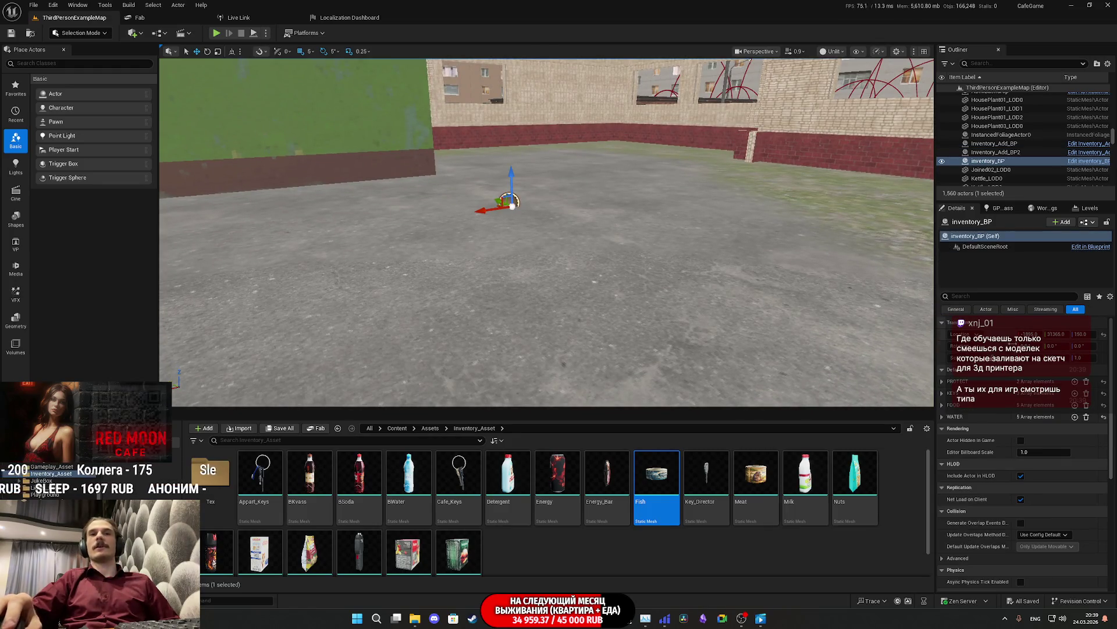
pyautogui.click(943, 417)
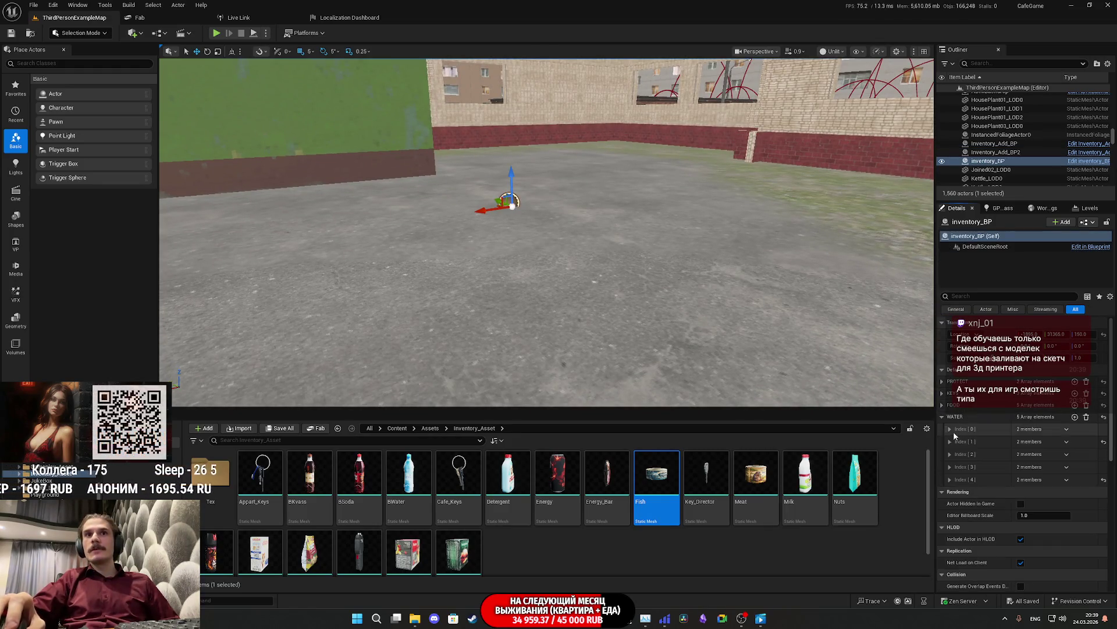
pyautogui.click(1032, 454)
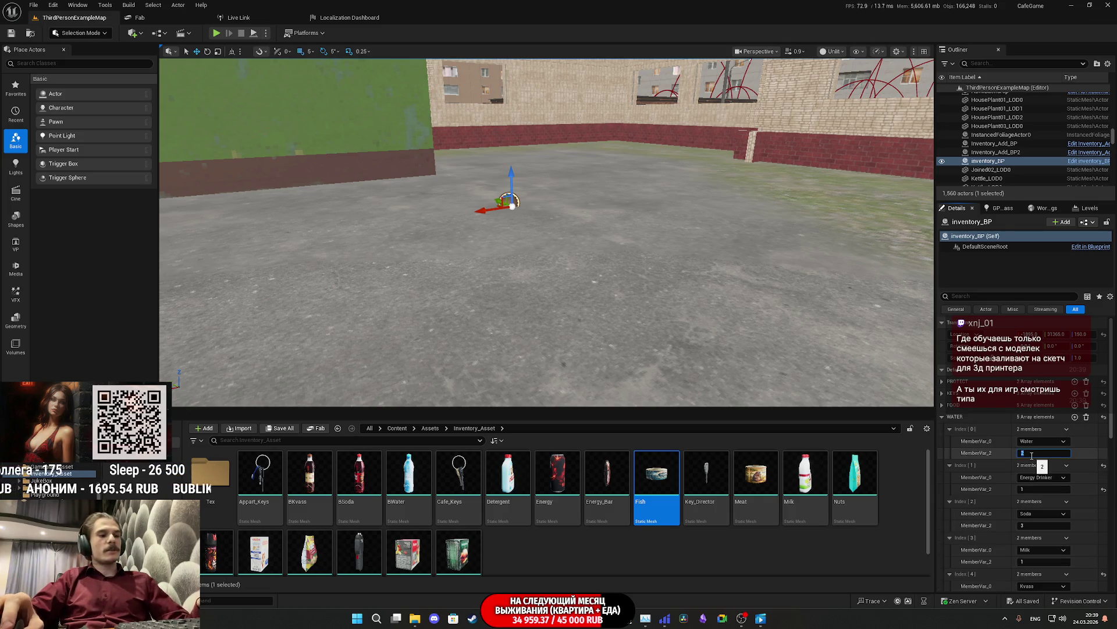
pyautogui.press('Return')
pyautogui.press('Return')
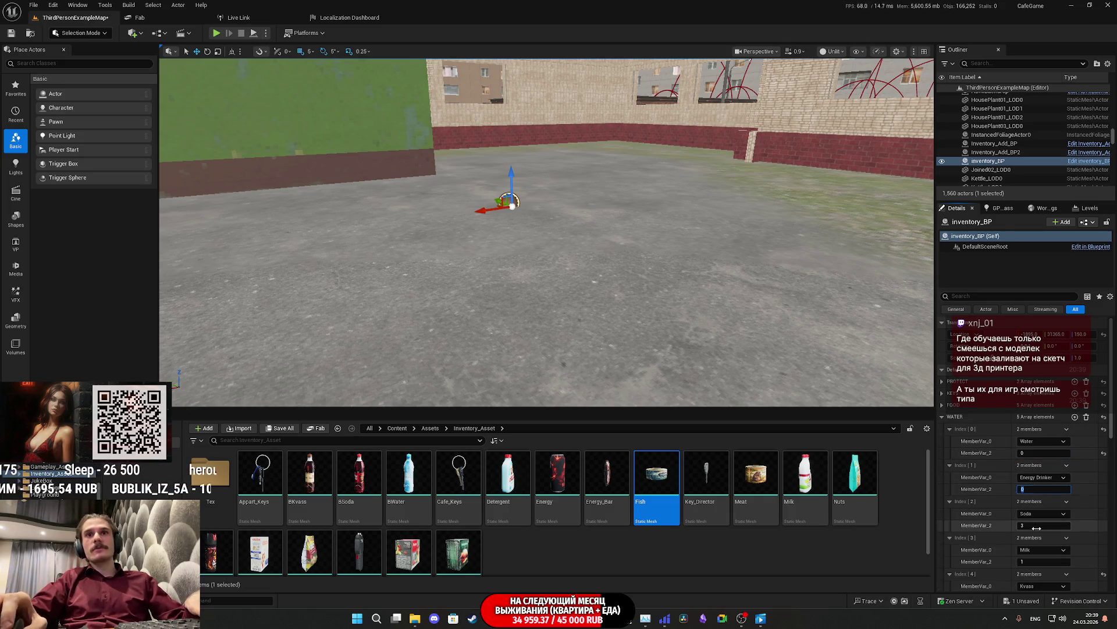
pyautogui.write('0')
pyautogui.press('Return')
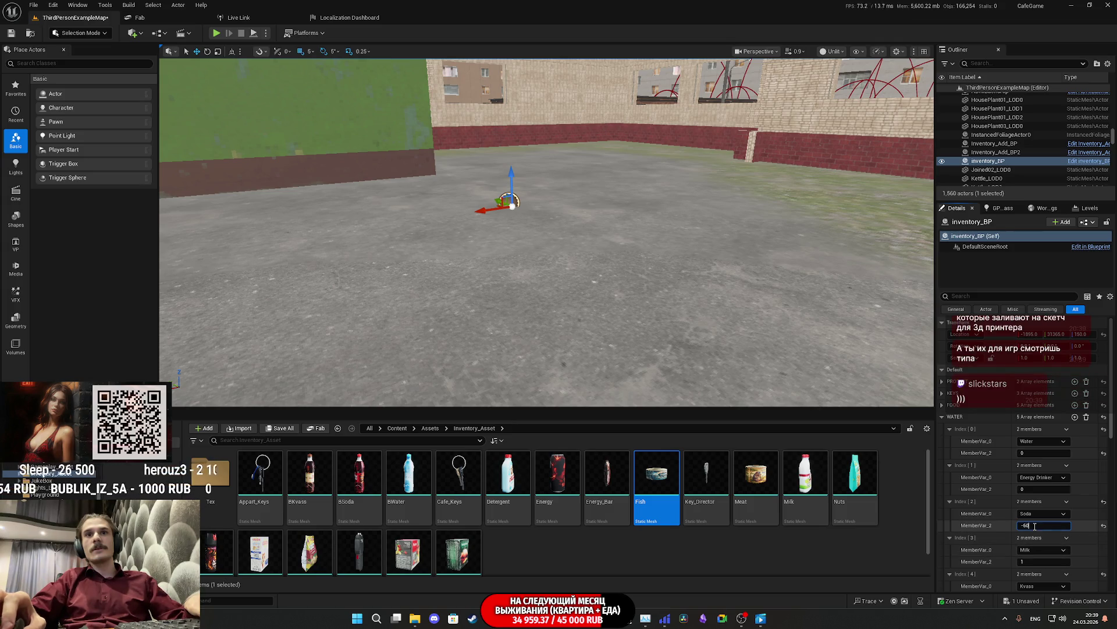
pyautogui.click(1041, 561)
pyautogui.write('0')
pyautogui.press('Return')
pyautogui.scroll(-3, 989, 547)
pyautogui.scroll(3, 986, 491)
pyautogui.click(942, 417)
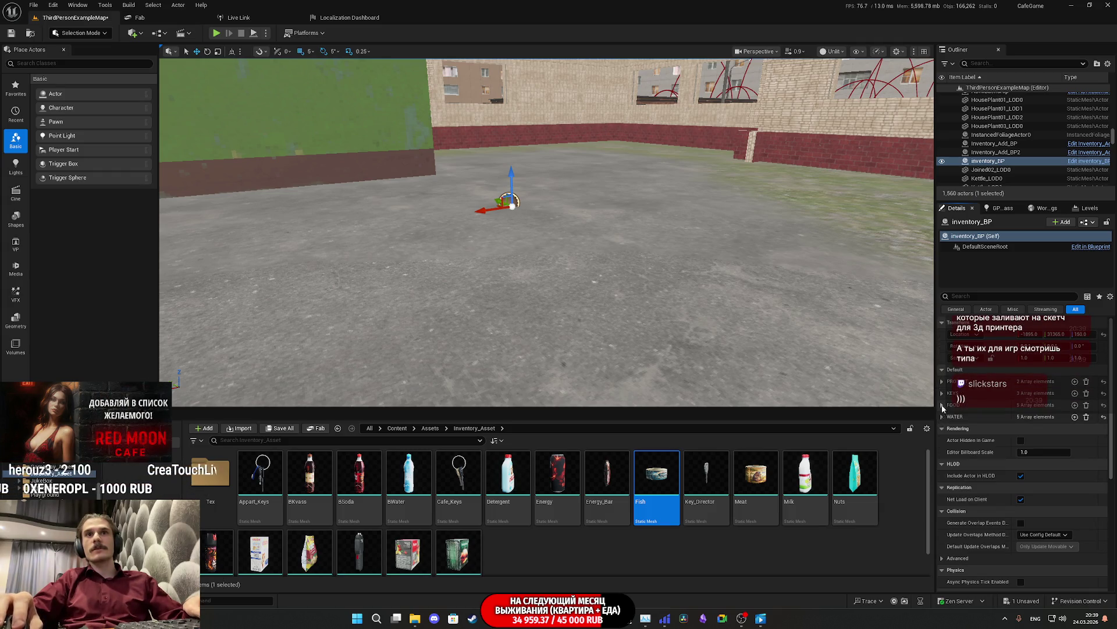
# Step: Set the FOOD amounts for Chips, Meat and Energy_Bar to 0, then save the map
pyautogui.click(941, 404)
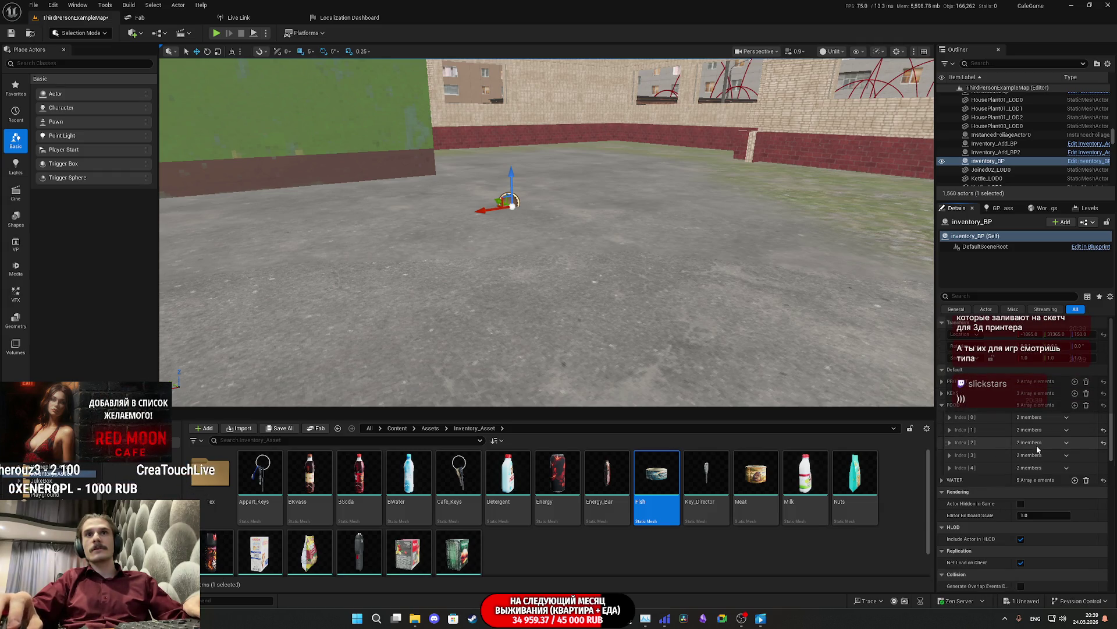
pyautogui.keyDown('shift'); pyautogui.click(941, 404); pyautogui.keyUp('shift')
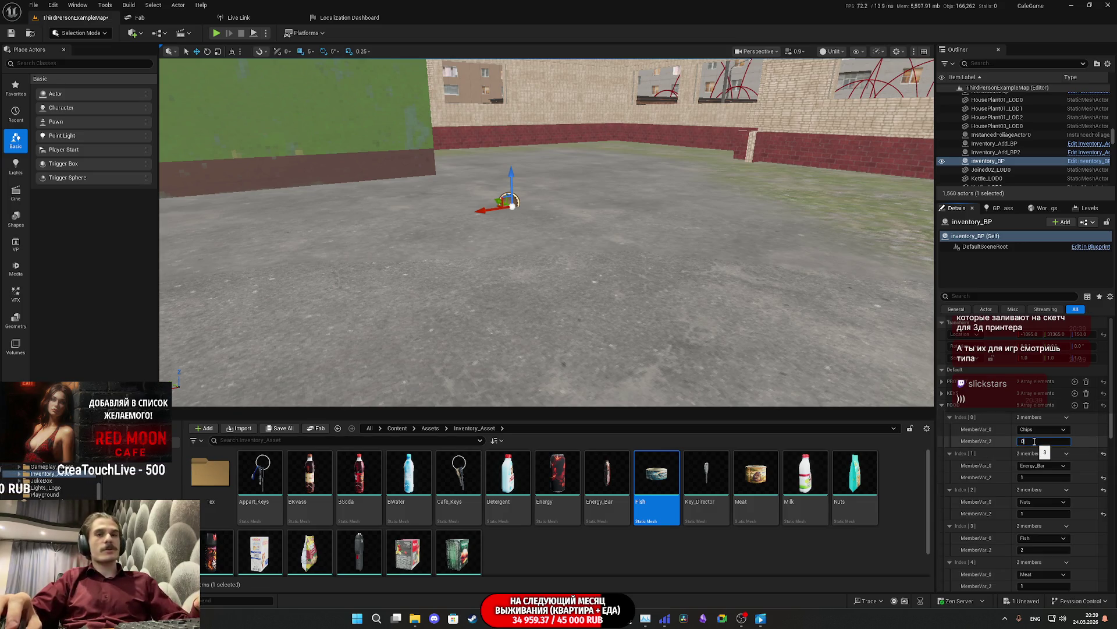
pyautogui.press('Return')
pyautogui.press('Return')
pyautogui.click(1031, 550)
pyautogui.write('0')
pyautogui.scroll(-1, 1031, 573)
pyautogui.click(1030, 558)
pyautogui.write('0')
pyautogui.press('Return')
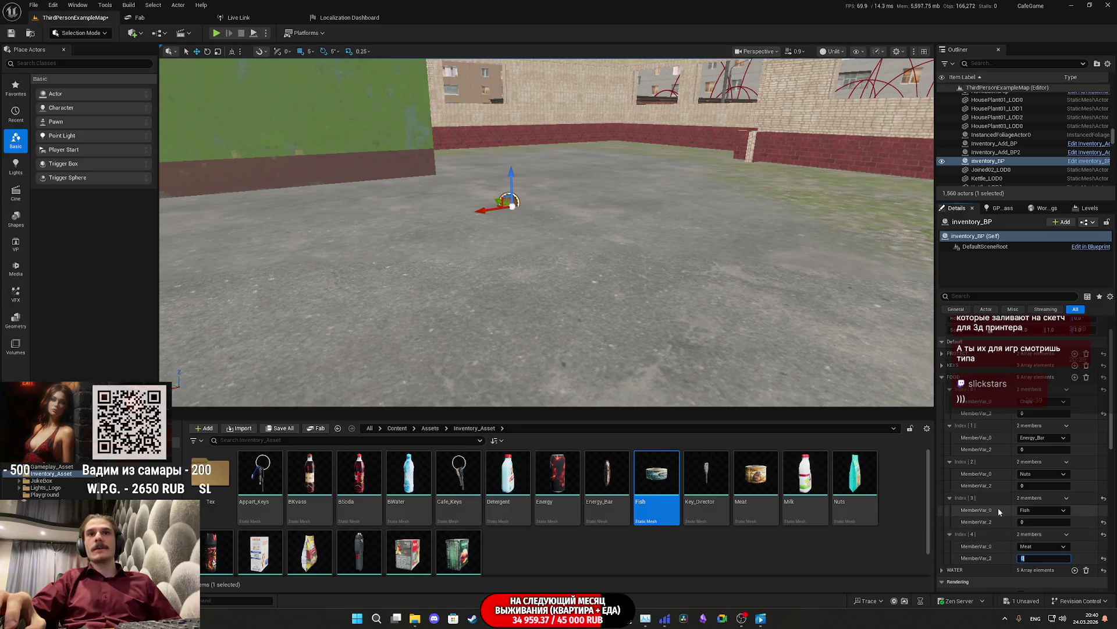
pyautogui.click(943, 378)
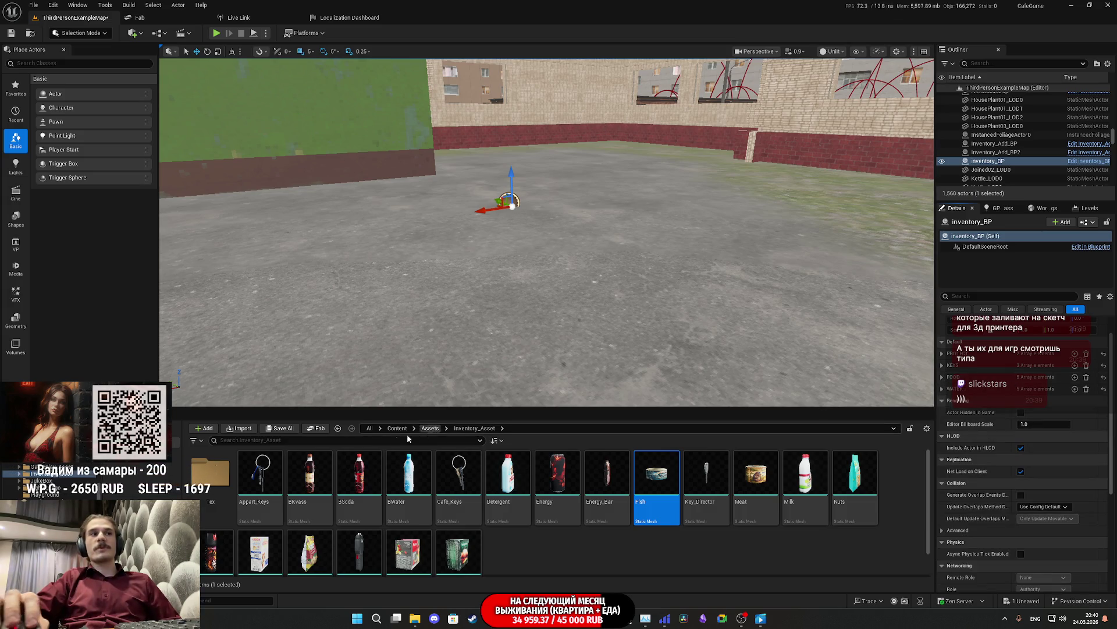
pyautogui.click(280, 429)
pyautogui.click(628, 408)
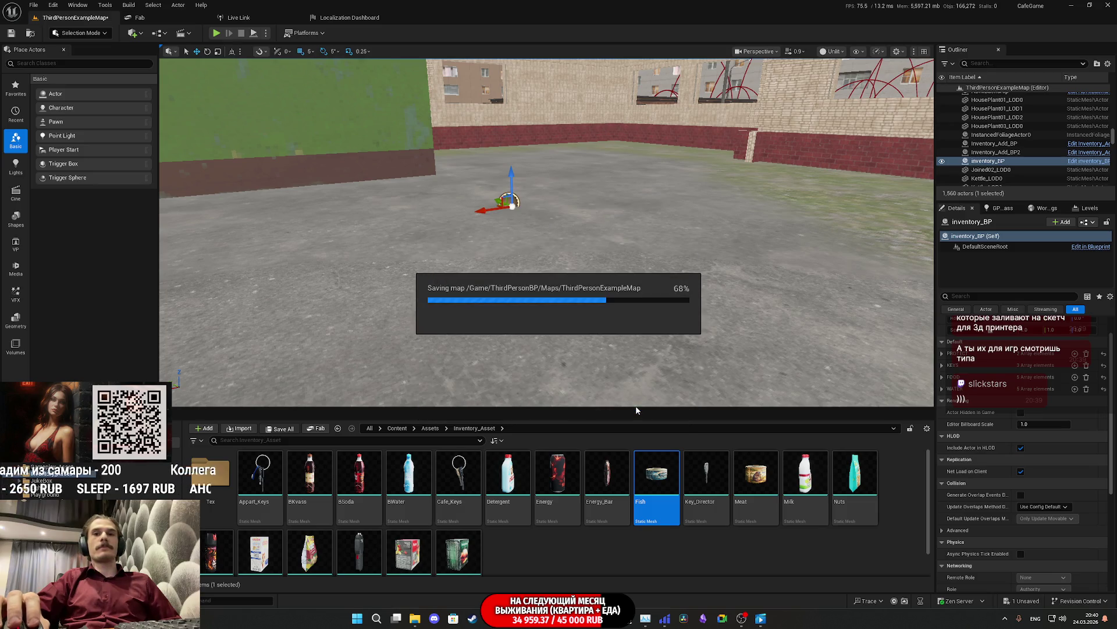